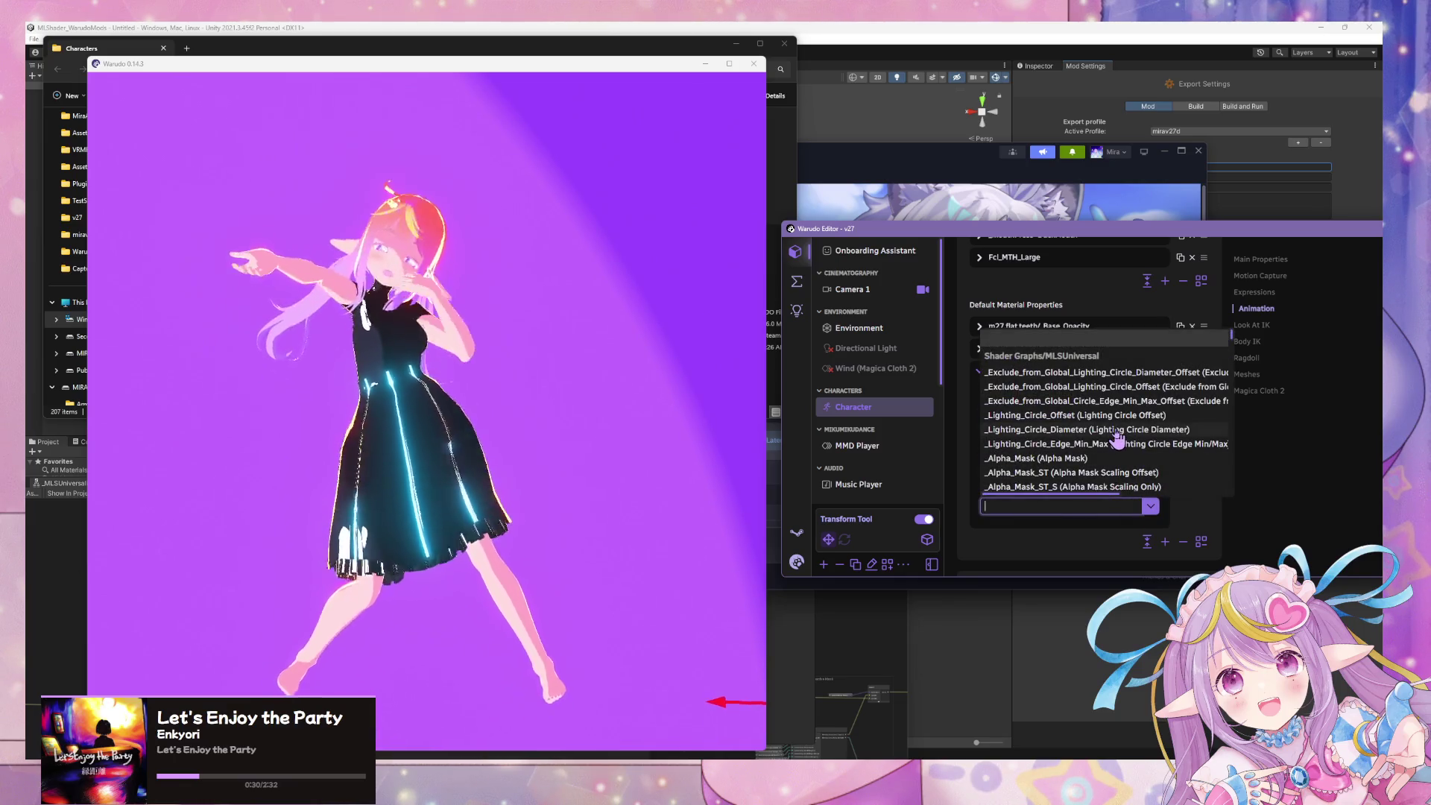
Step: Choose _Star_Highlight_Opacity as the m27.bodysuit default material property, keeping Target Float at 0
scroll(1052, 392, "down", 10)
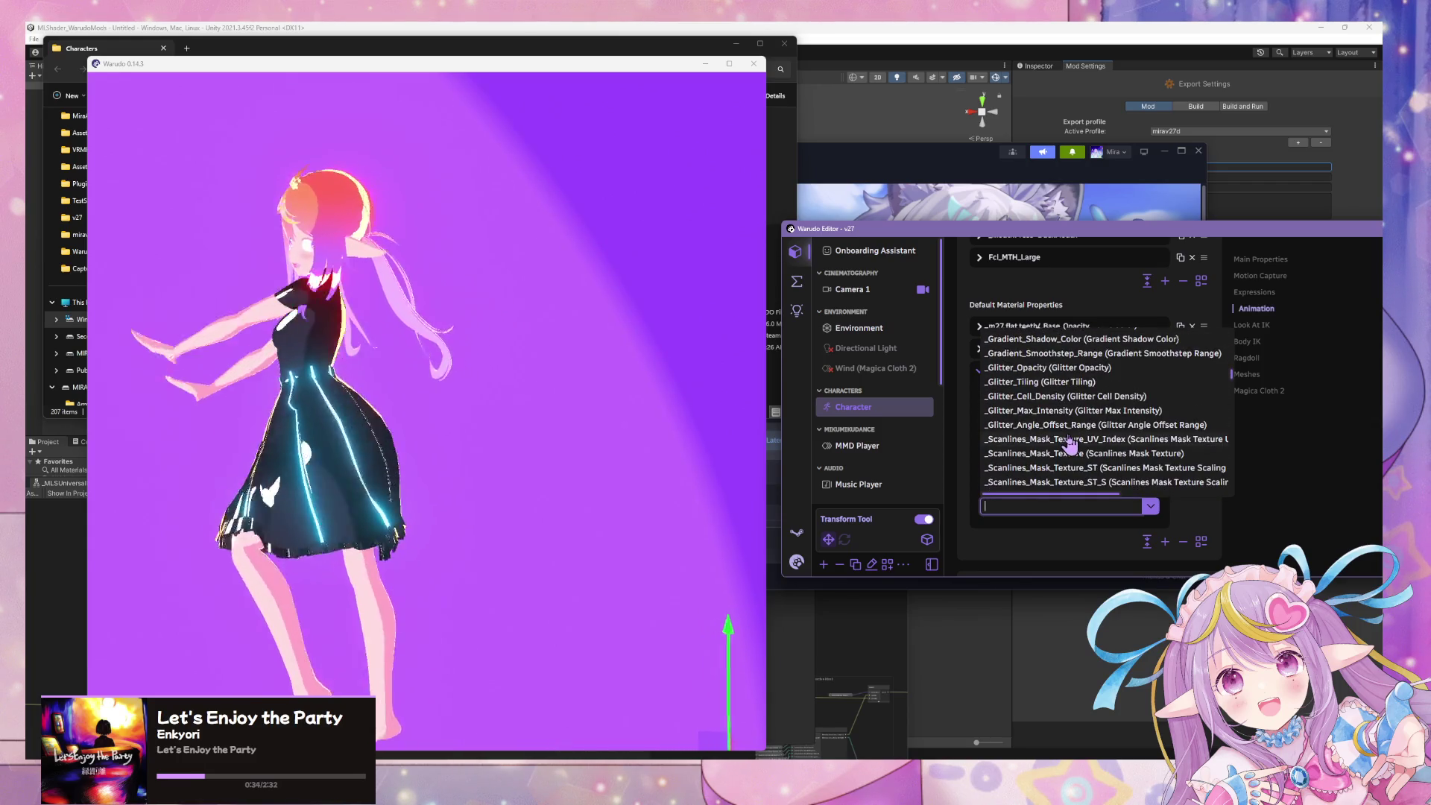
scroll(1070, 445, "down", 5)
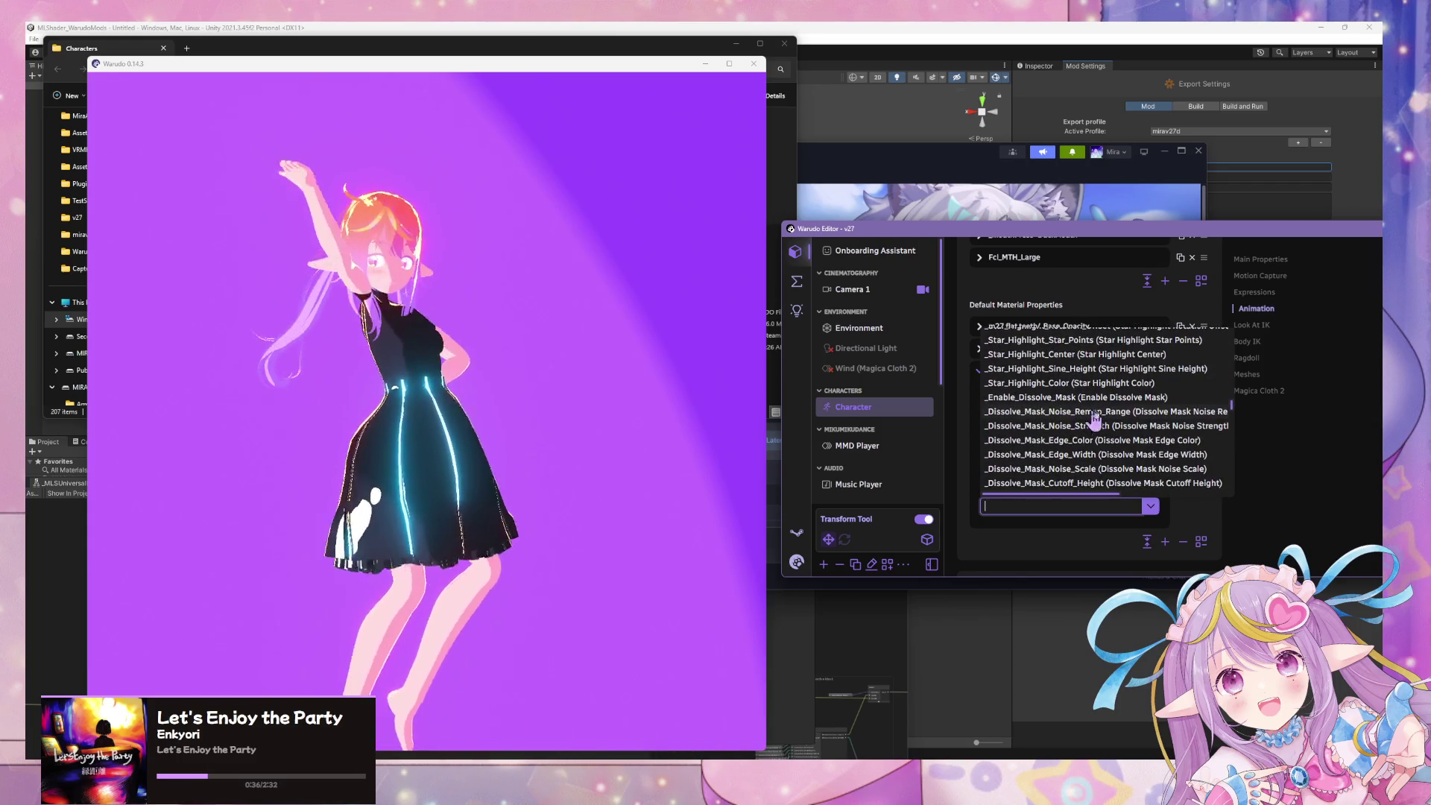
scroll(1118, 382, "up", 3)
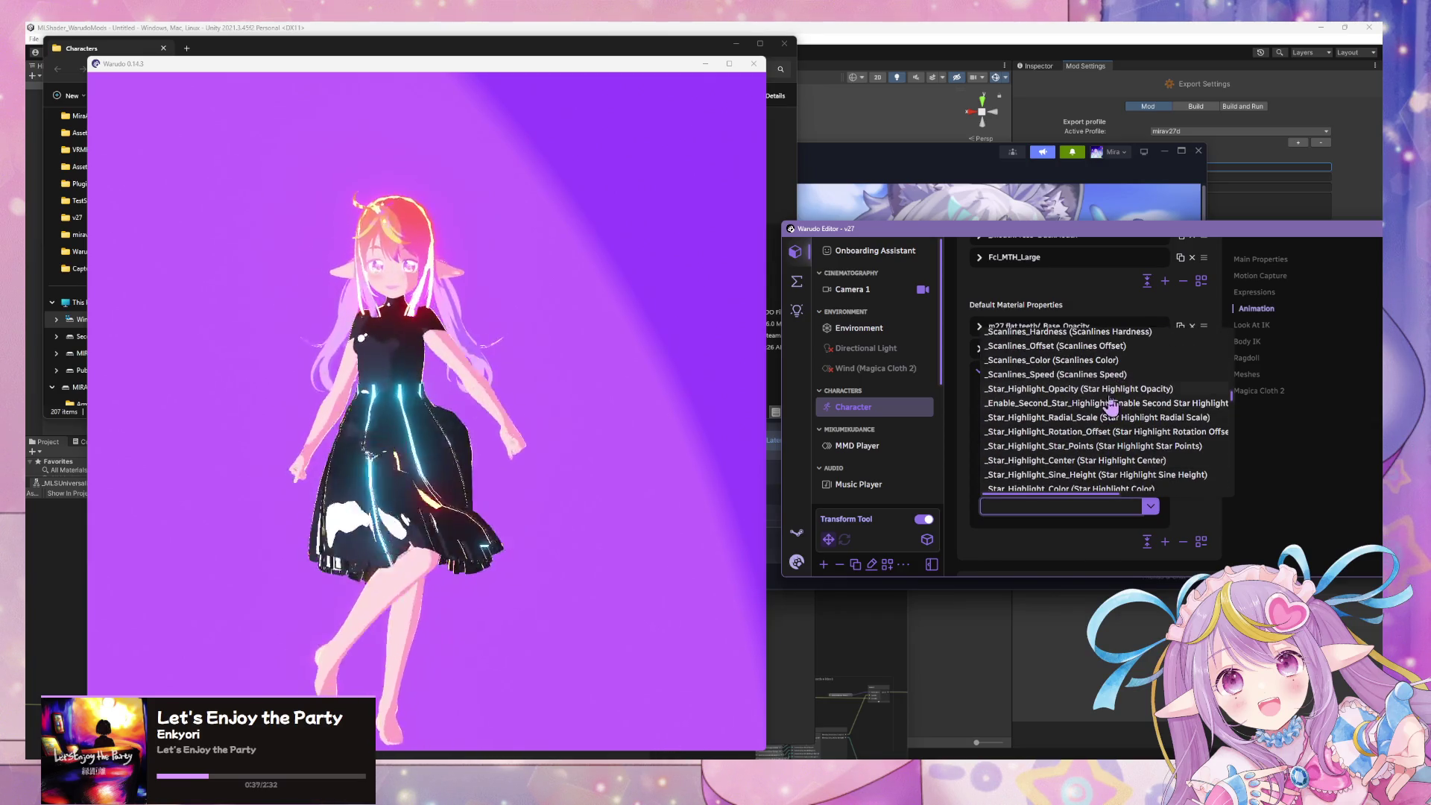
left_click(1109, 392)
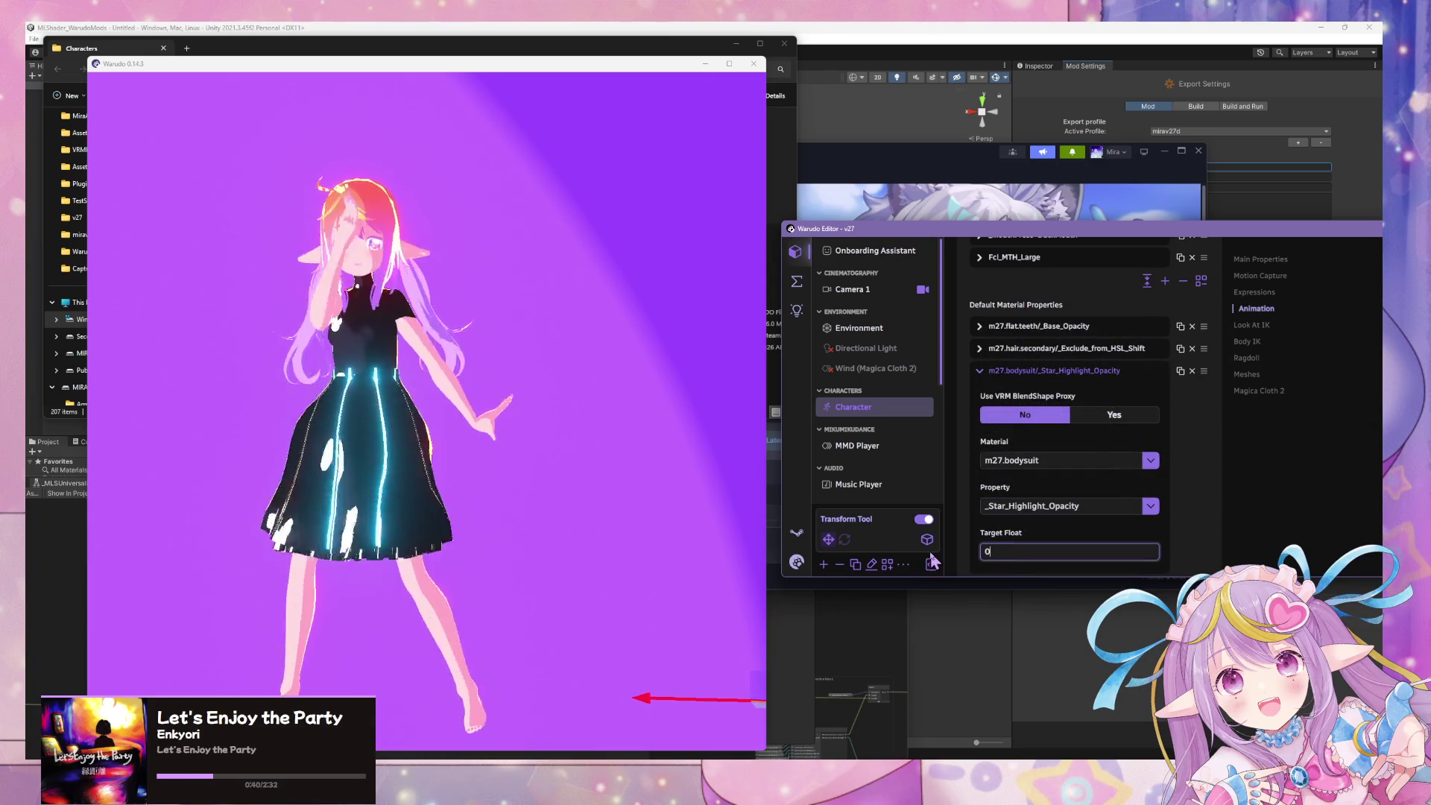
left_click(585, 423)
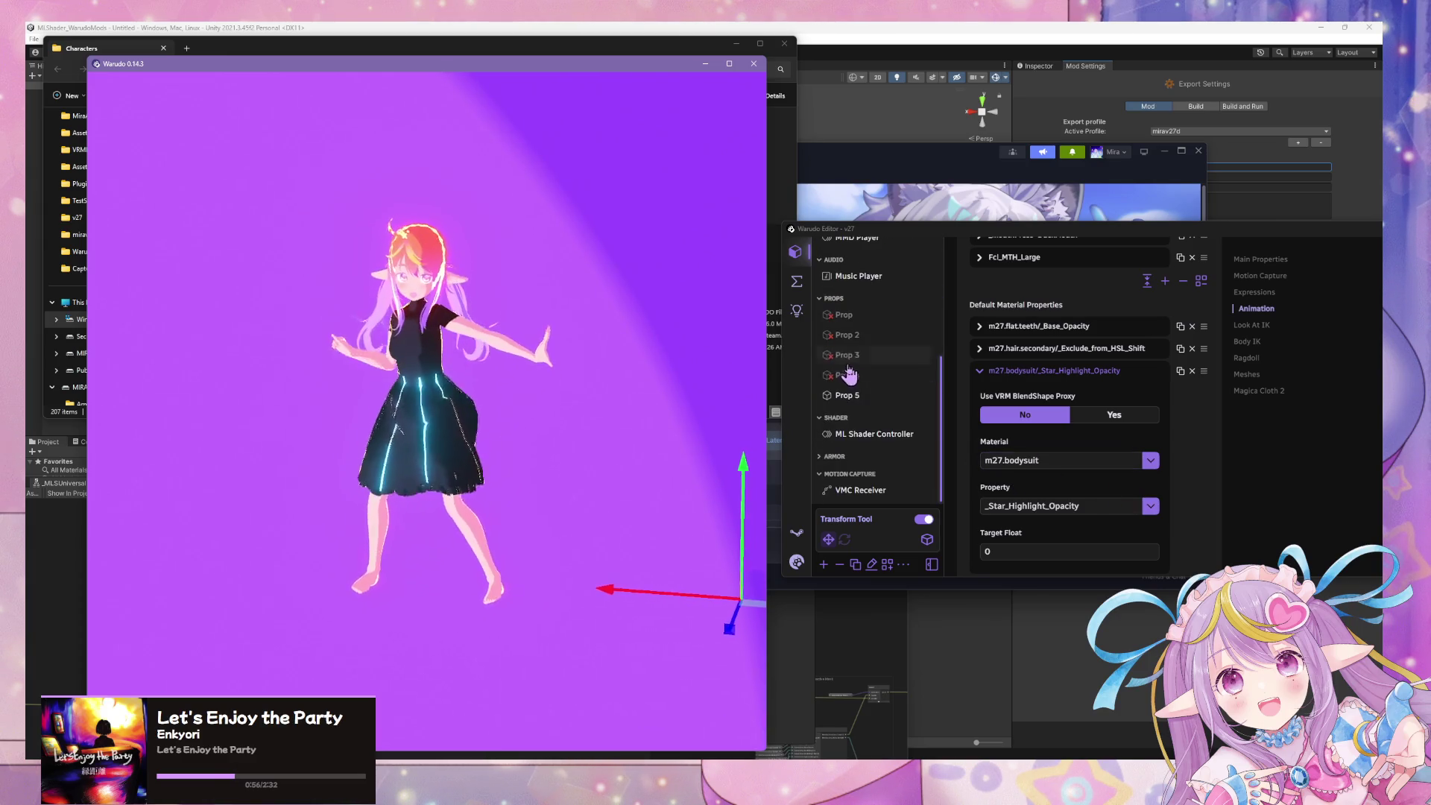
Step: Select ML Shader Controller and scroll its settings from Post Processing back to Rim Light Settings
left_click(870, 434)
scroll(975, 436, "down", 2)
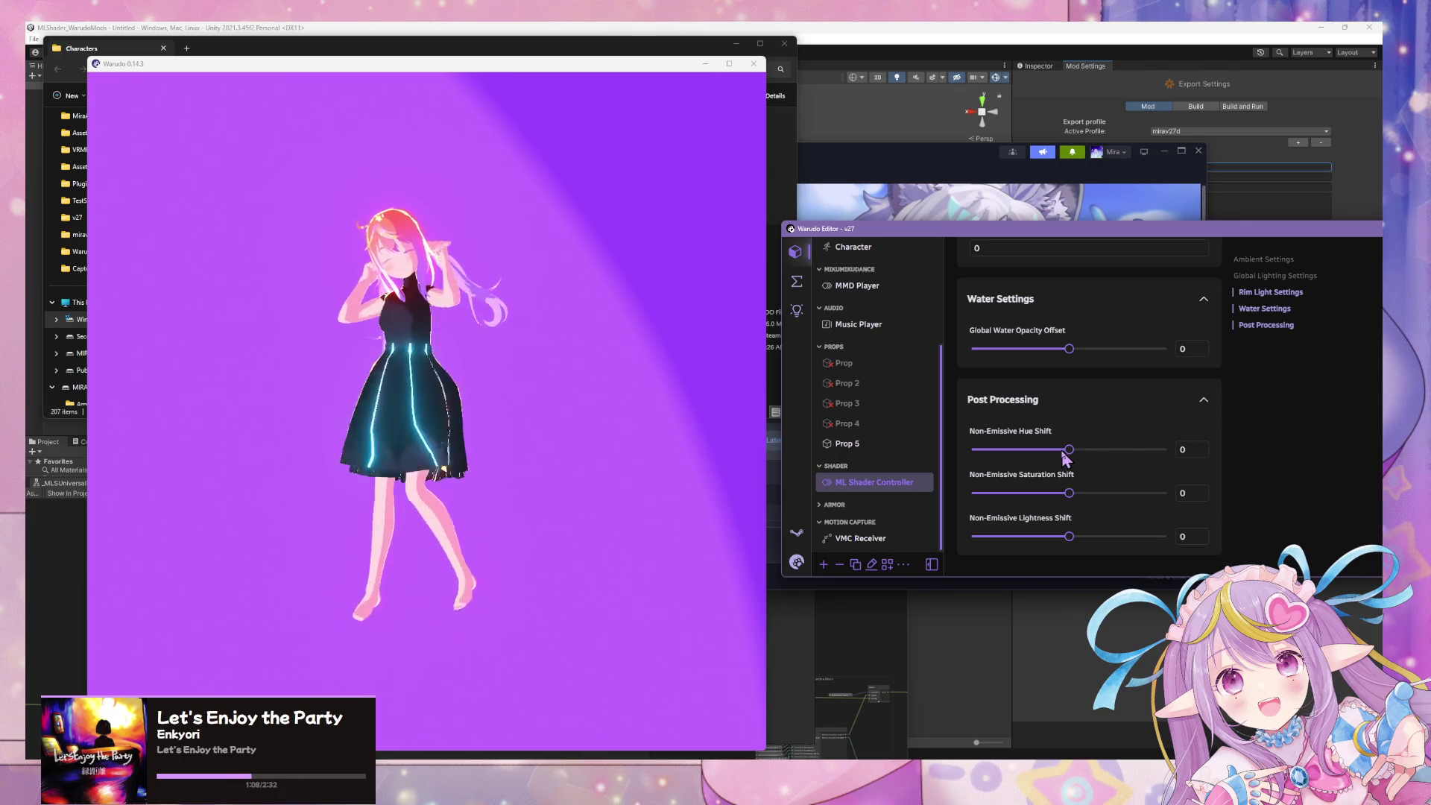
scroll(1065, 456, "up", 5)
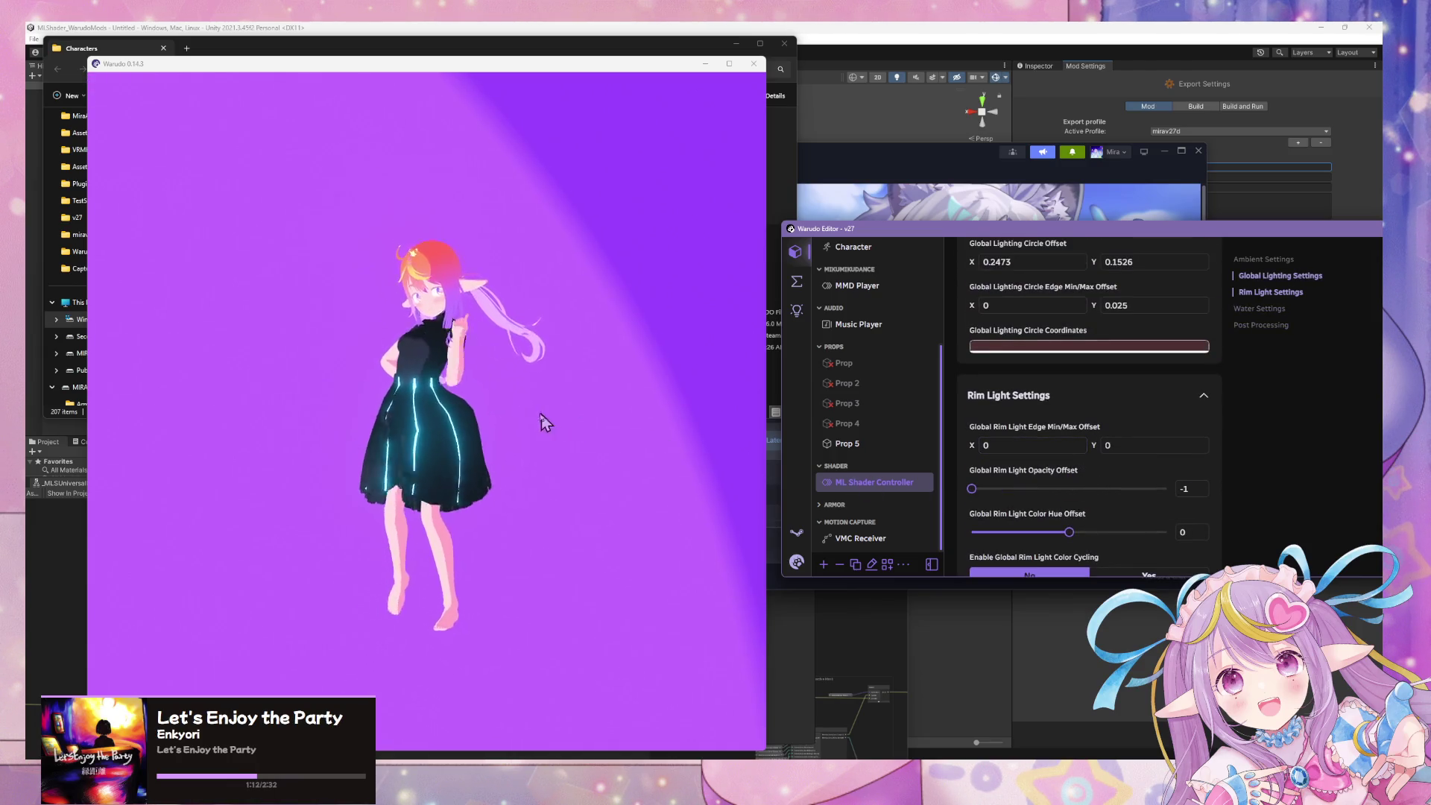
left_click(616, 422)
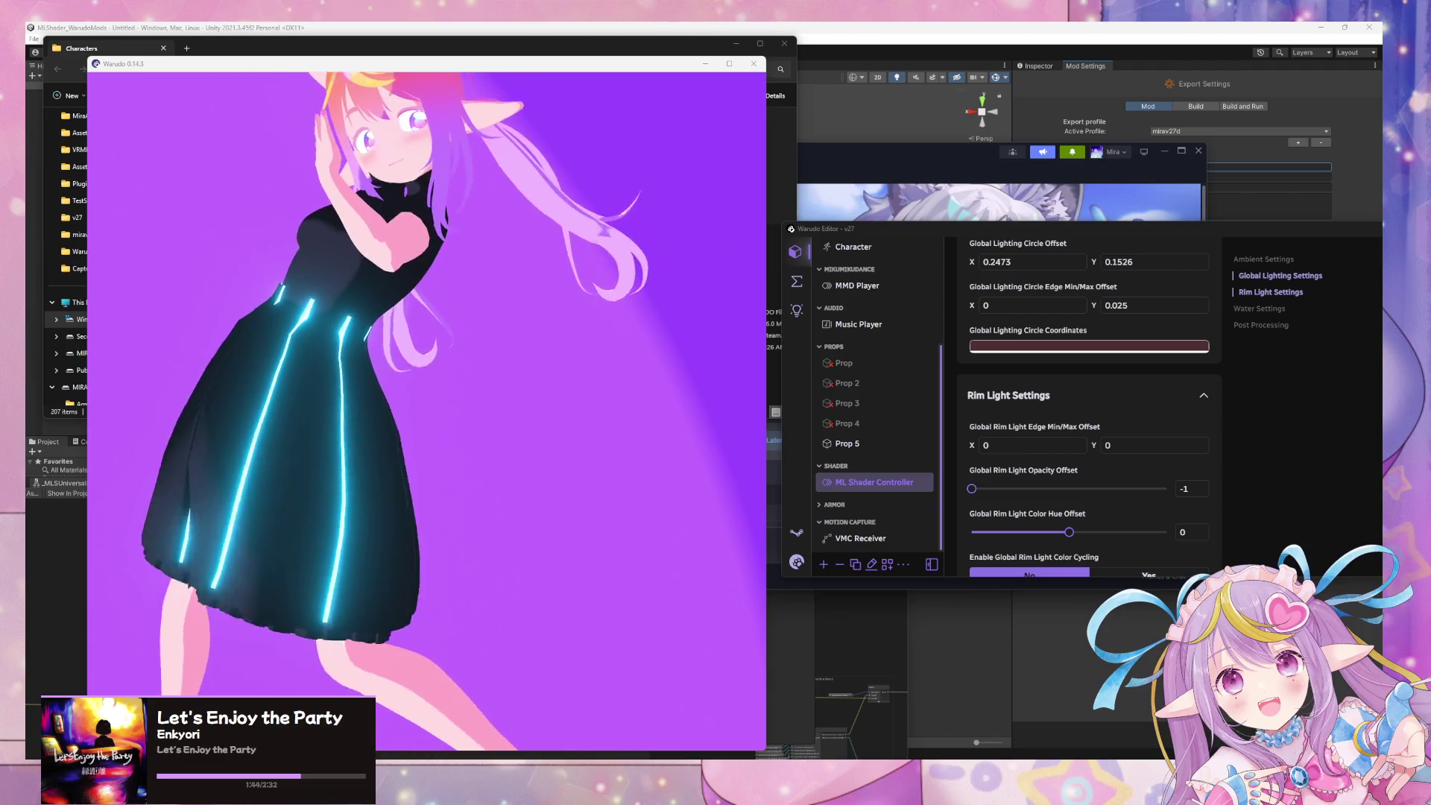
left_click(422, 377)
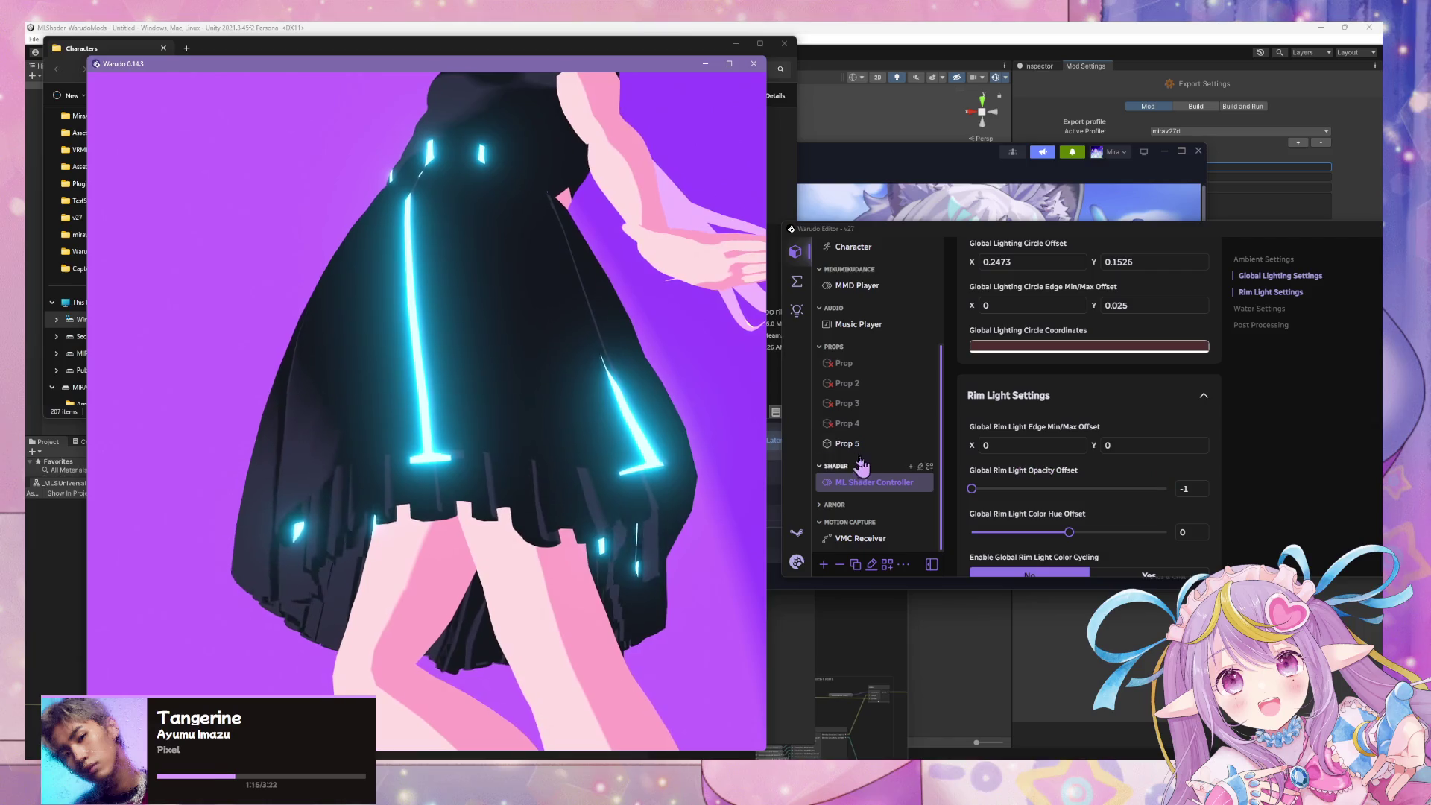
scroll(1133, 463, "down", 5)
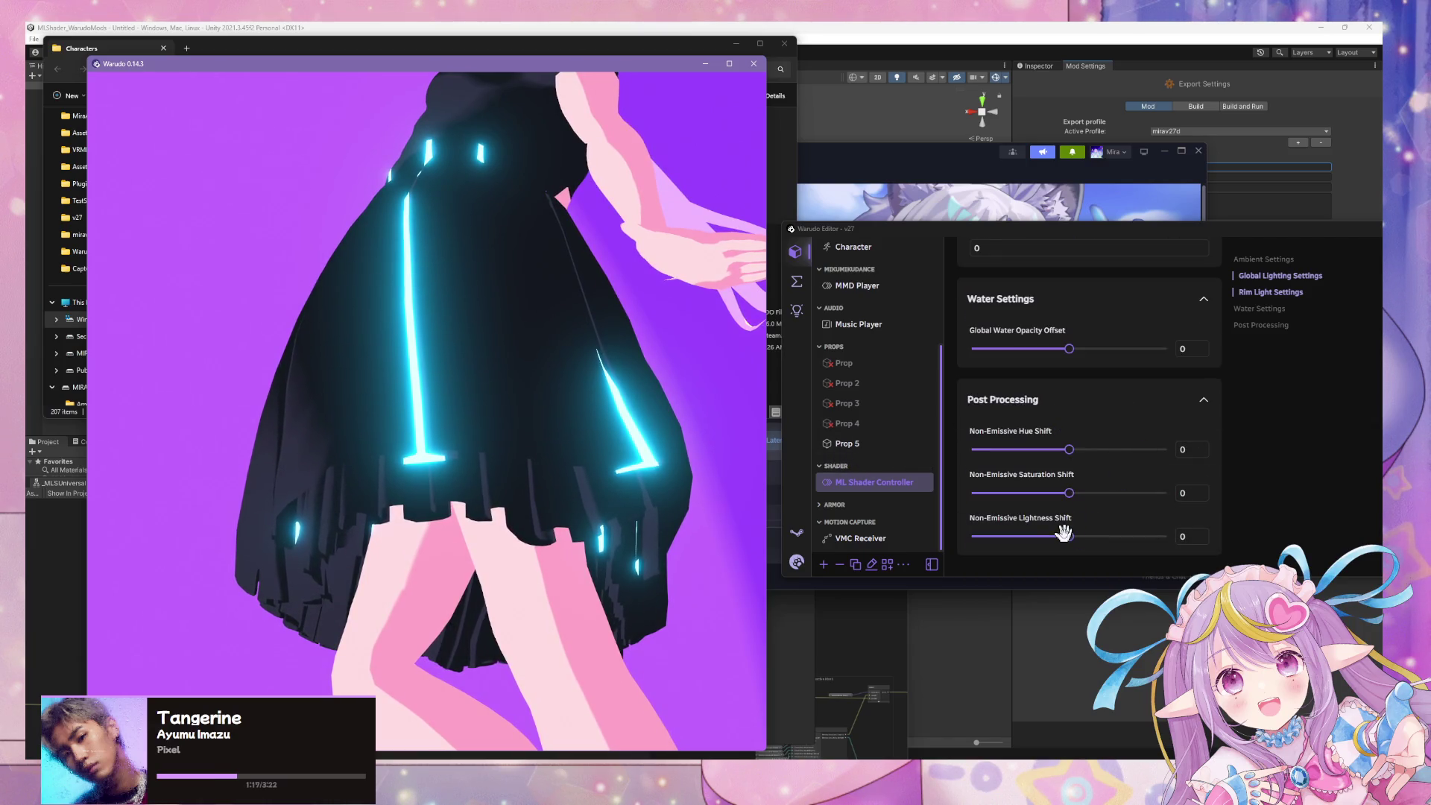
Step: Drag Non-Emissive Saturation Shift to -1 and Non-Emissive Lightness Shift to -0.16
mouse_move(1063, 533)
left_mouse_down()
mouse_move(857, 537)
mouse_move(1114, 537)
mouse_move(665, 462)
left_mouse_up()
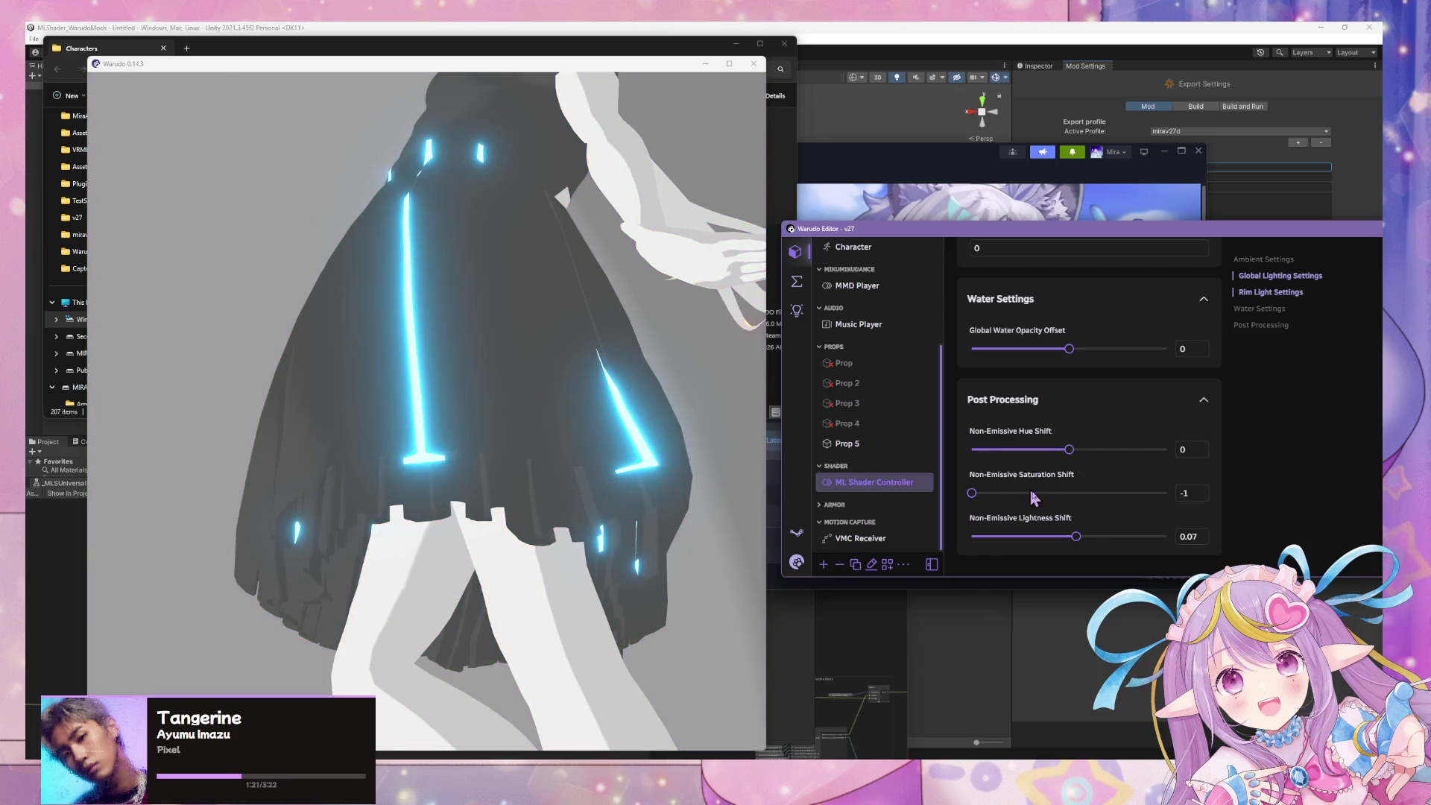
left_click_drag(1078, 536, 1053, 537)
mouse_move(447, 358)
left_mouse_down()
mouse_move(581, 401)
mouse_move(584, 418)
mouse_move(448, 432)
left_mouse_up()
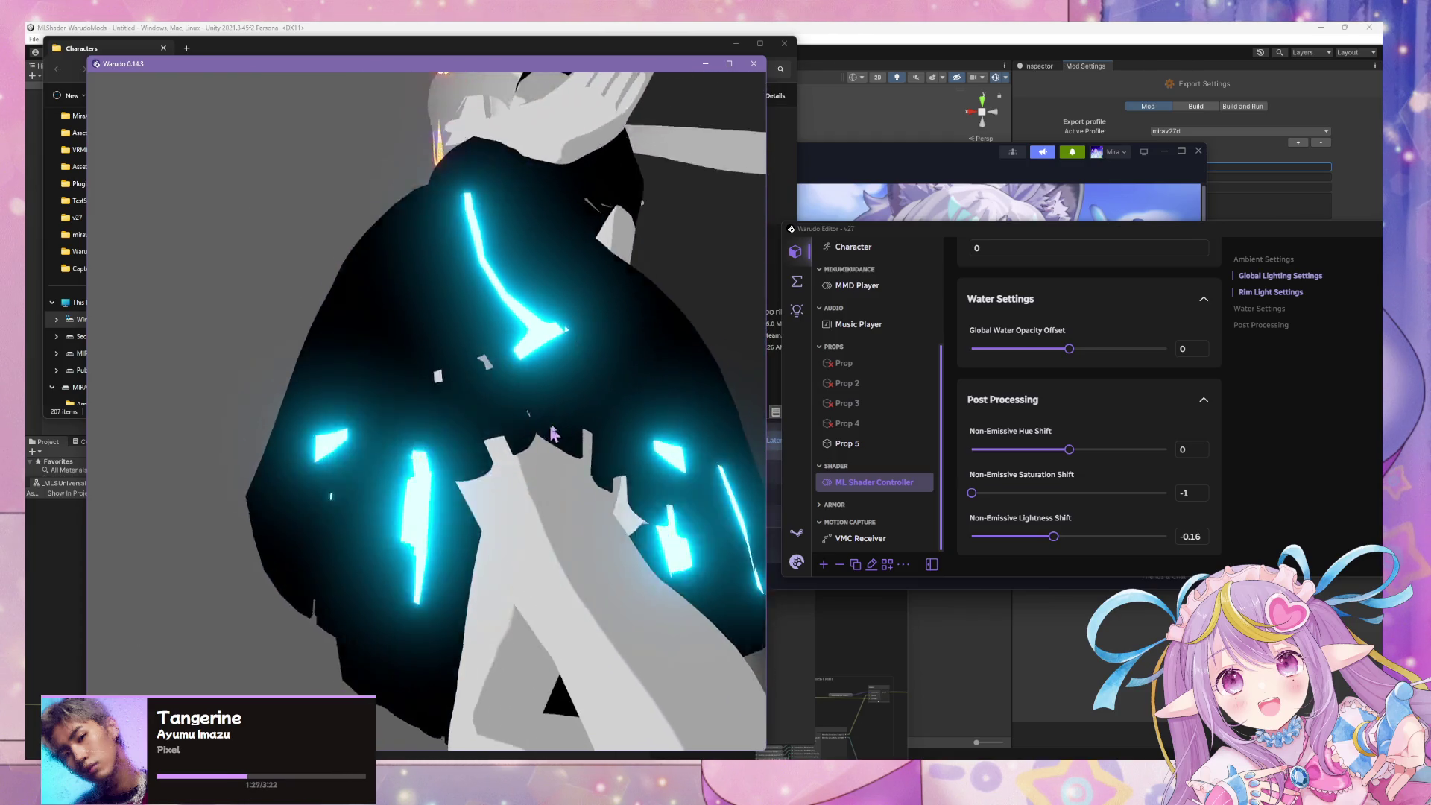
scroll(1073, 345, "up", 15)
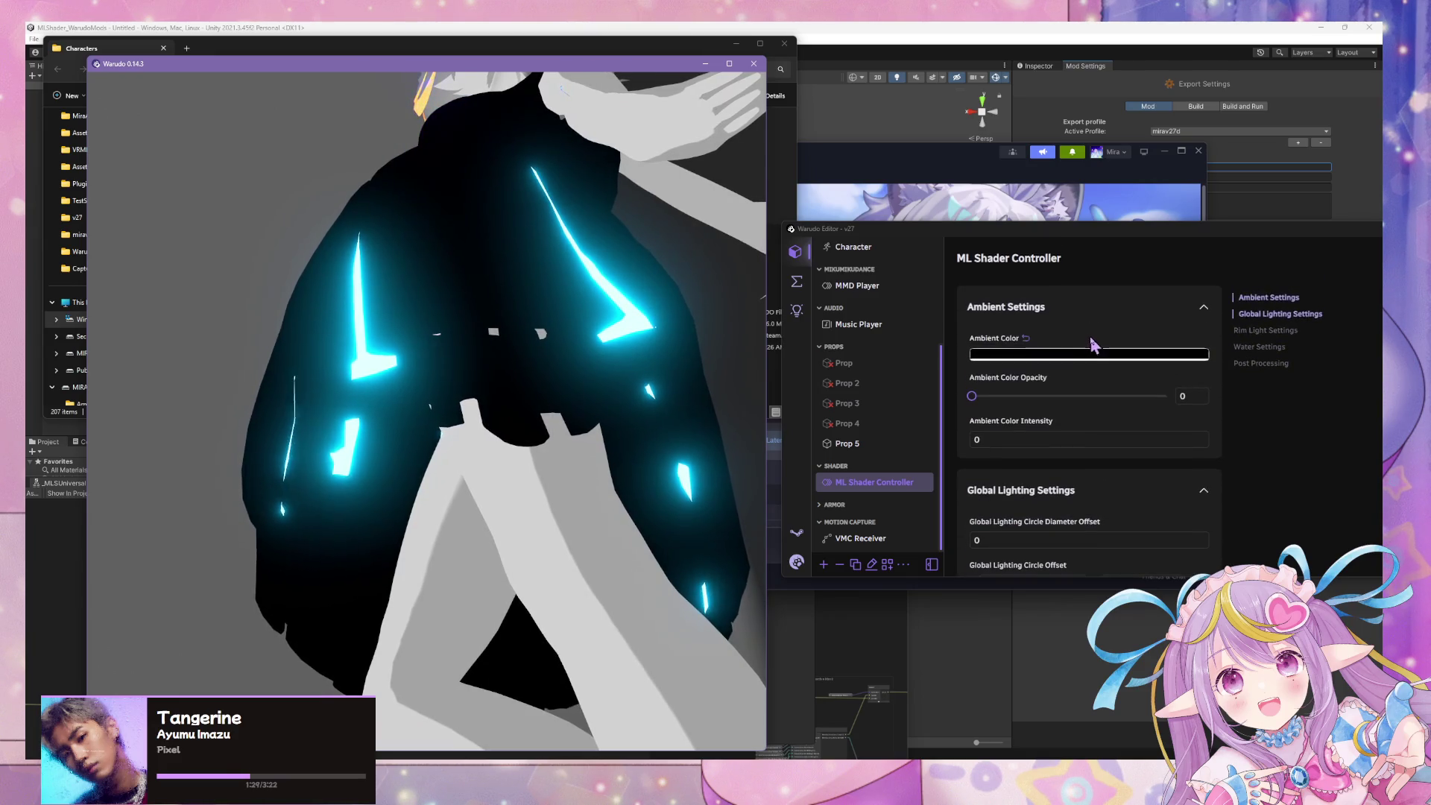
left_click(865, 287)
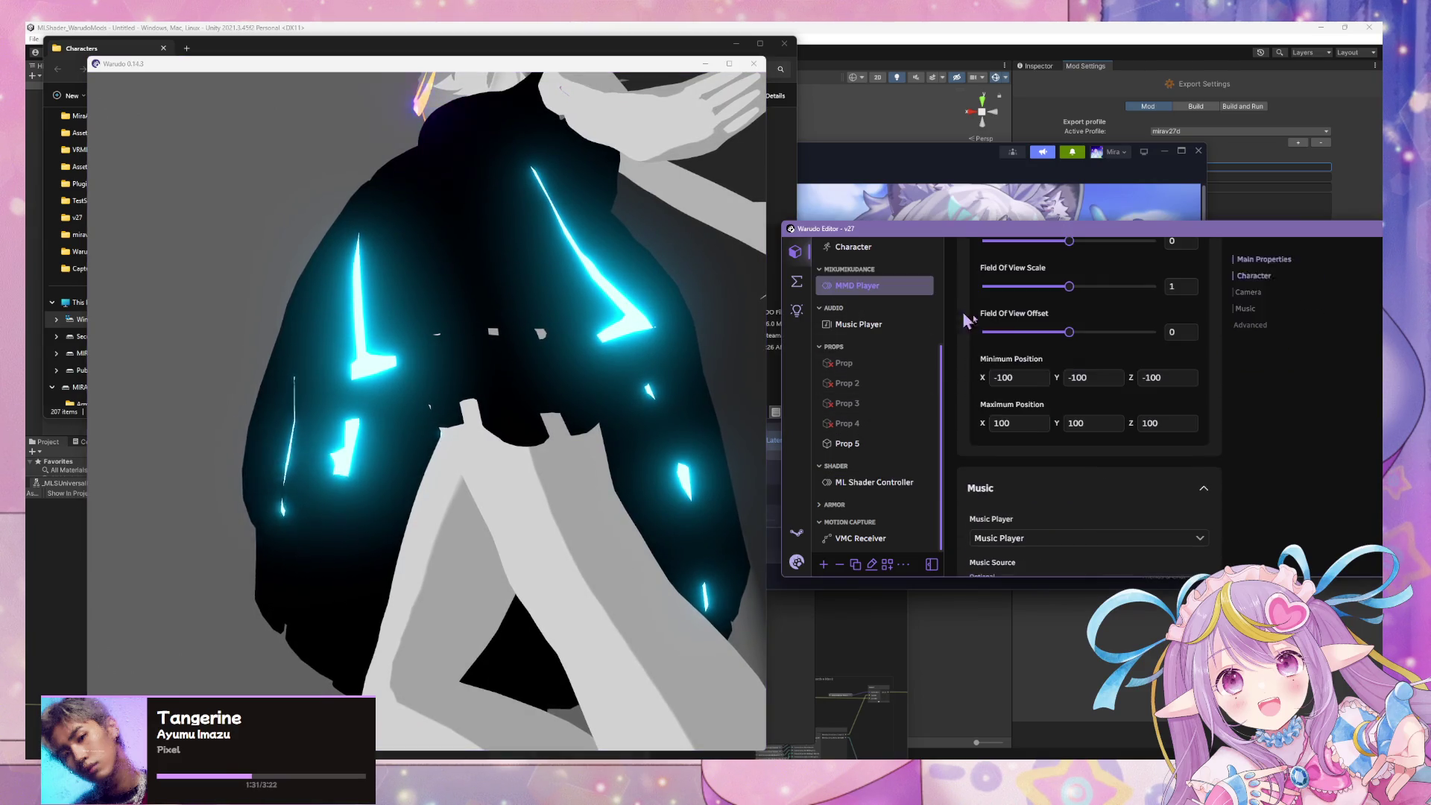
Step: Seek the aidee_luka-ret.vmd dance to an earlier time in MMD Player and play it
scroll(1110, 290, "up", 5)
left_click(1255, 272)
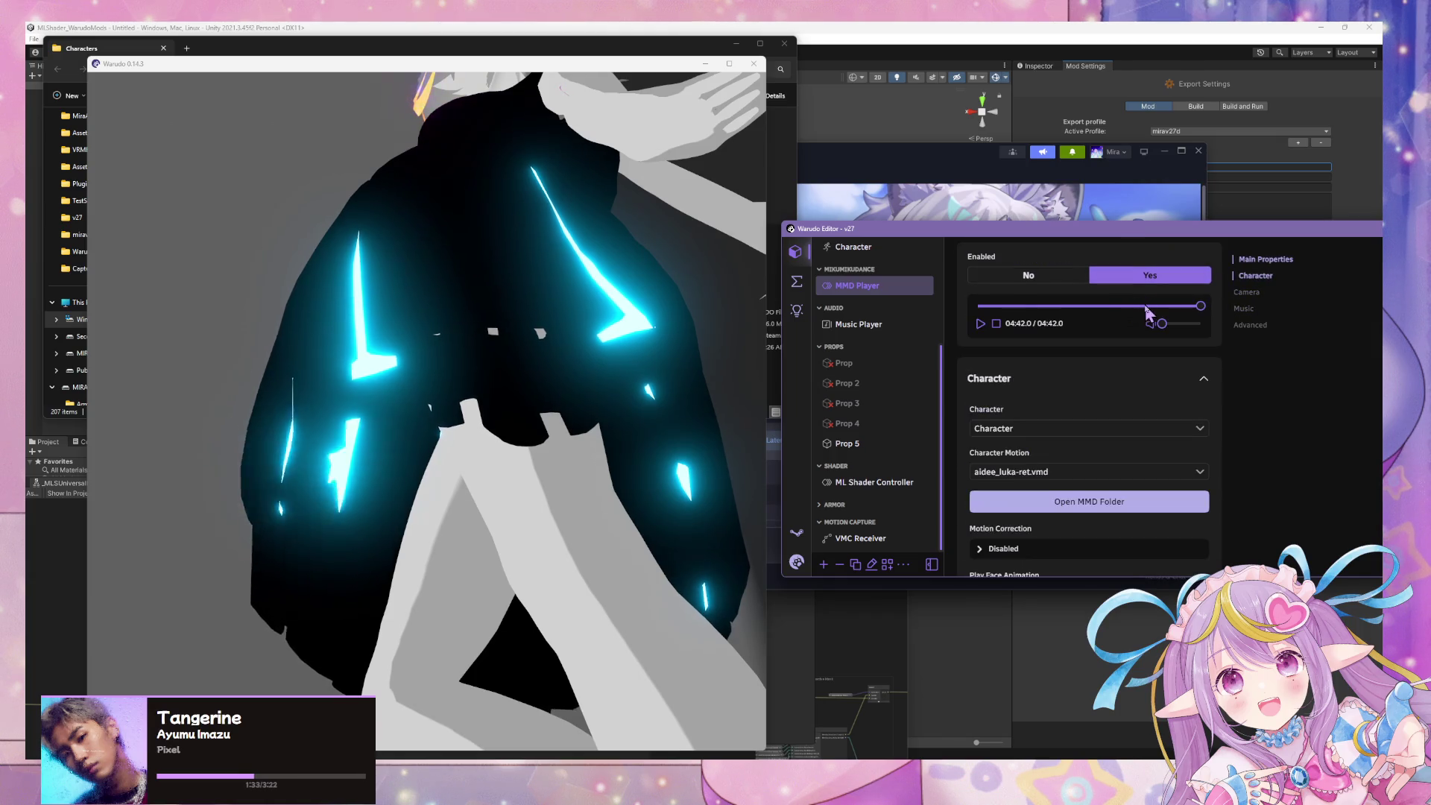
left_click(489, 363)
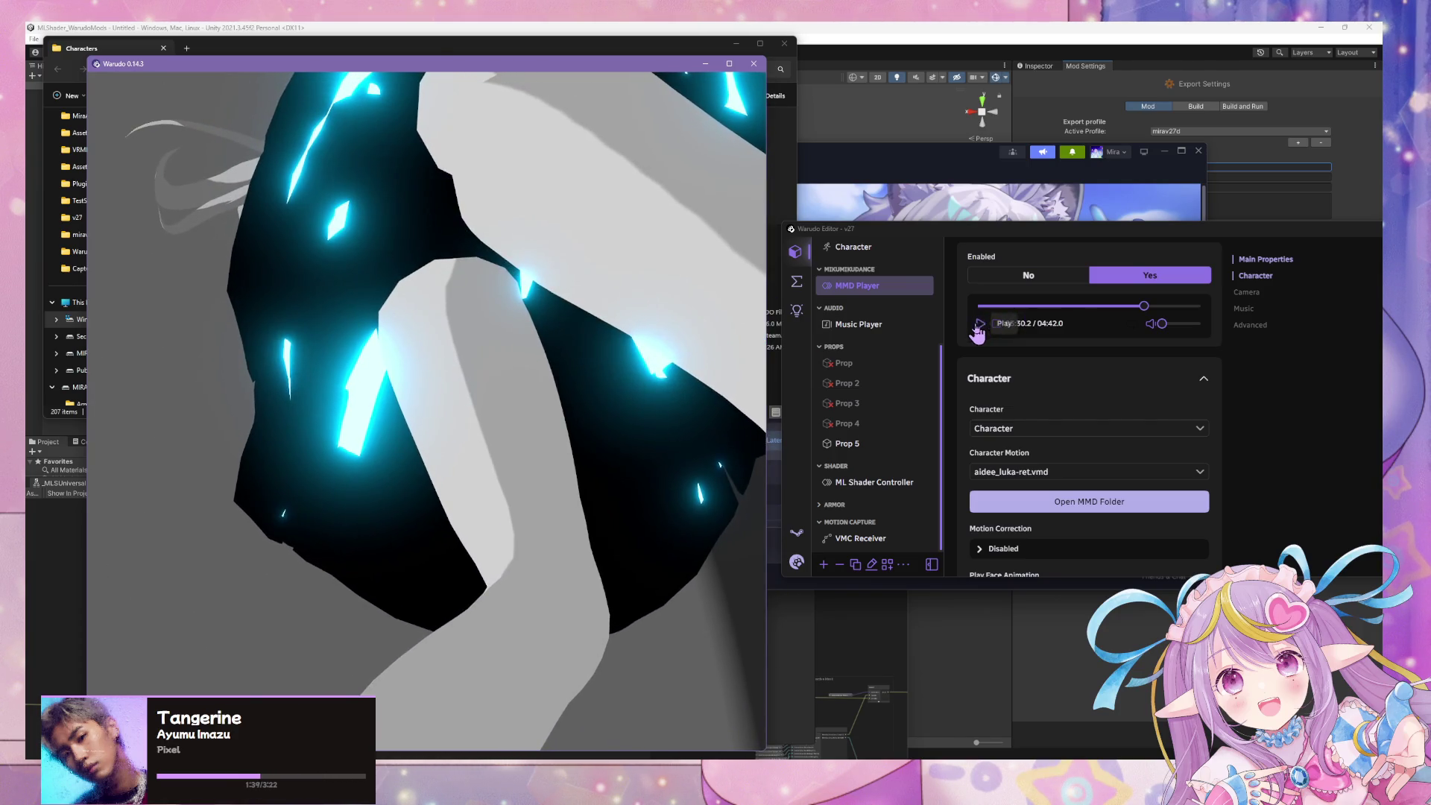
left_click(978, 325)
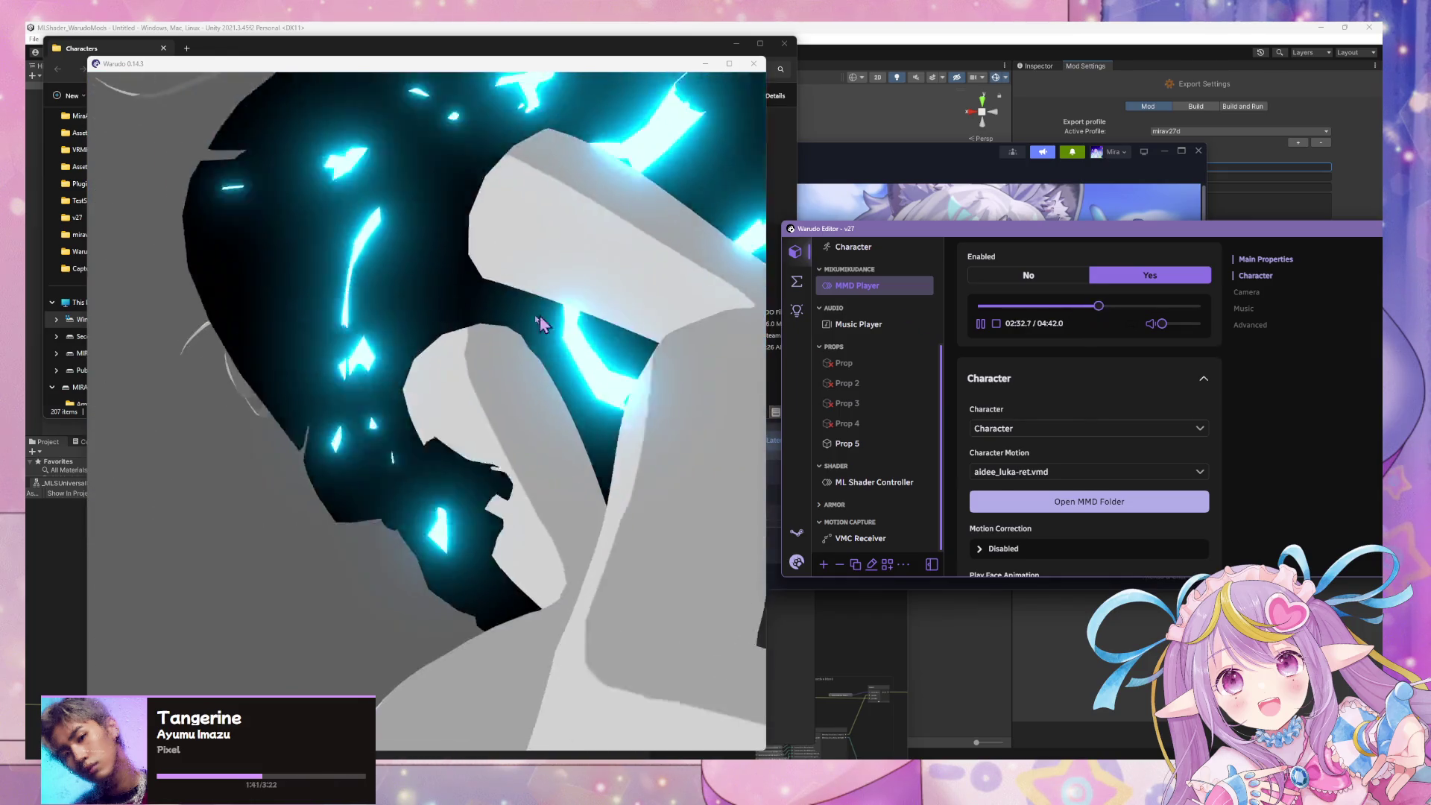
left_click(386, 312)
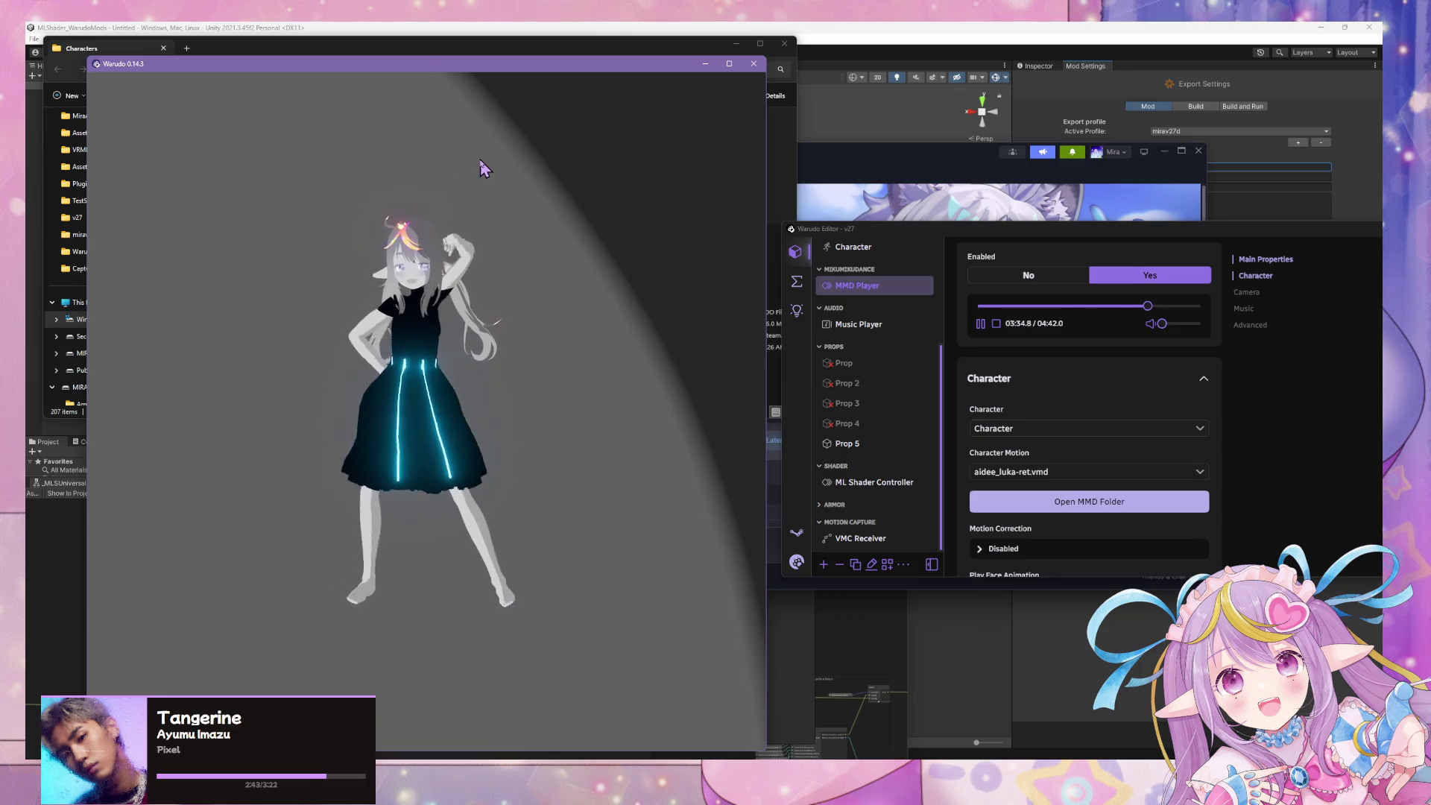
Step: Drag the mirav27d Character prefab into the Hierarchy, zoom in on it, and enter Play mode
left_click(731, 32)
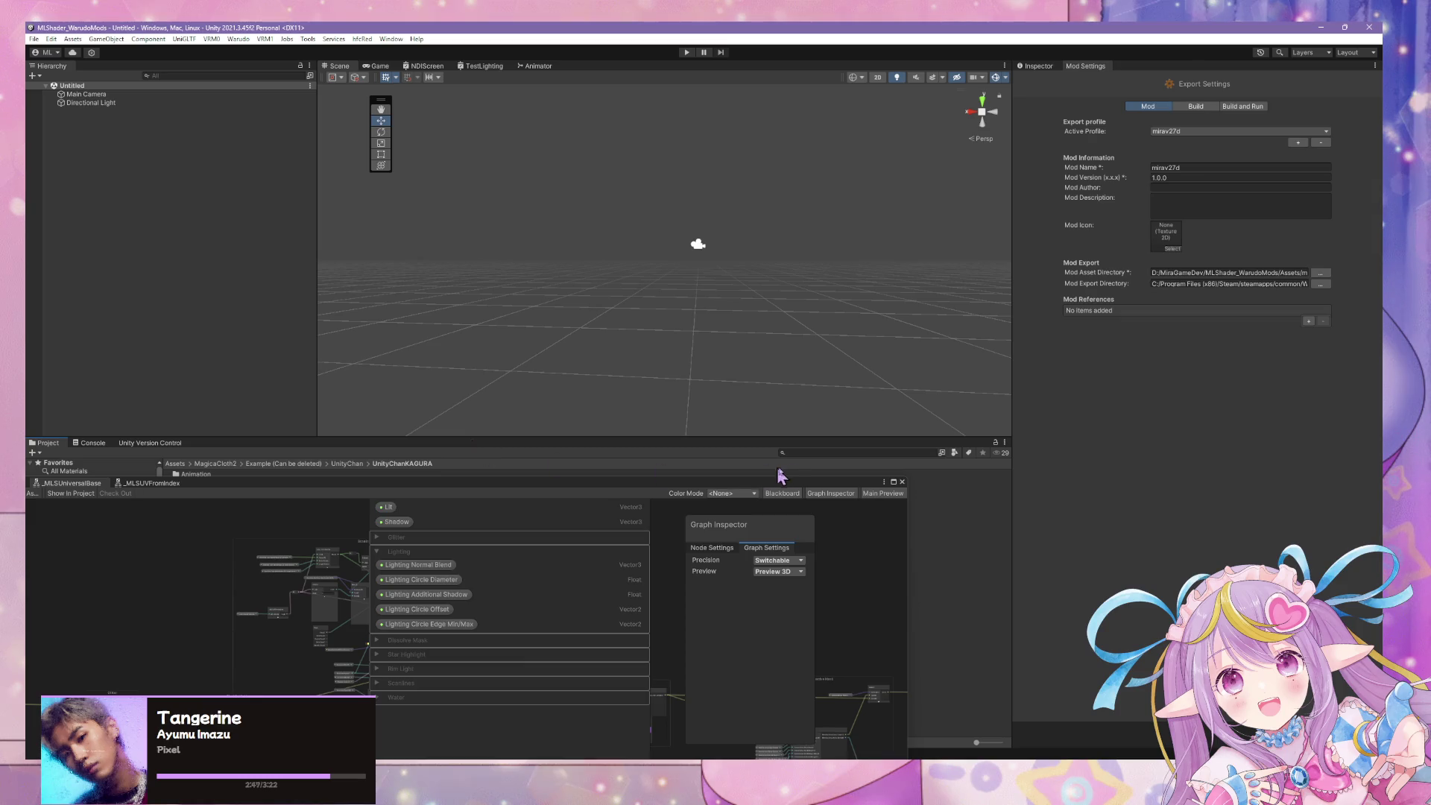
left_click(611, 479)
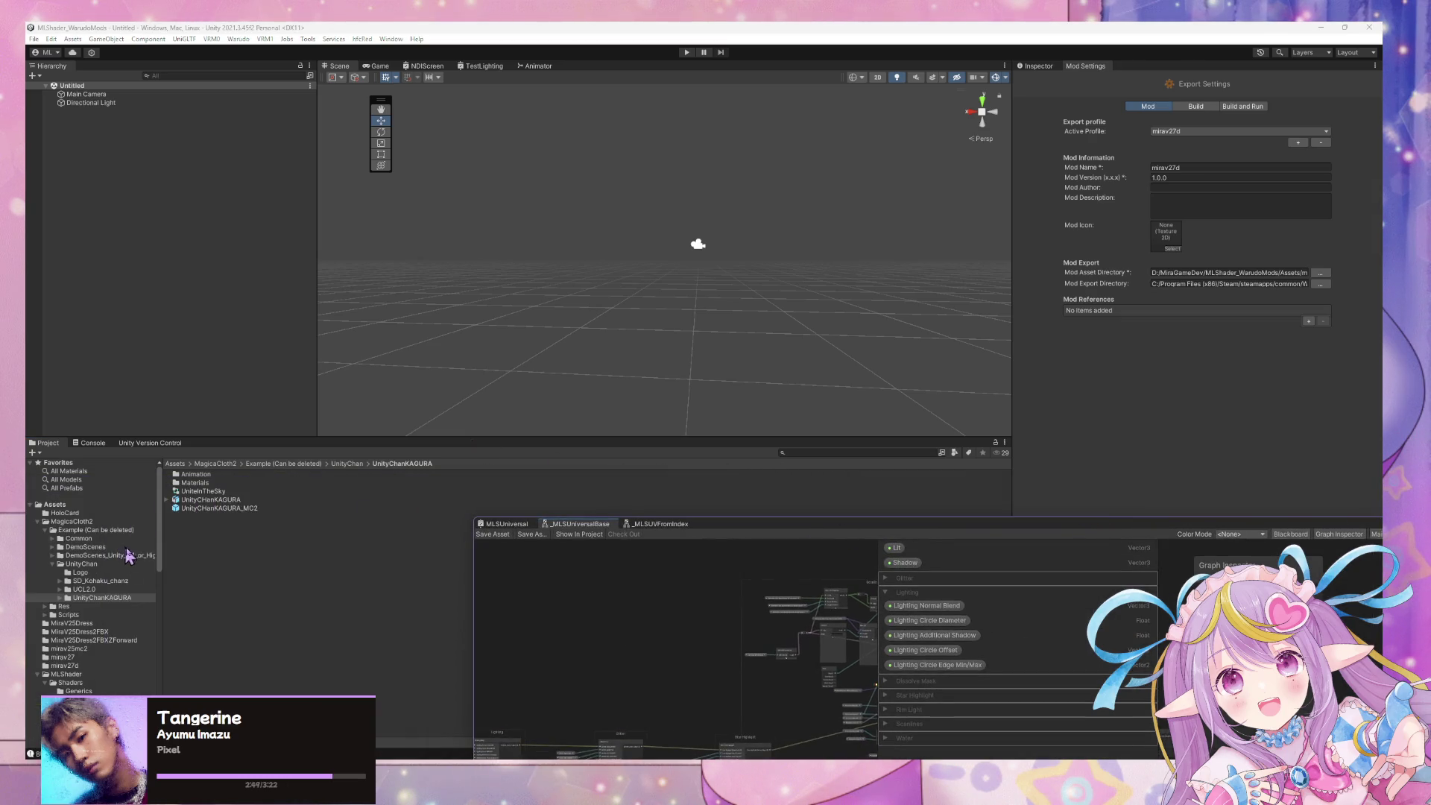
left_click(89, 538)
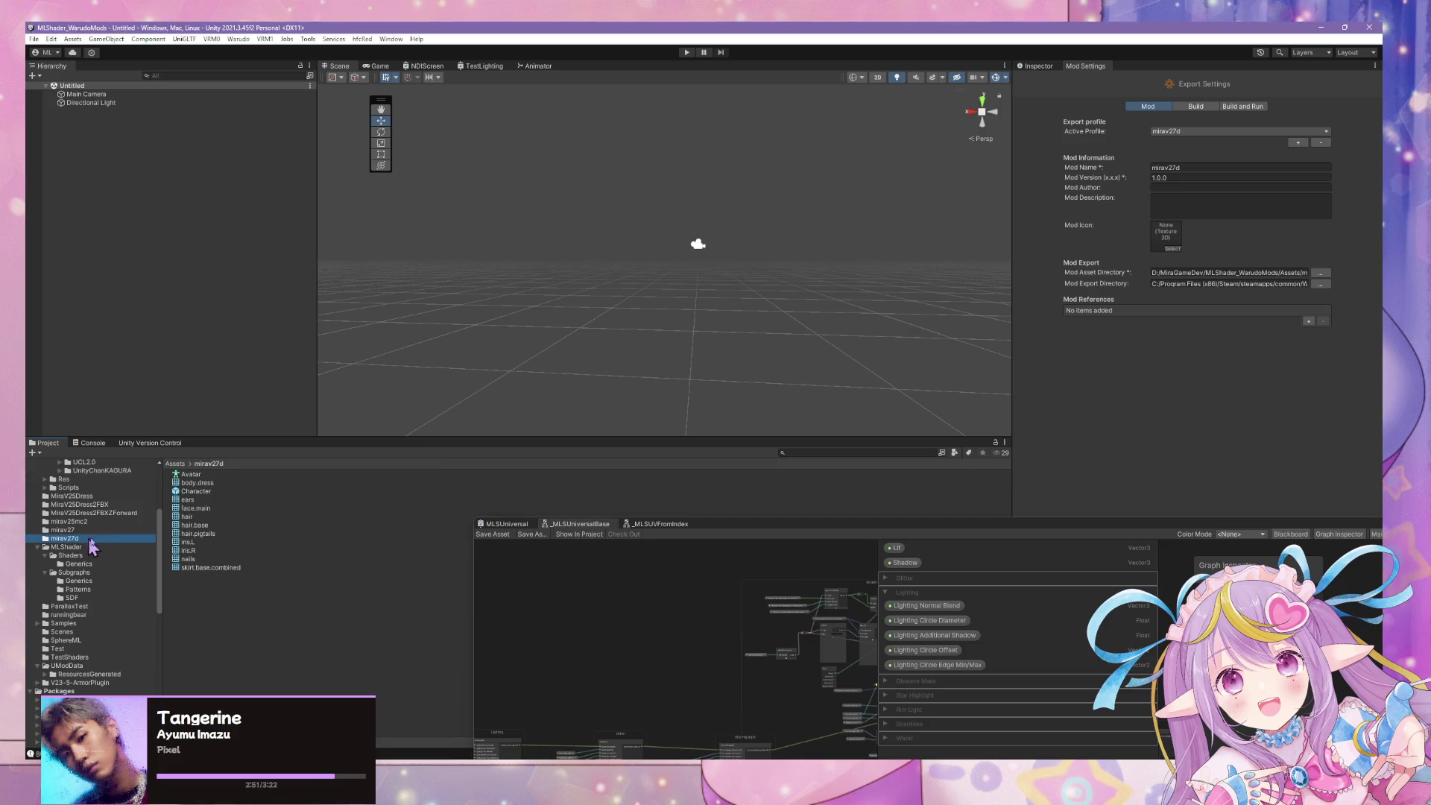
left_click_drag(173, 345, 221, 327)
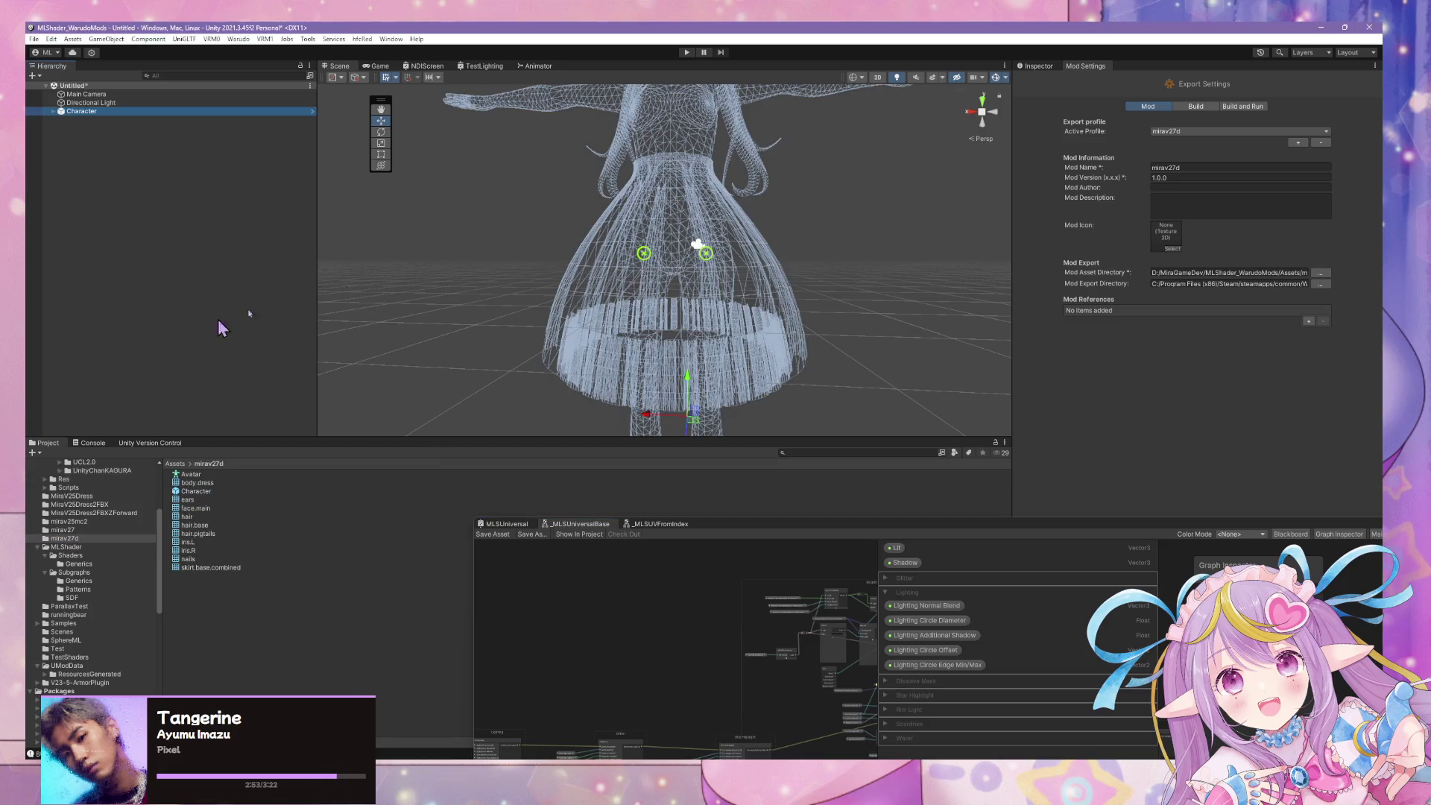
scroll(782, 182, "up", 5)
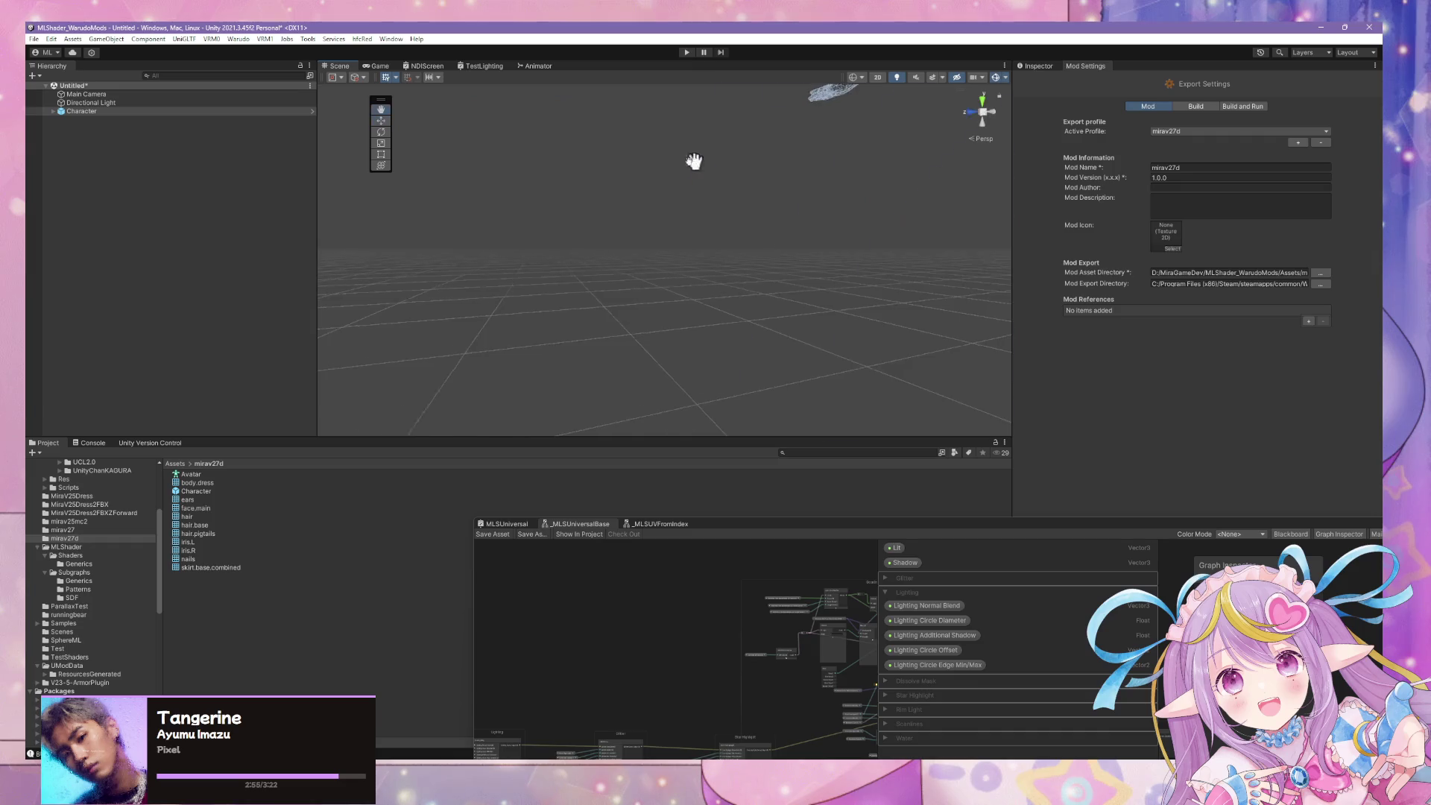
left_click_drag(686, 160, 591, 156)
scroll(596, 164, "down", 3)
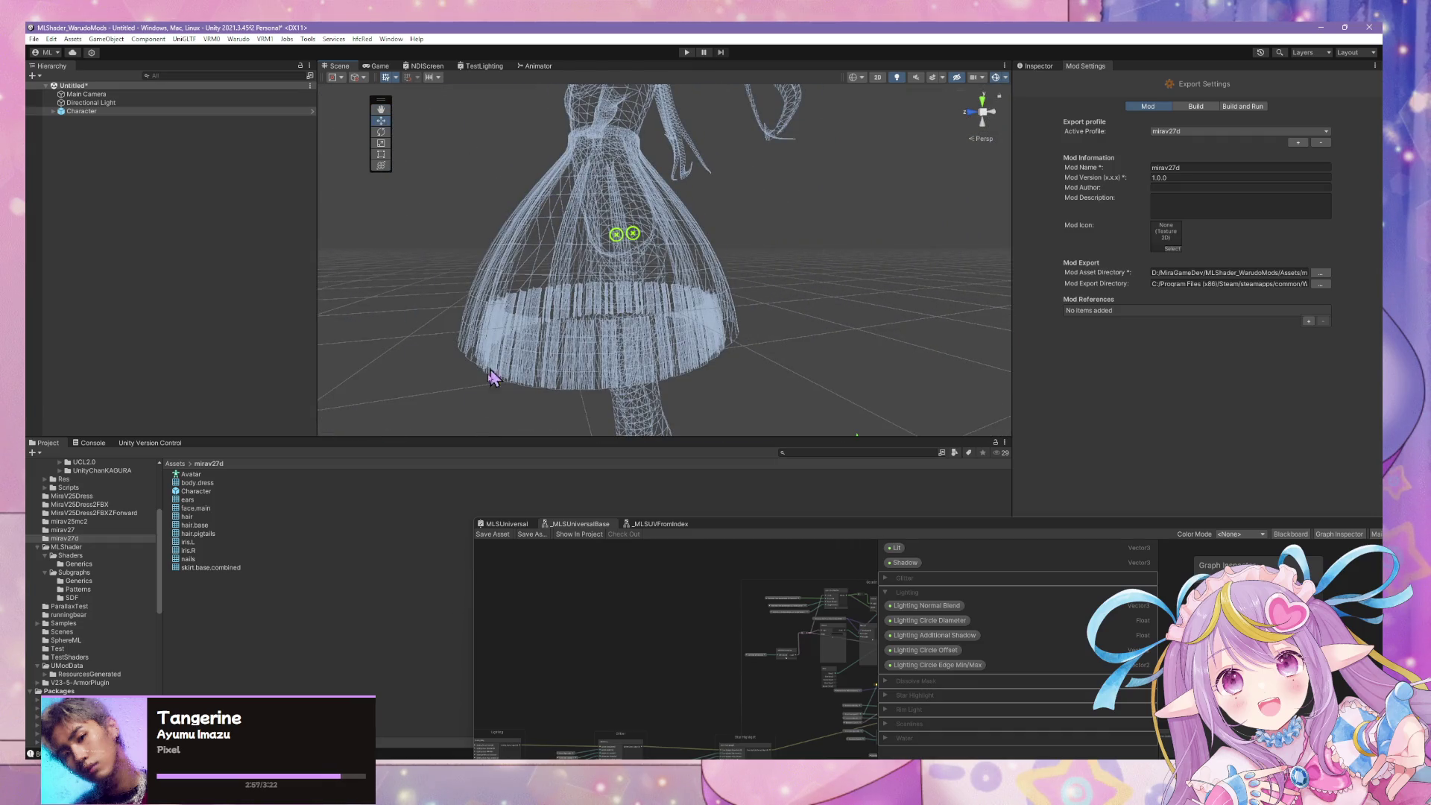
left_click(687, 52)
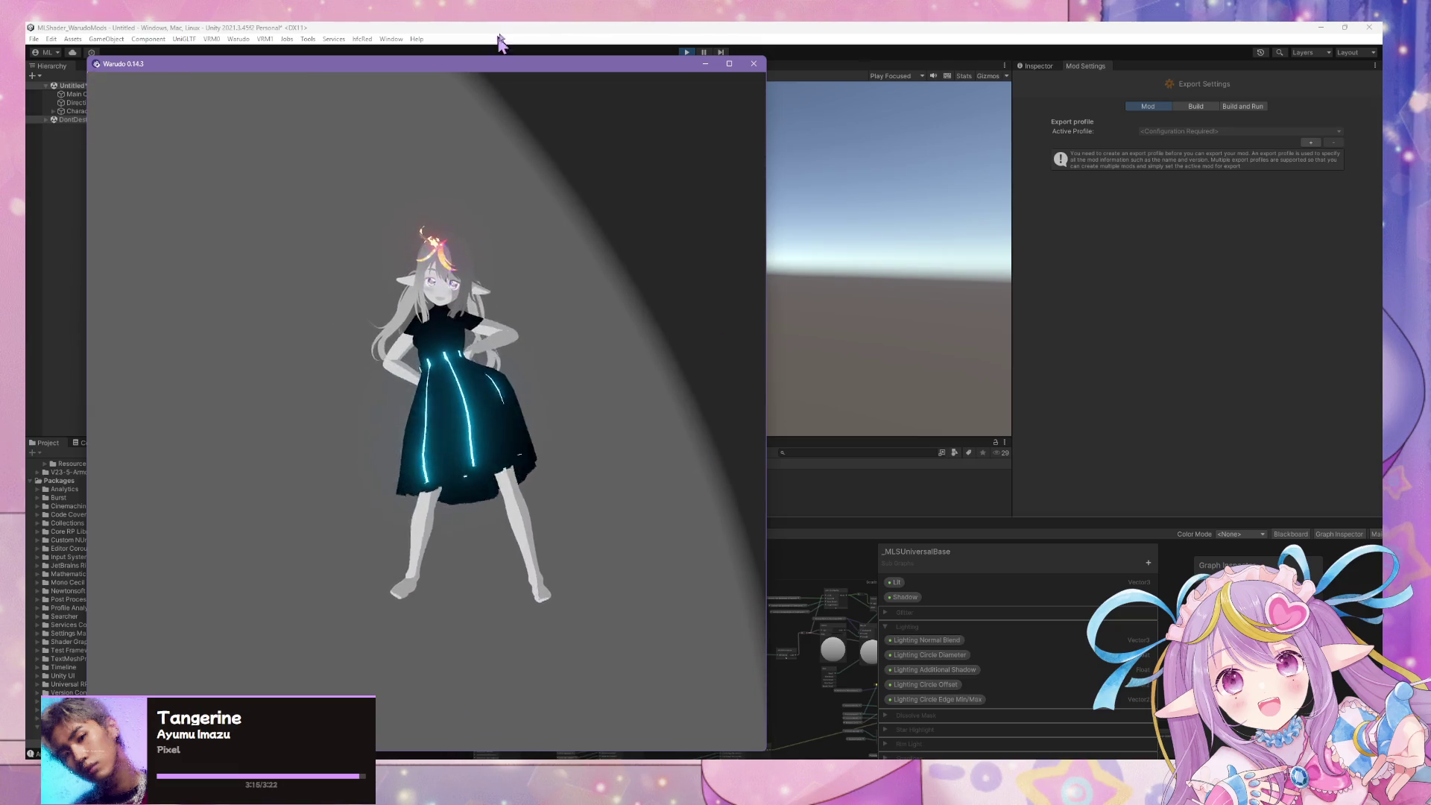
left_click(705, 63)
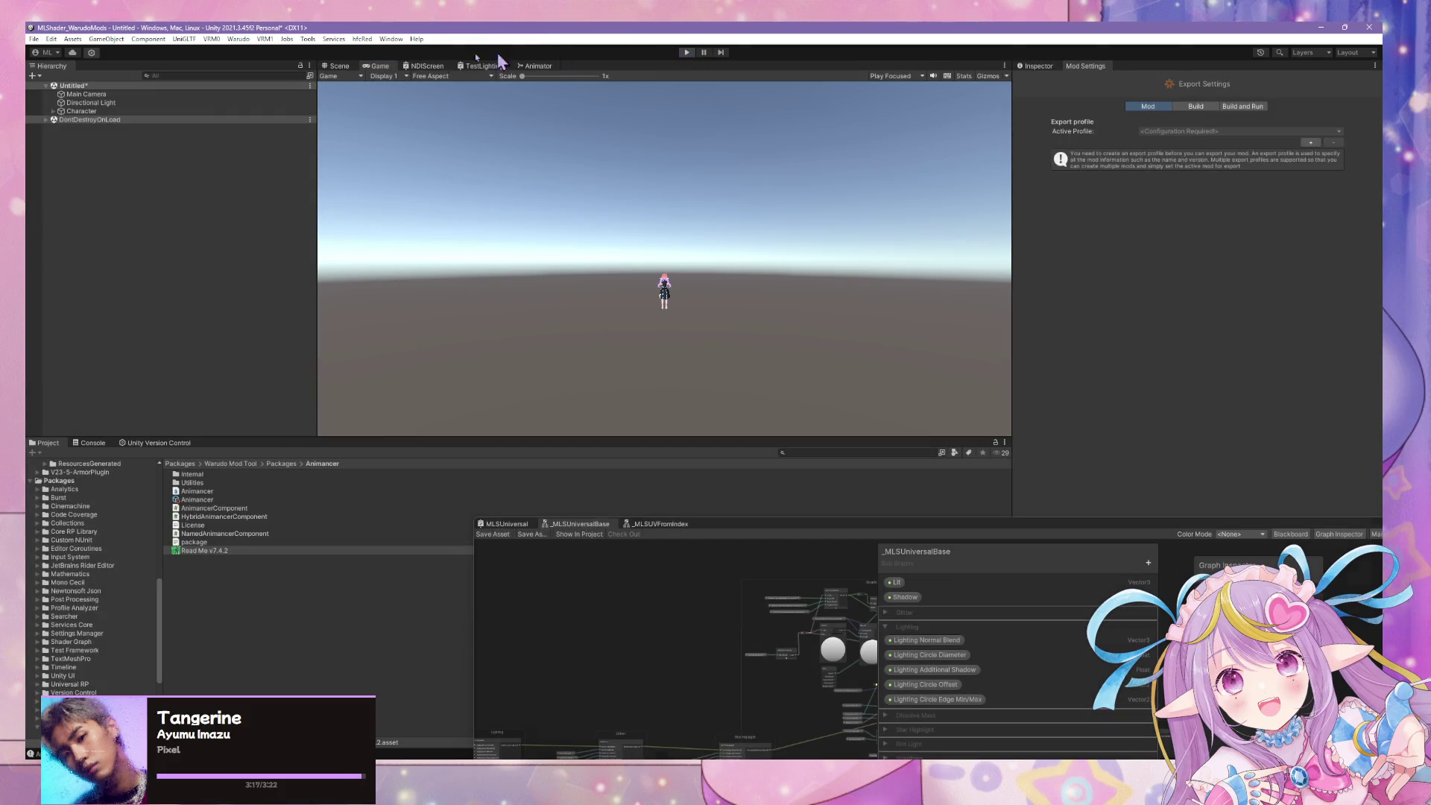
Step: Frame mc2.skirt to inspect its MagicaCloth particles and leg colliders, then switch to Blender
mouse_move(690, 322)
left_mouse_down()
mouse_move(779, 243)
mouse_move(863, 281)
left_mouse_up()
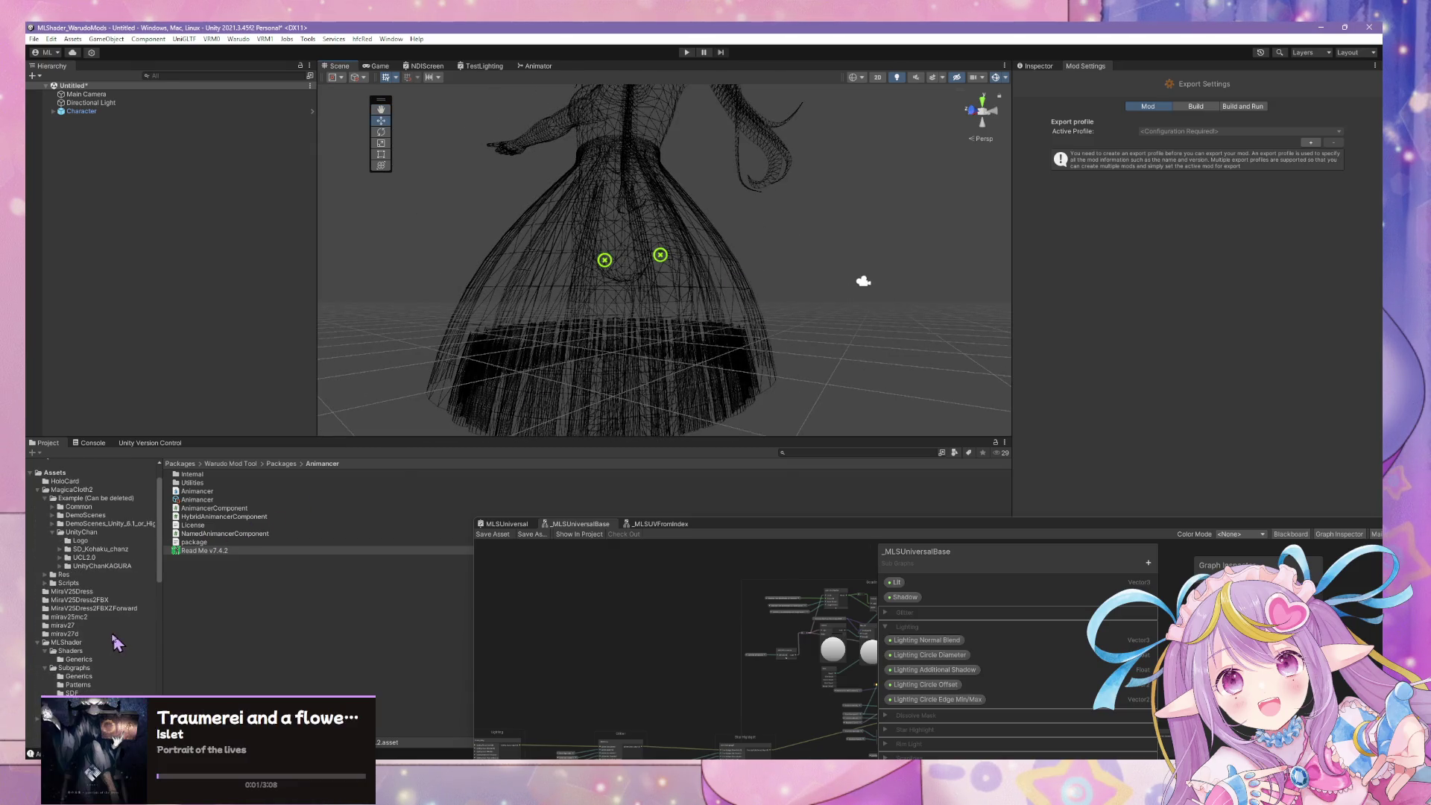
scroll(344, 283, "down", 2)
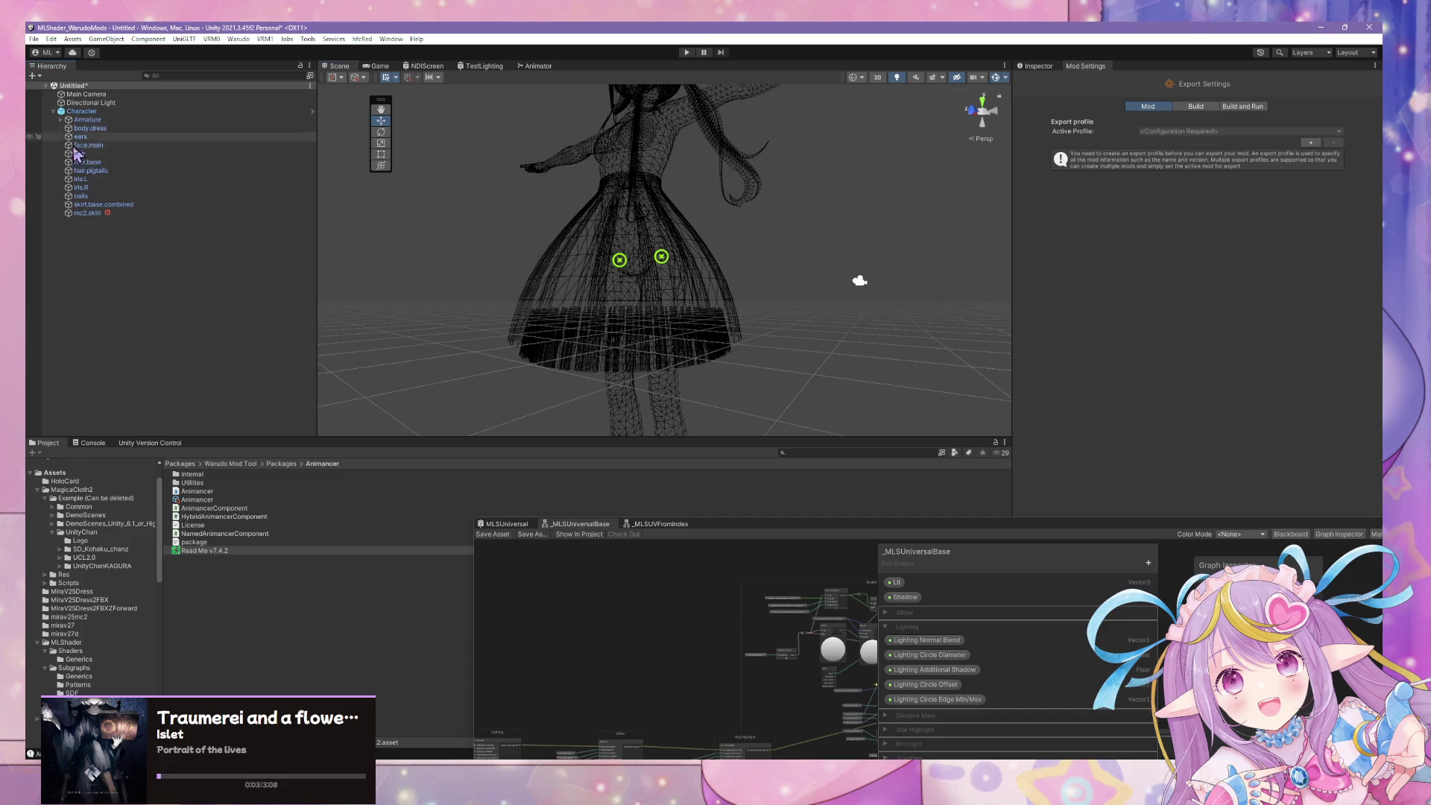
key("f")
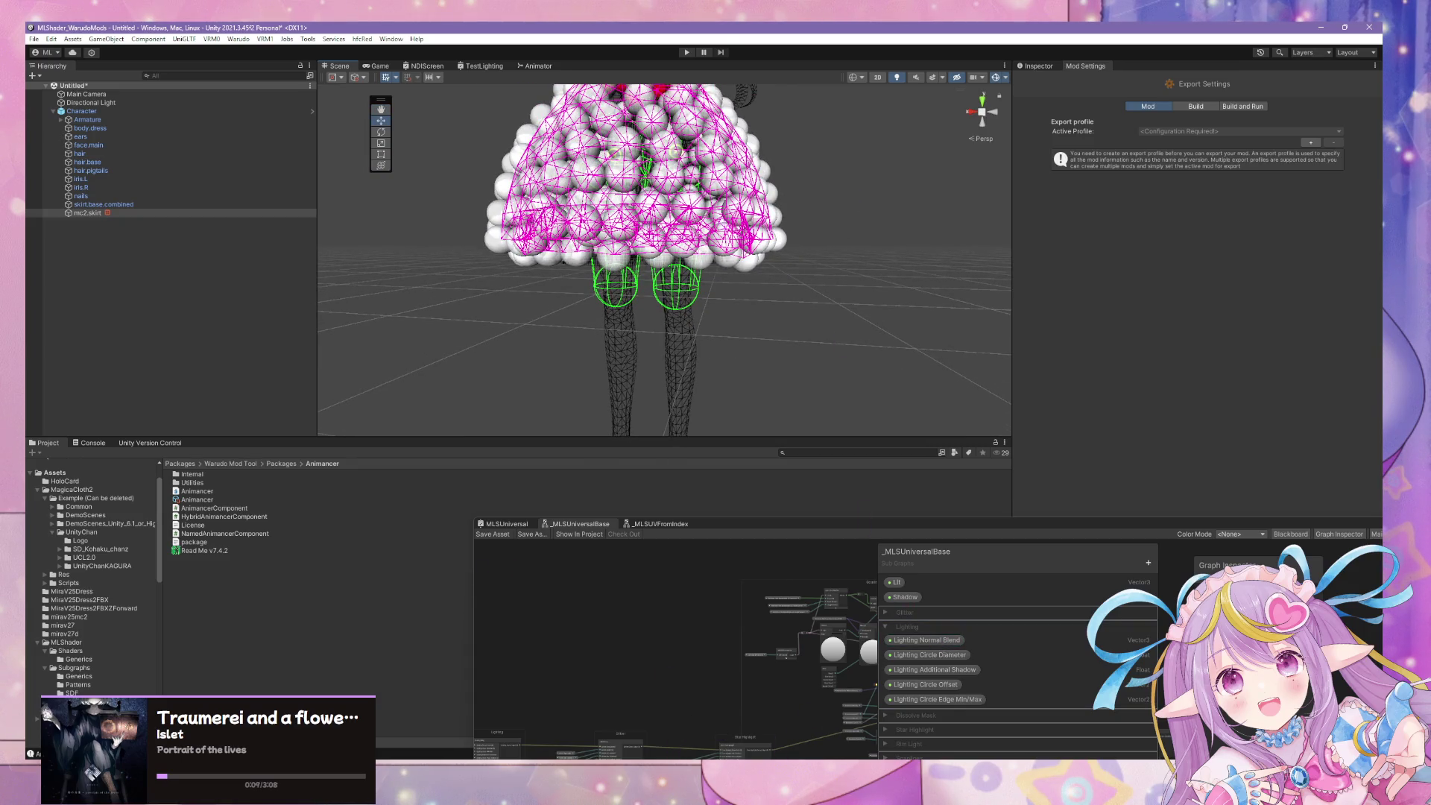
key("alt+Tab")
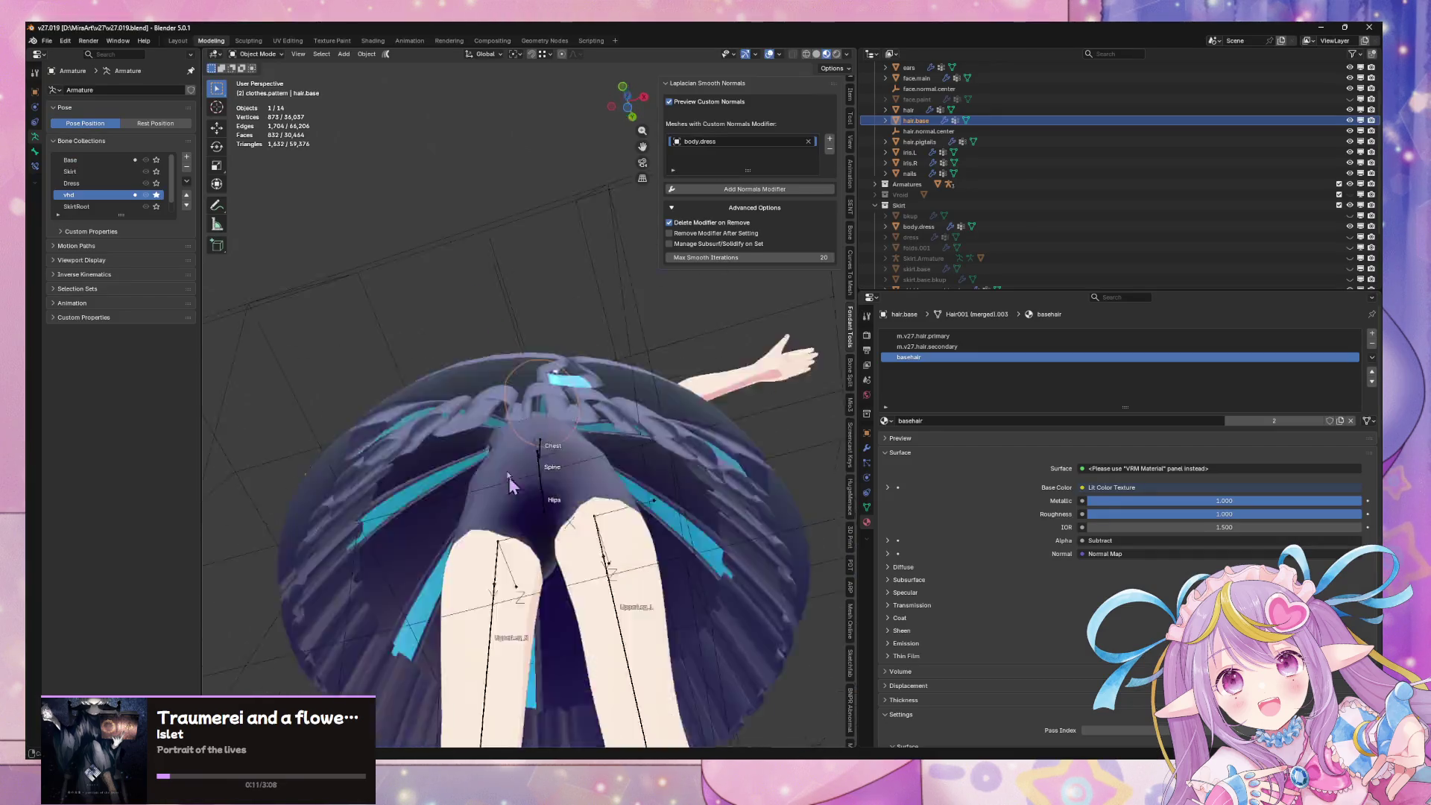
Step: From the front view, take the skirt mesh into Edit Mode and back to Object Mode
key("KP_1")
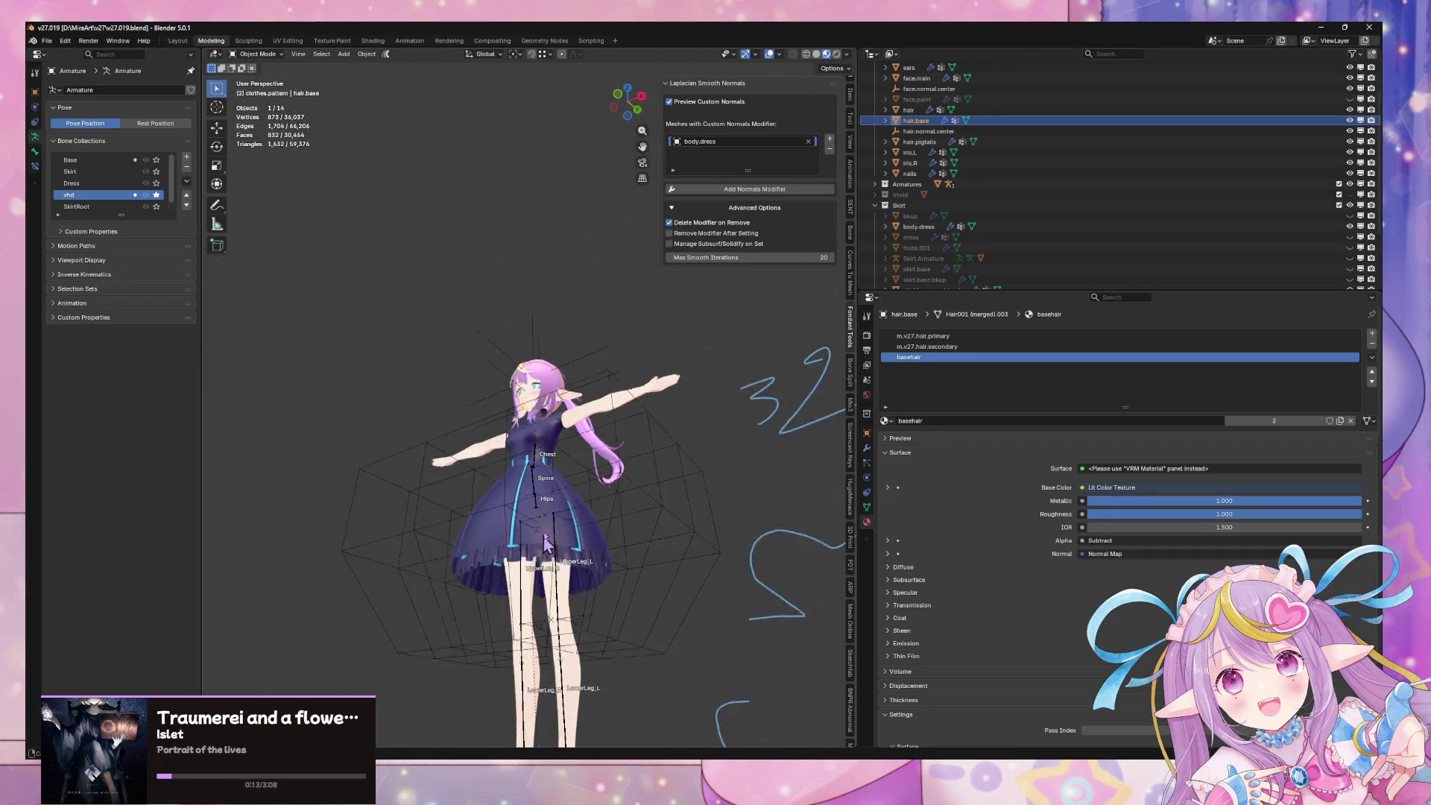
left_click(537, 559)
key("Tab")
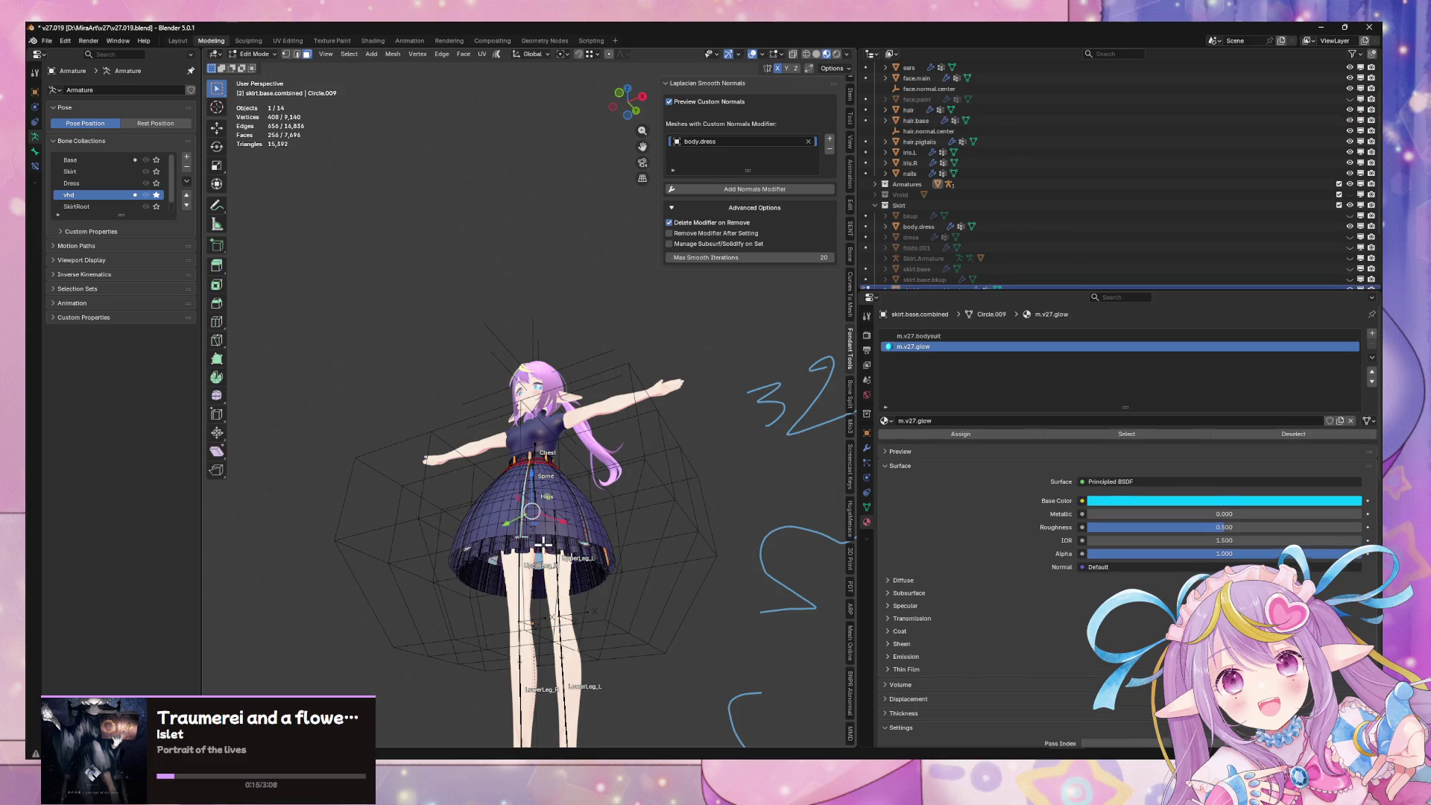
left_click_drag(610, 556, 591, 484)
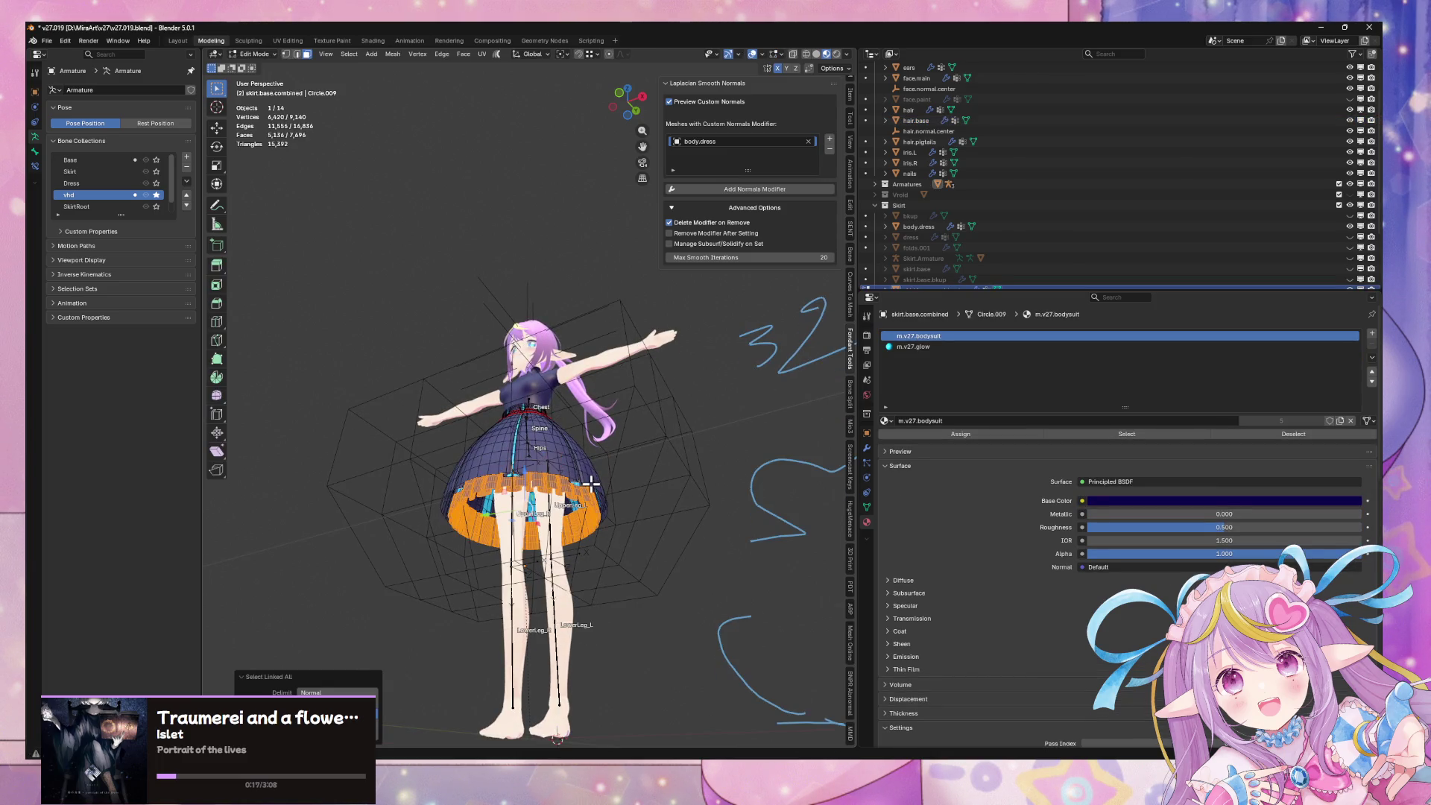
key("Tab")
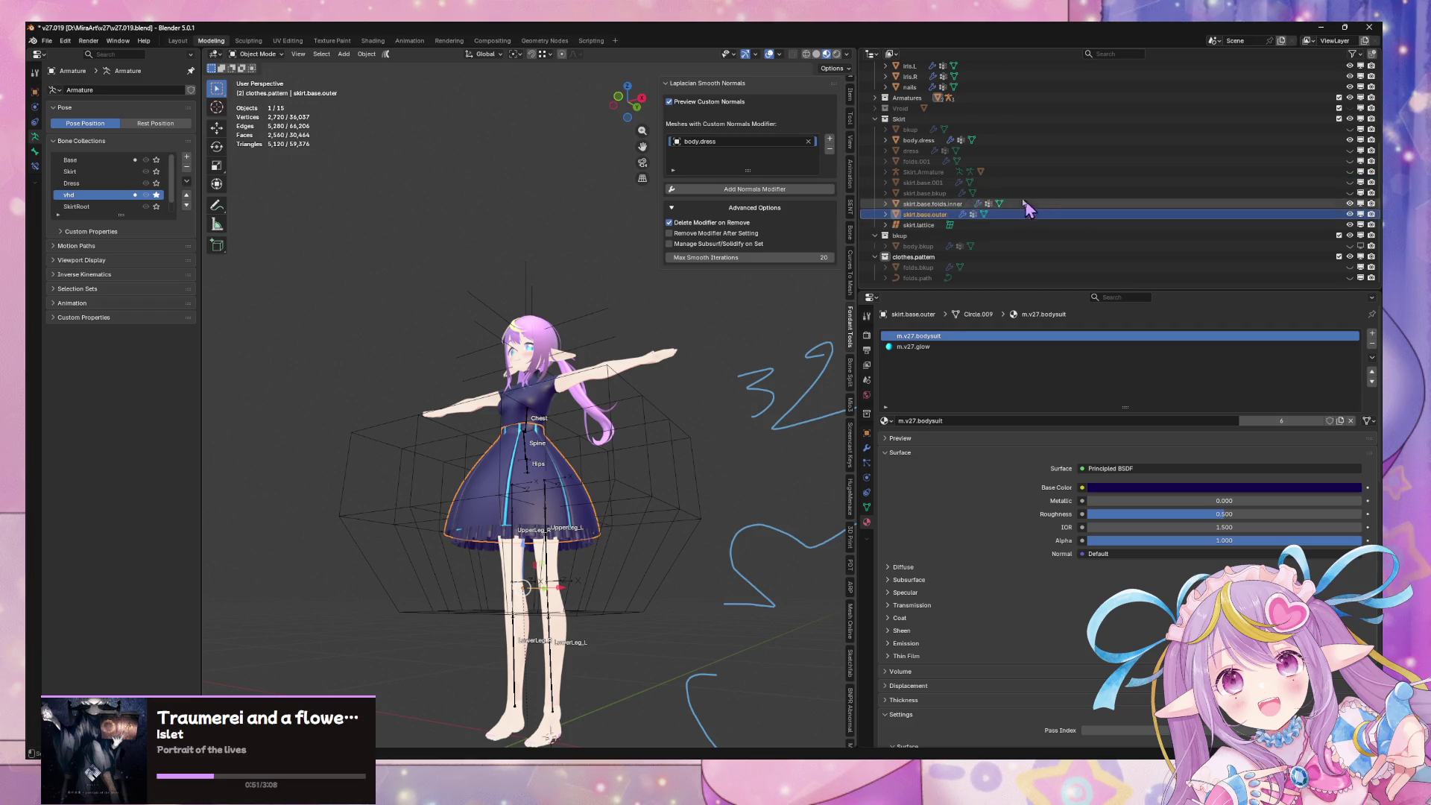
Step: Rename the duplicate skirt.base.001 object to skirt.base, checking the skirt from several angles
double_click(940, 182)
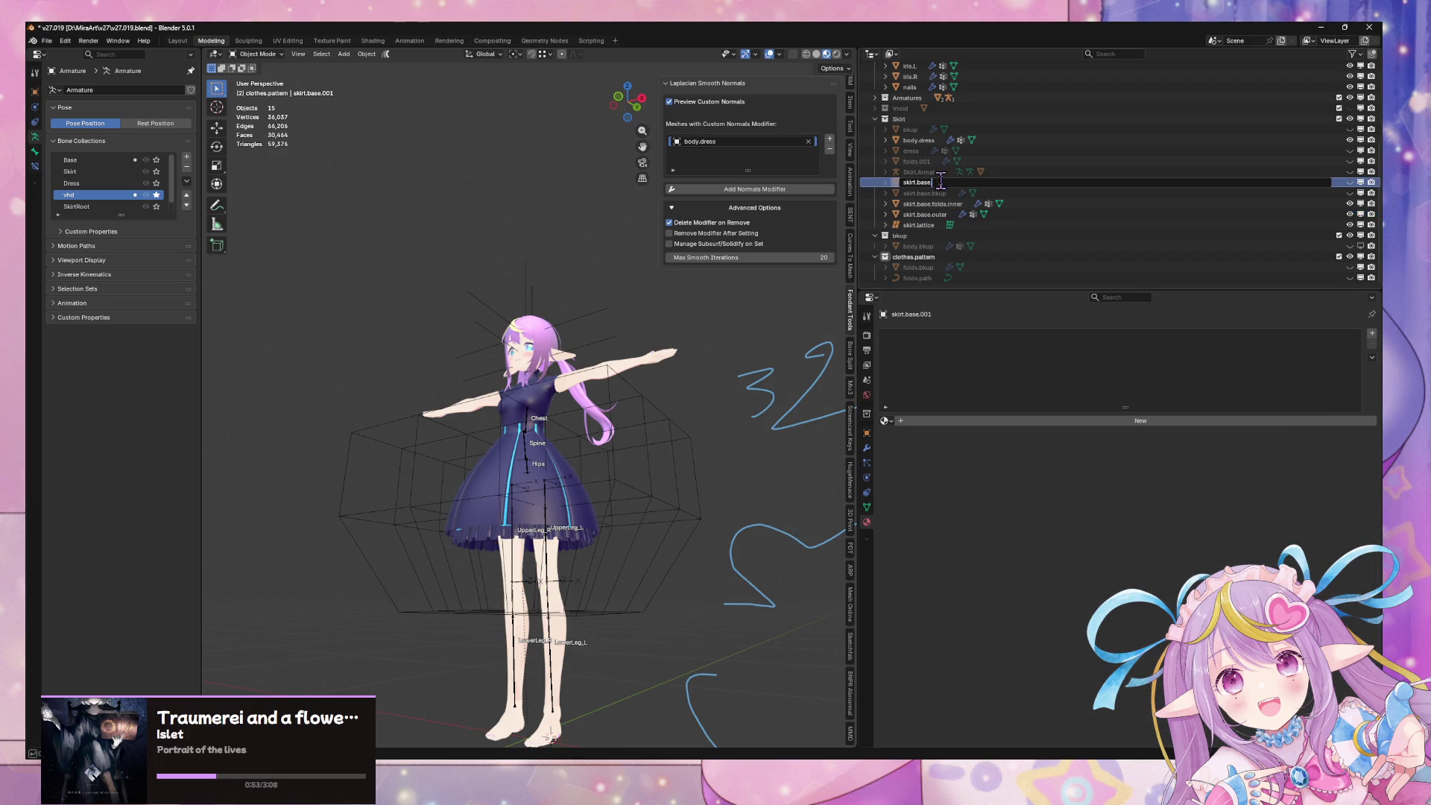
key("KP_1")
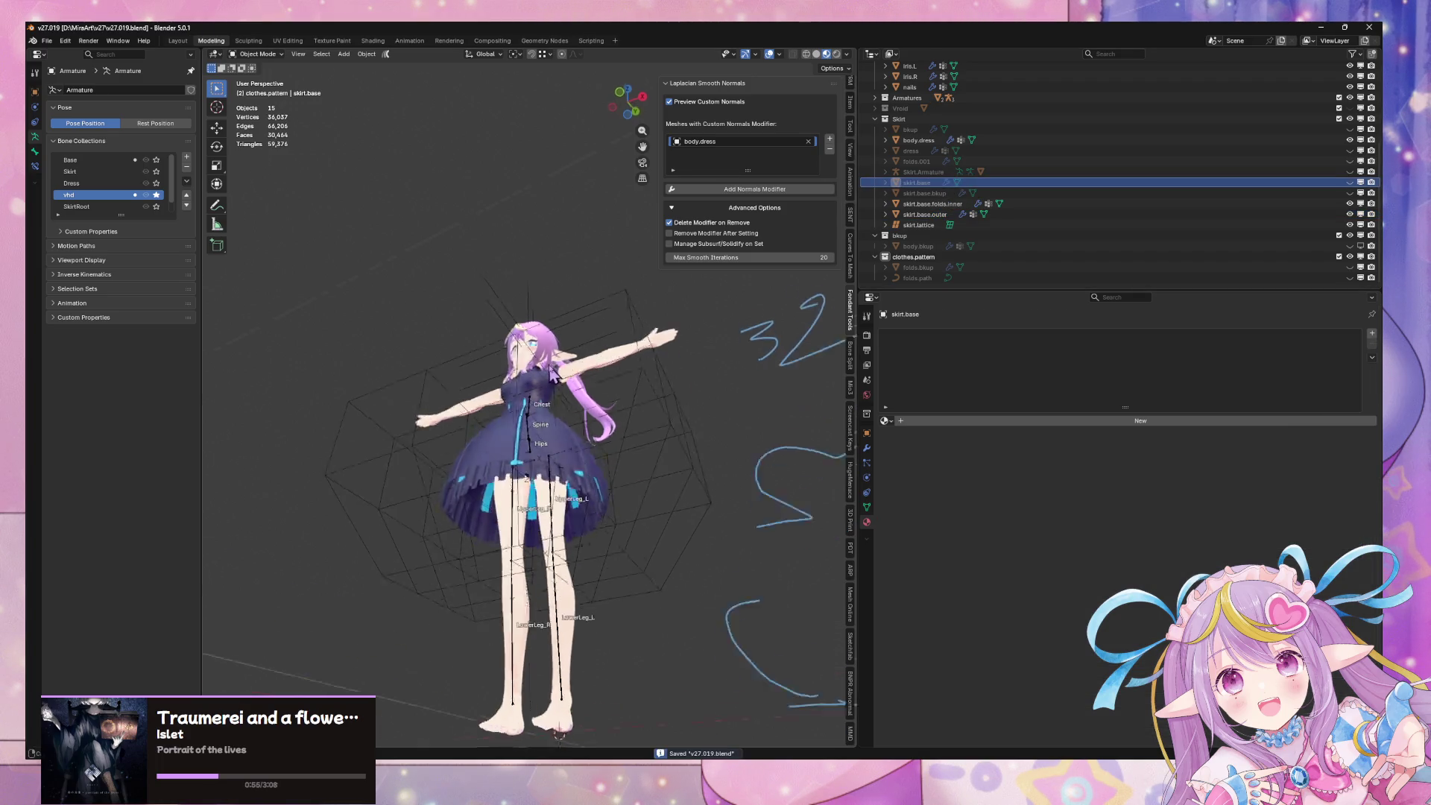
scroll(574, 407, "up", 5)
mouse_move(574, 406)
left_mouse_down()
mouse_move(555, 380)
mouse_move(397, 335)
left_mouse_up()
key("KP_1")
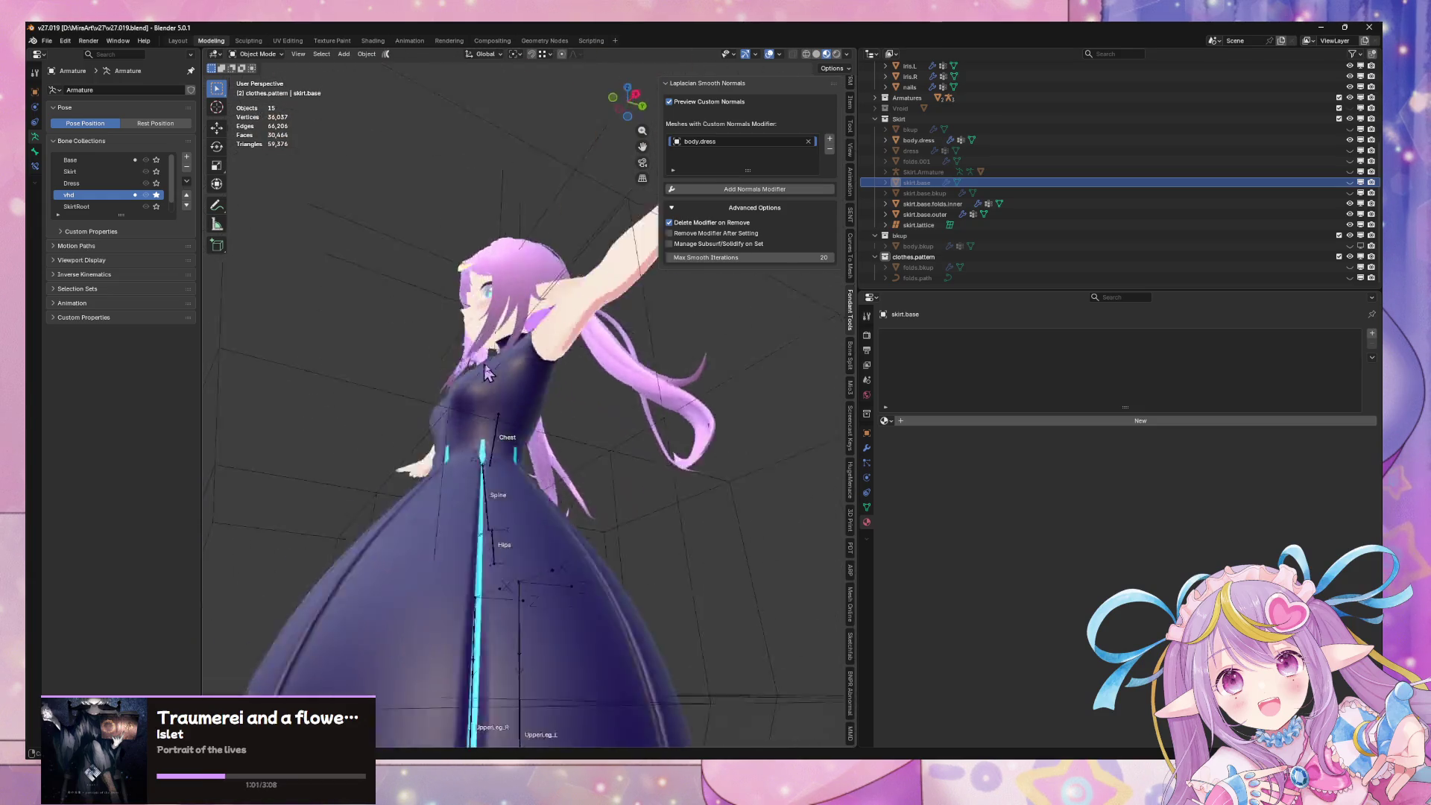
scroll(581, 468, "down", 3)
scroll(581, 468, "up", 3)
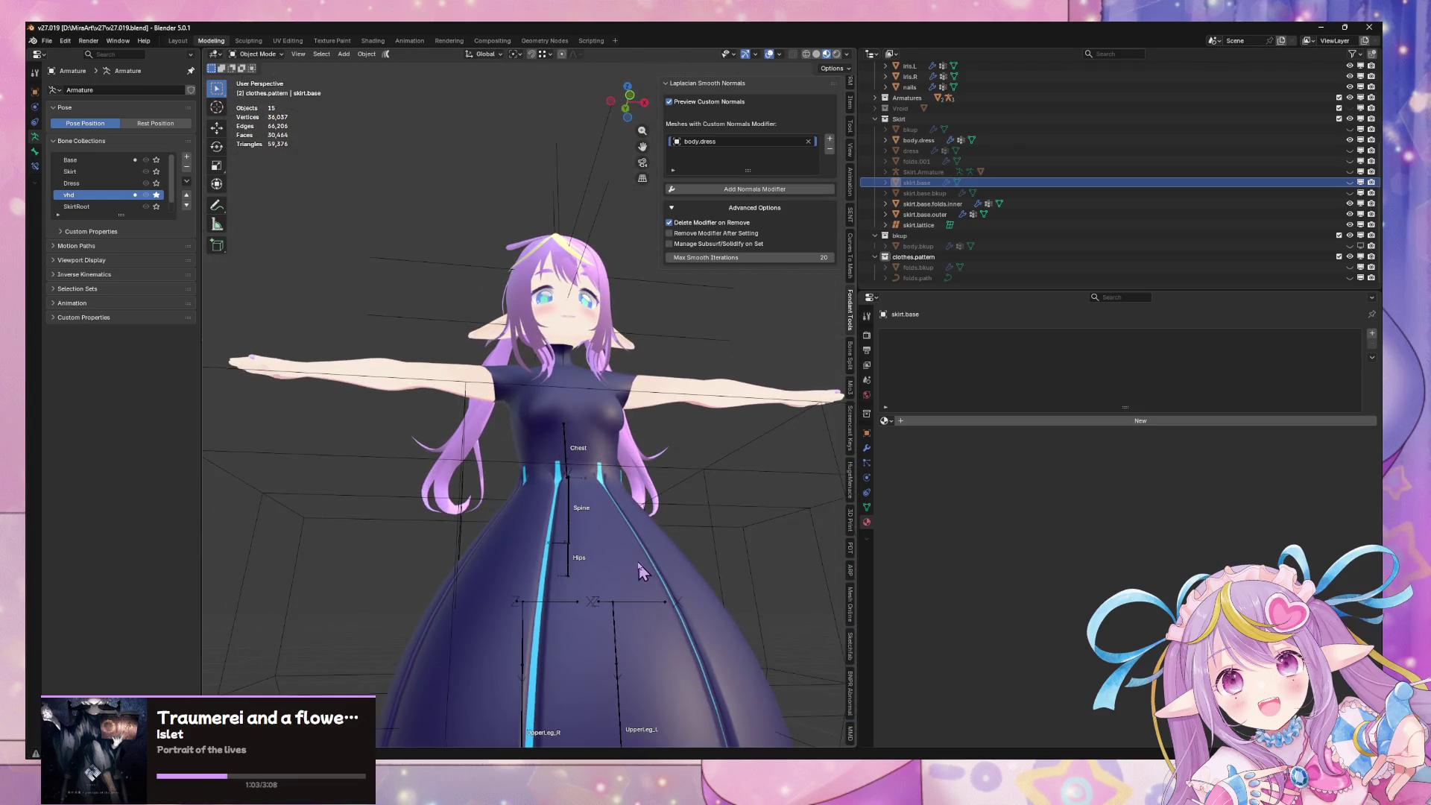
mouse_move(643, 571)
left_mouse_down()
mouse_move(634, 522)
mouse_move(623, 549)
left_mouse_up()
left_click_drag(583, 439, 608, 499)
Step: Save v27.019.blend, then select skirt.base.folds.inner and enter its Edit Mode
key("ctrl+s")
left_click(46, 41)
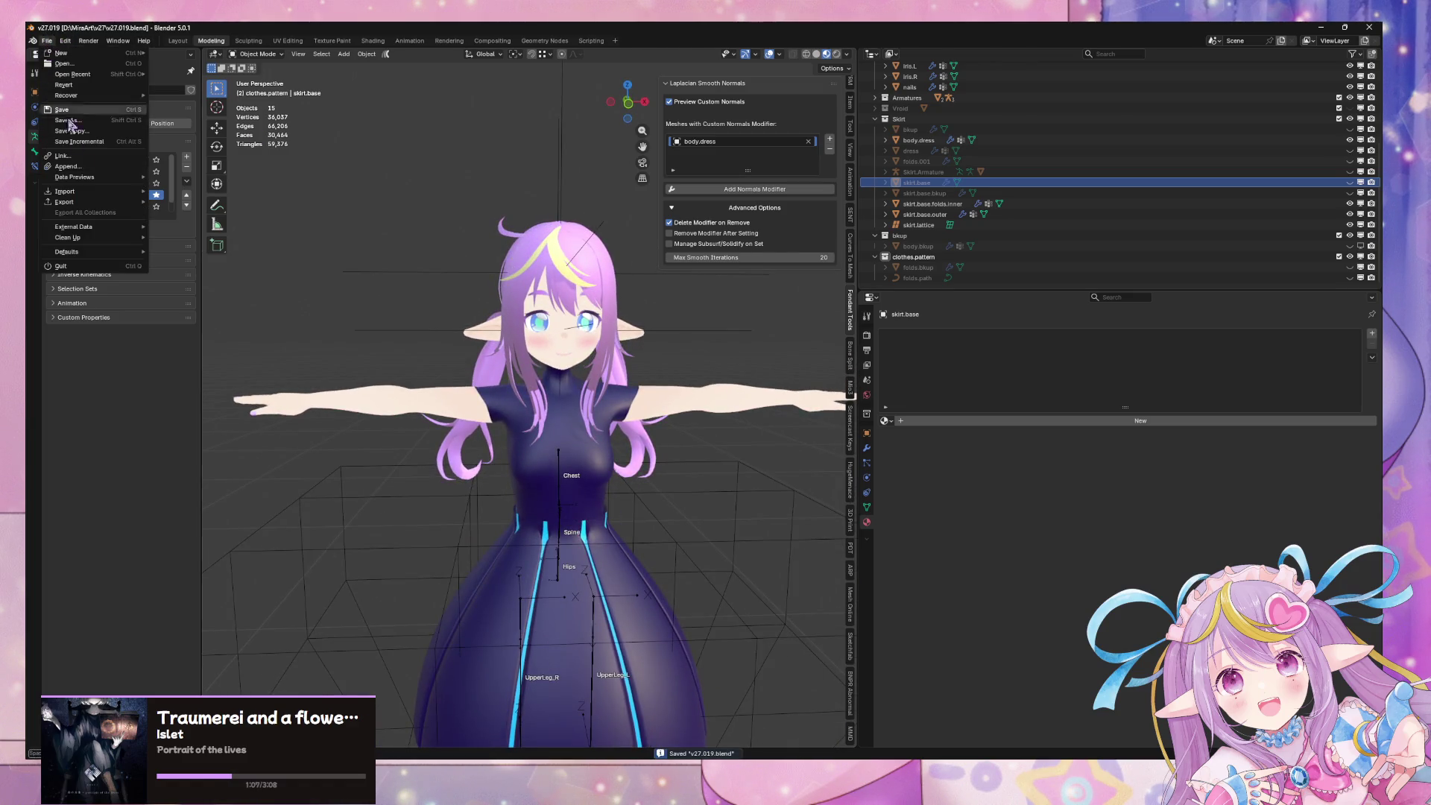
mouse_move(505, 401)
left_mouse_down()
mouse_move(607, 496)
mouse_move(550, 333)
left_mouse_up()
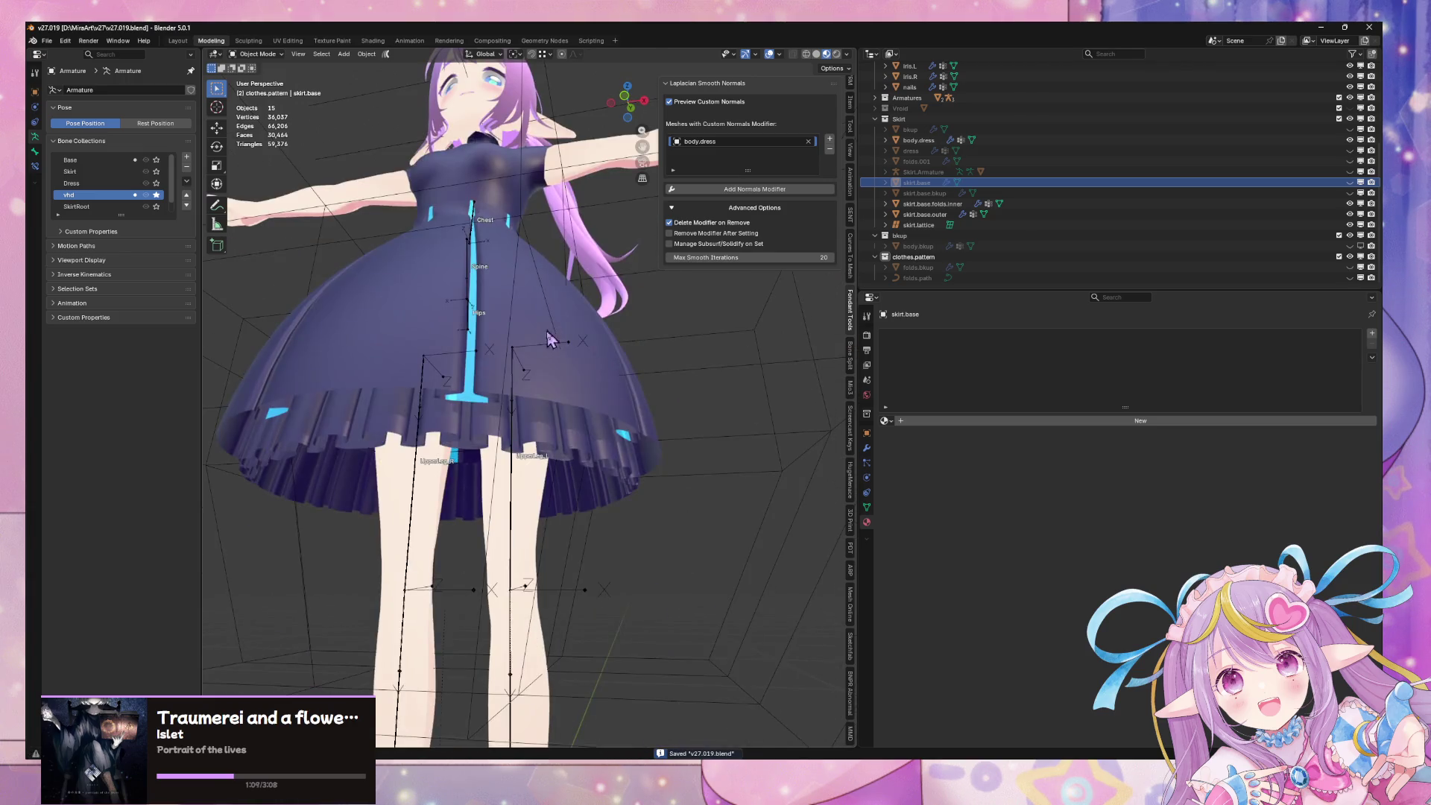
left_click(553, 429)
mouse_move(453, 348)
left_mouse_down()
mouse_move(490, 416)
mouse_move(340, 358)
left_mouse_up()
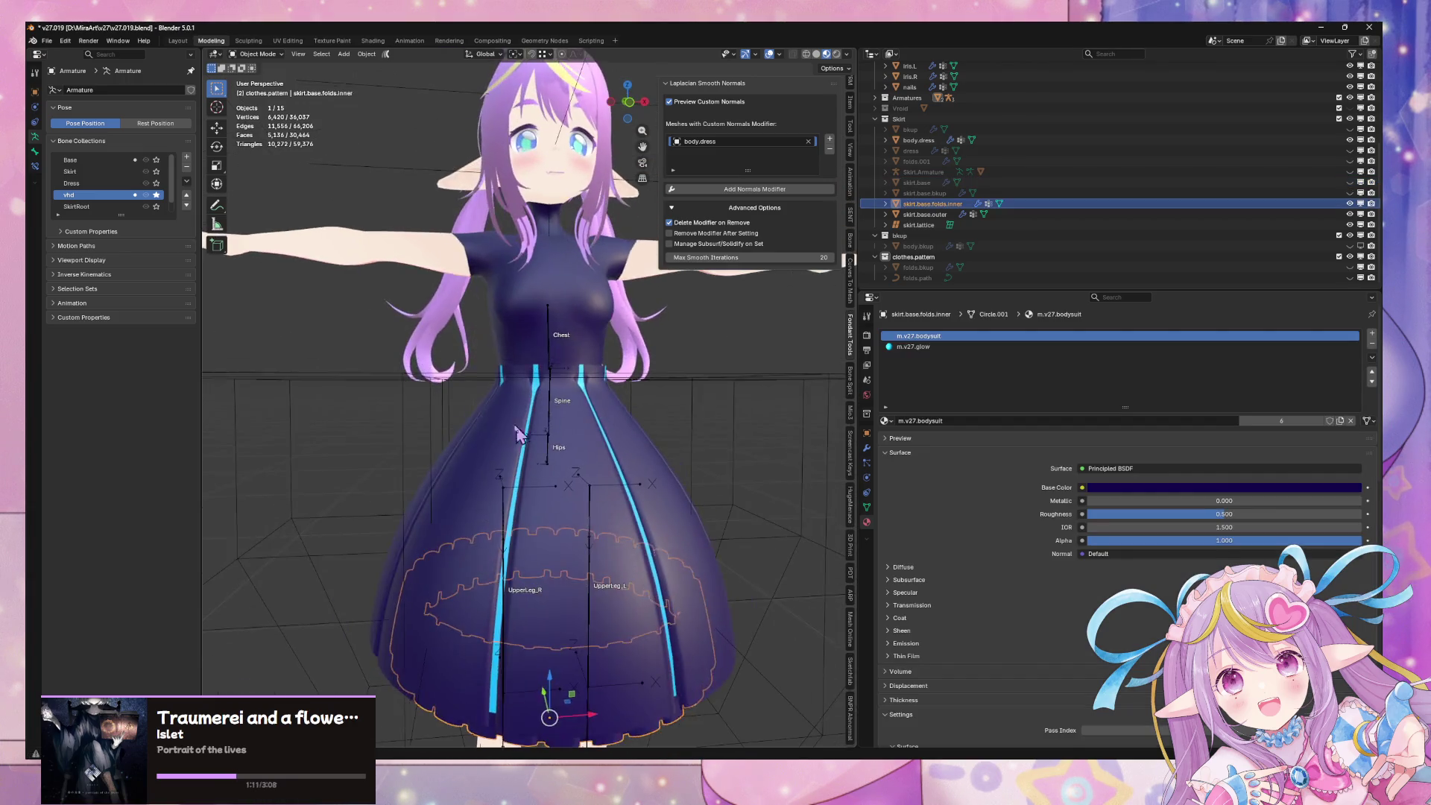
key("Tab")
key("Tab")
Step: Add a Solidify modifier to skirt.base.outer
mouse_move(403, 288)
left_mouse_down()
mouse_move(417, 447)
mouse_move(526, 591)
left_mouse_up()
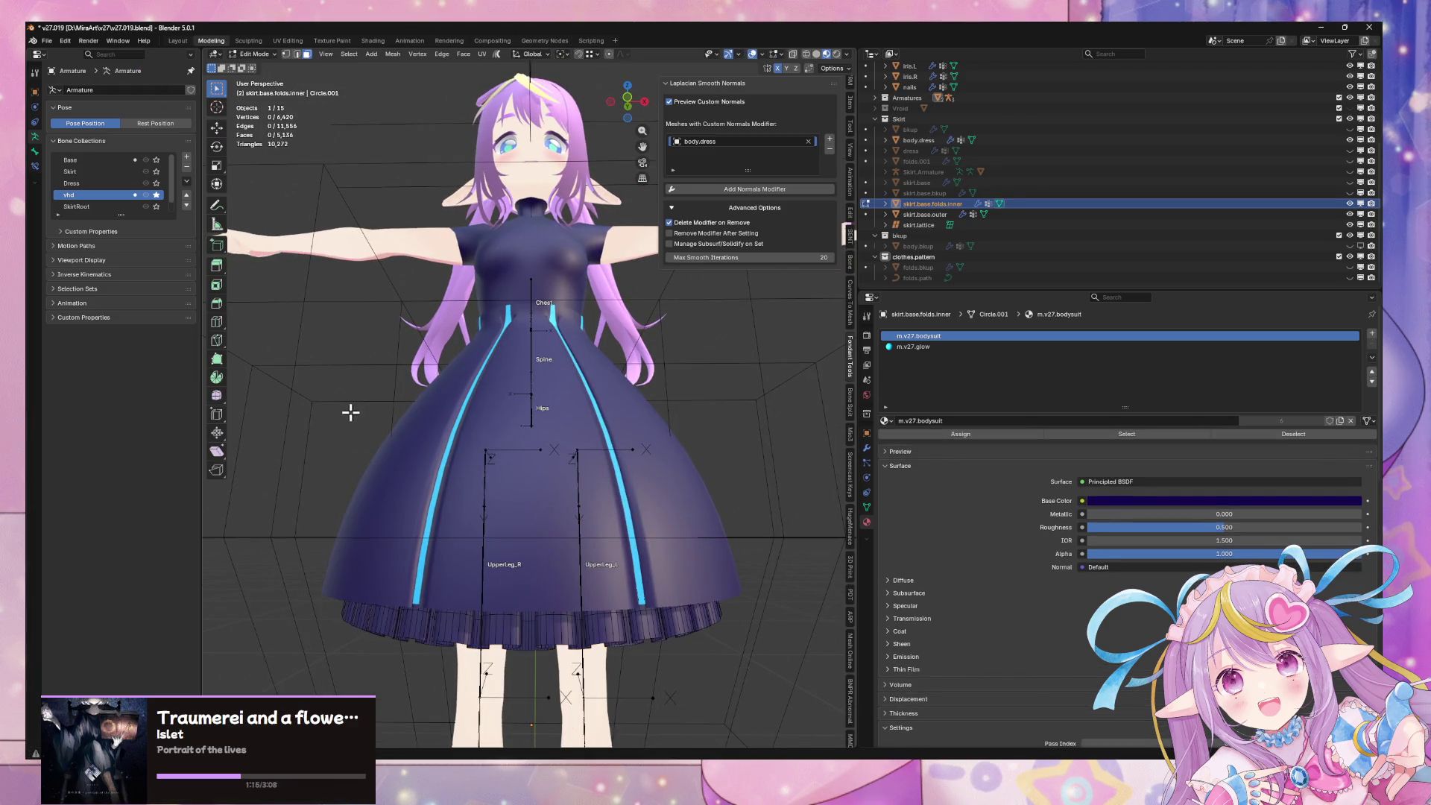
left_click(489, 440)
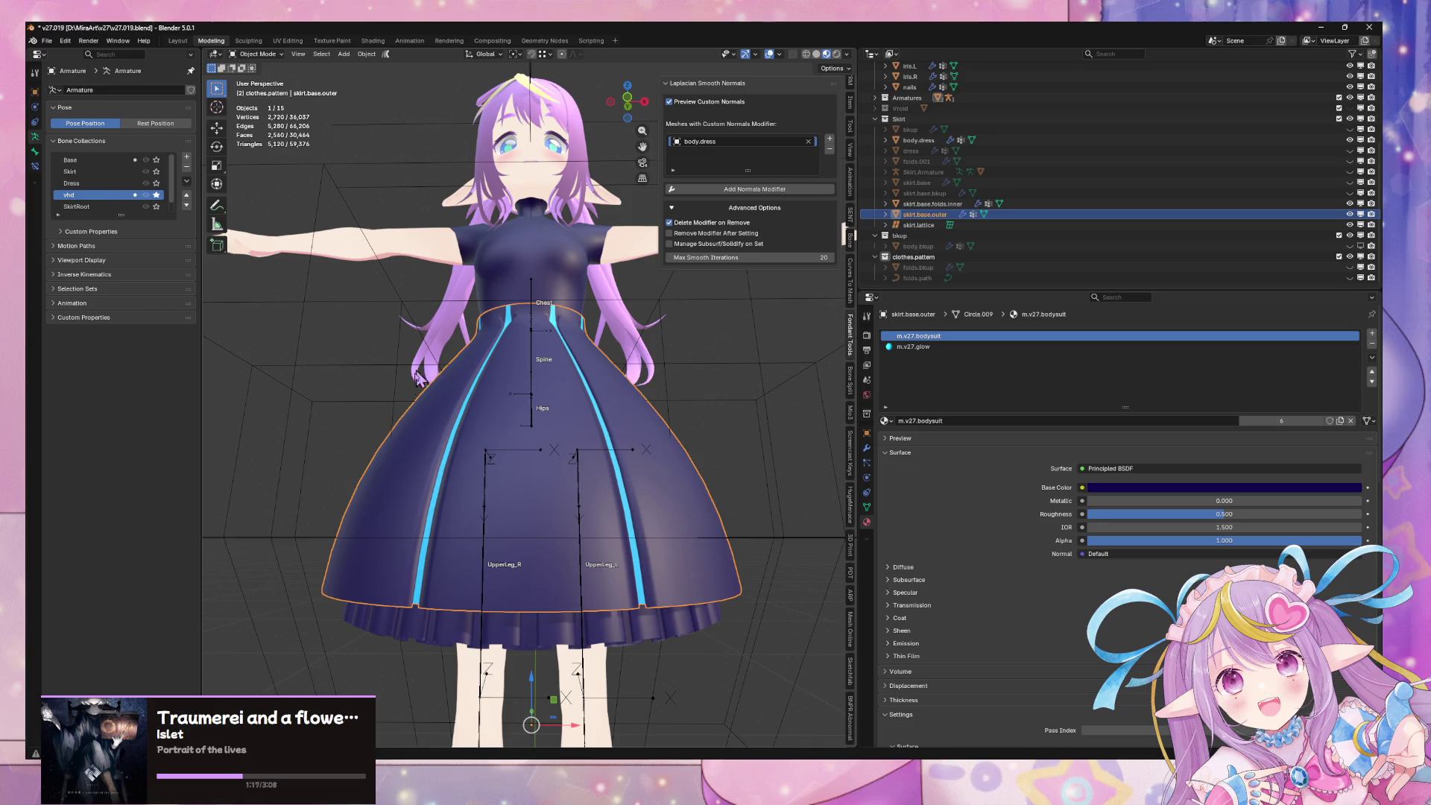
left_click(867, 447)
left_click(977, 333)
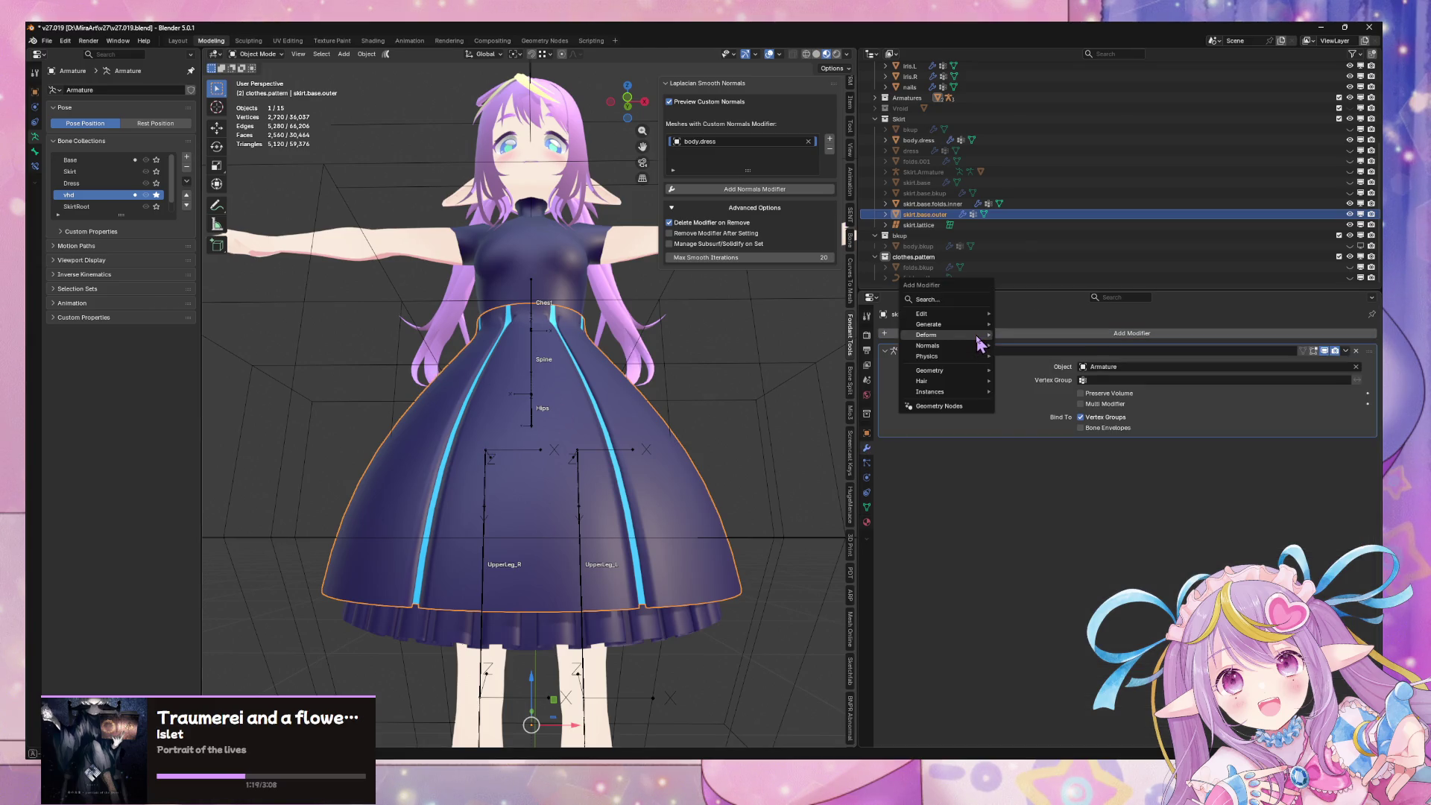
mouse_move(979, 341)
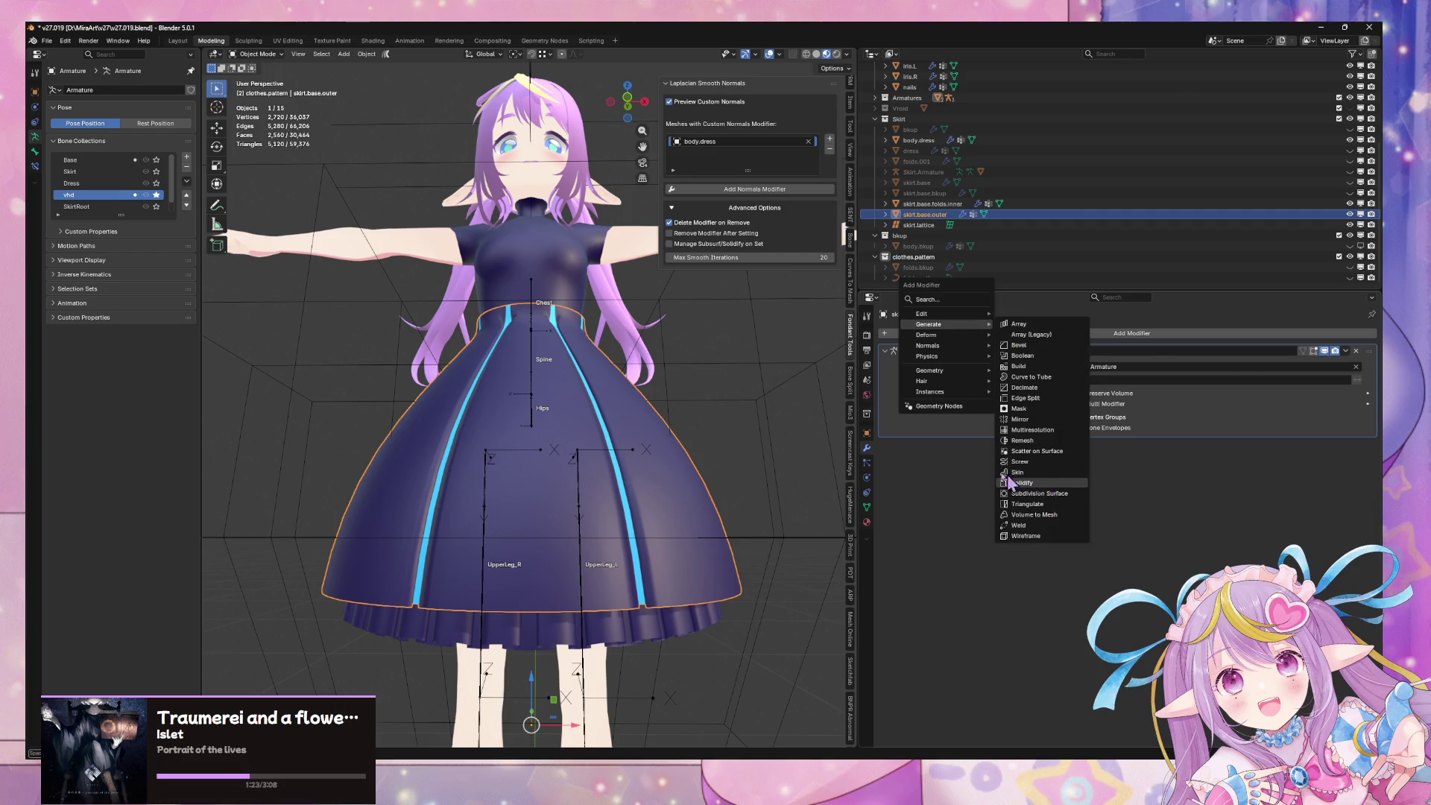
left_click(1012, 483)
Step: Inspect the skirt from below and hide skirt.base.folds.inner in the Outliner
left_click_drag(638, 289, 635, 239)
left_click_drag(849, 388, 619, 337)
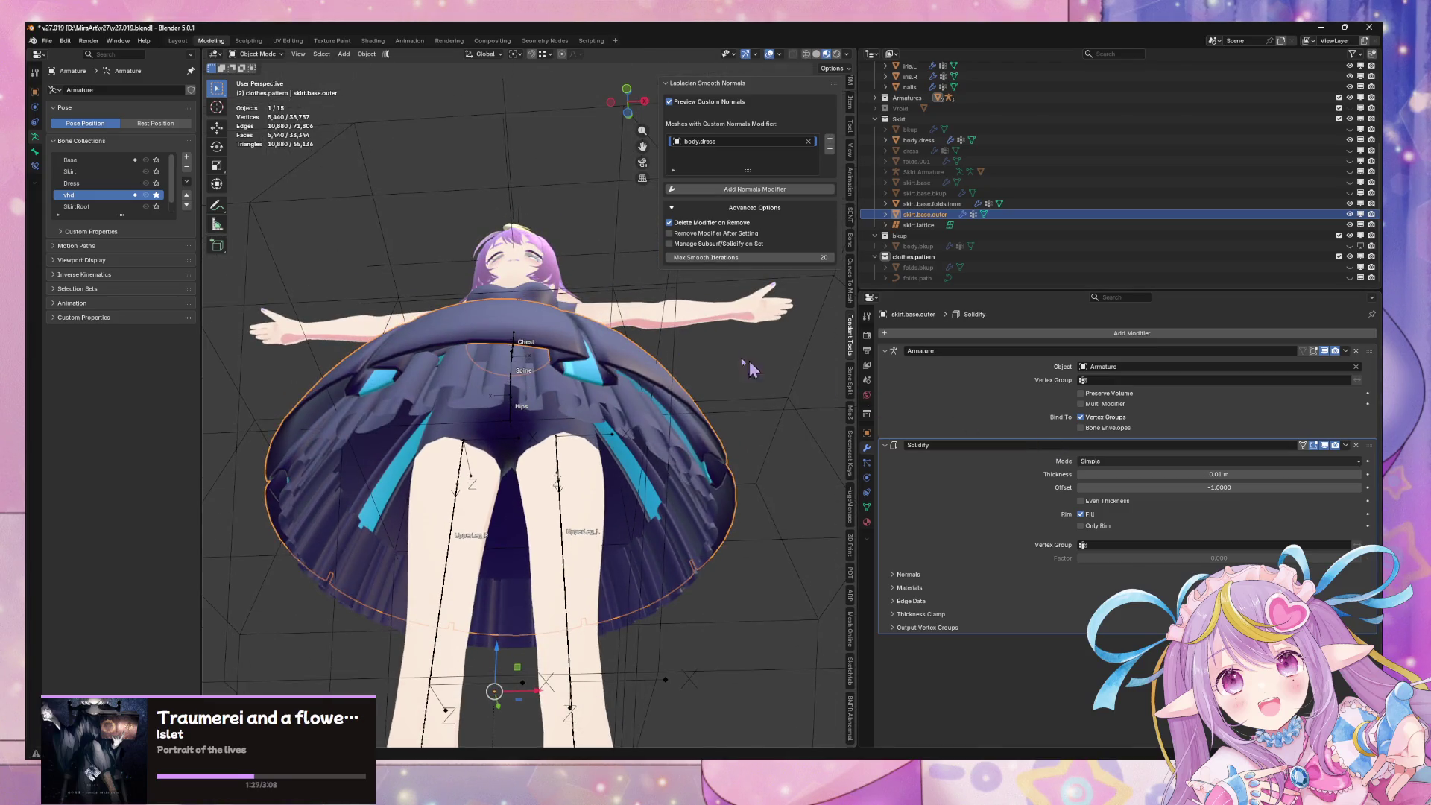
mouse_move(749, 362)
left_mouse_down()
mouse_move(642, 327)
mouse_move(667, 322)
mouse_move(705, 416)
left_mouse_up()
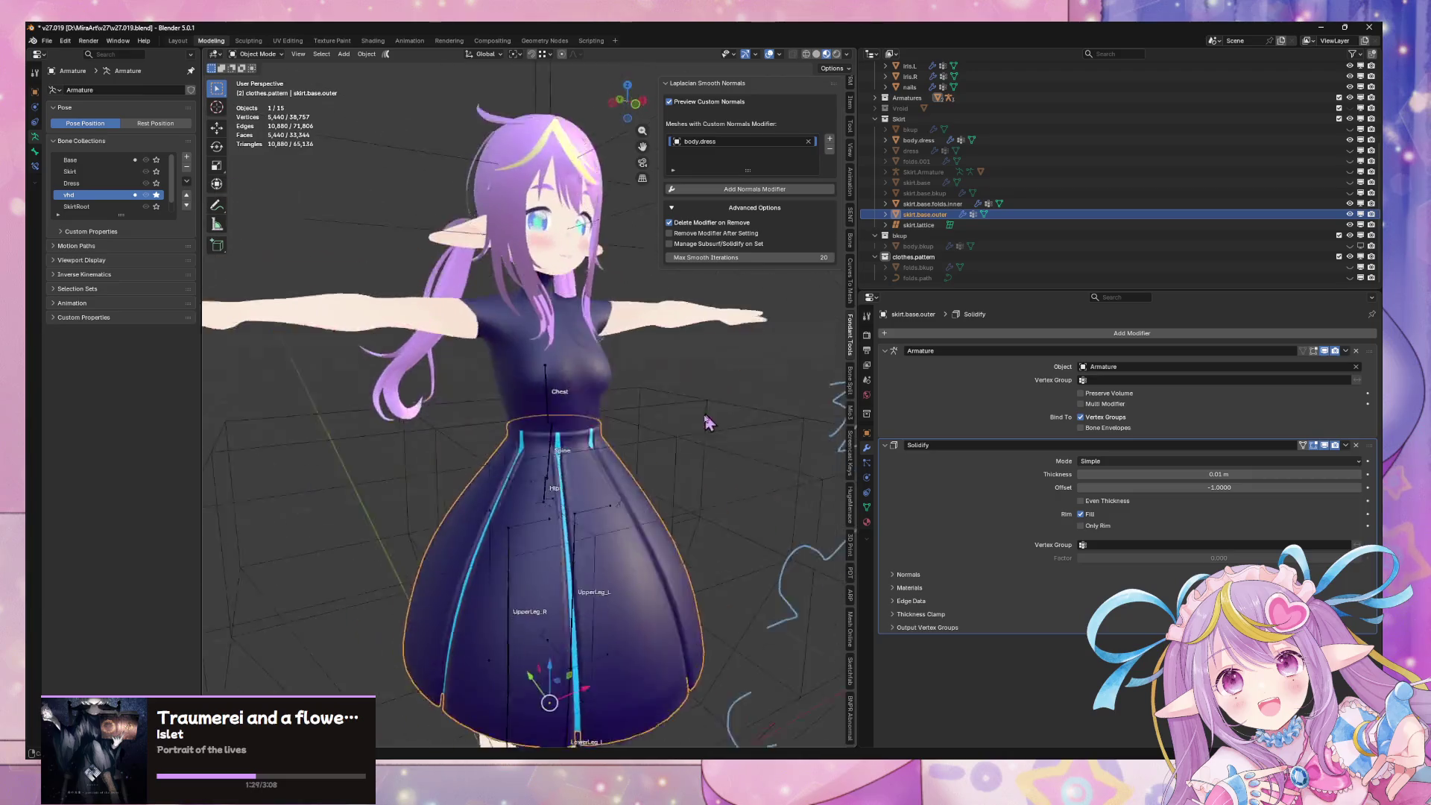
scroll(705, 416, "up", 8)
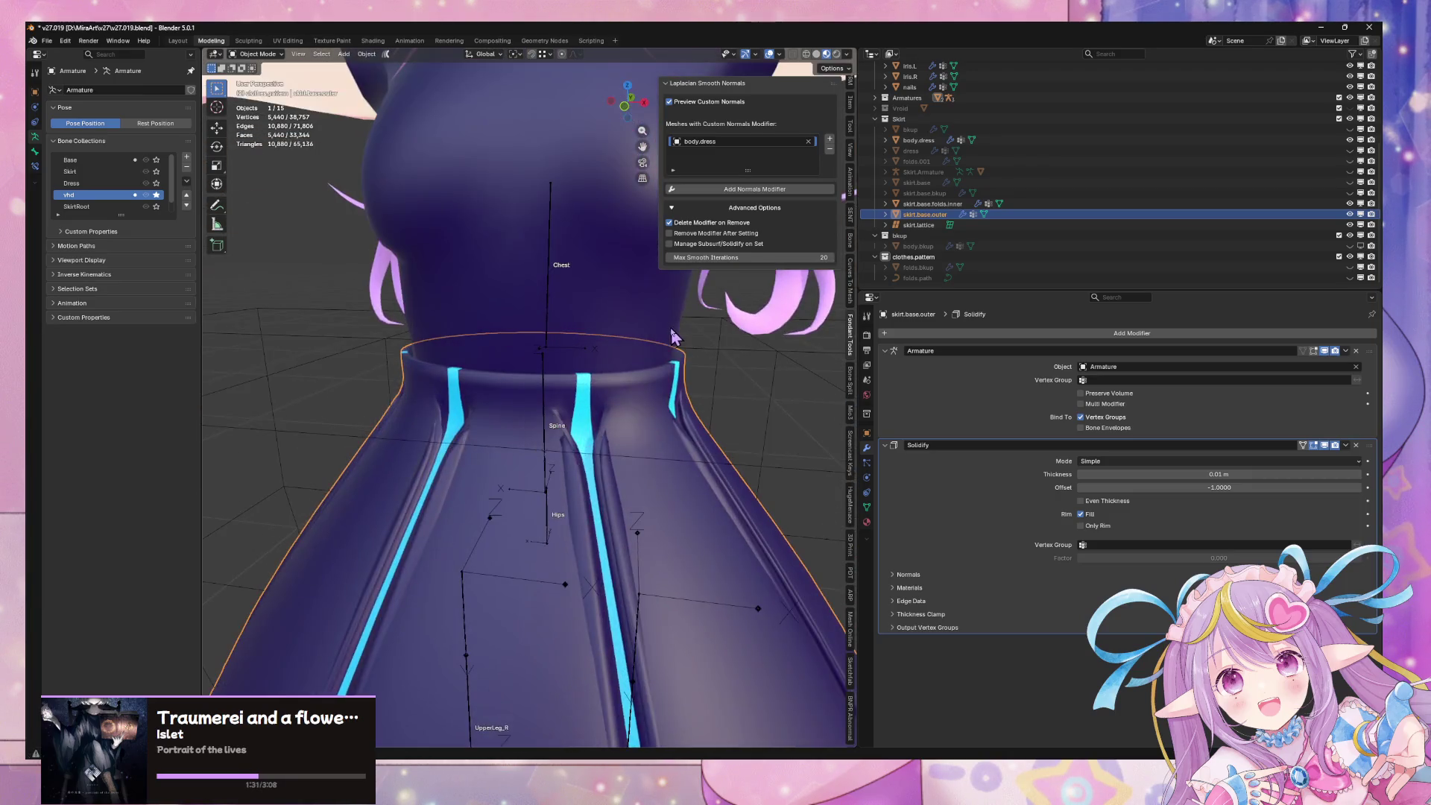
scroll(670, 335, "down", 10)
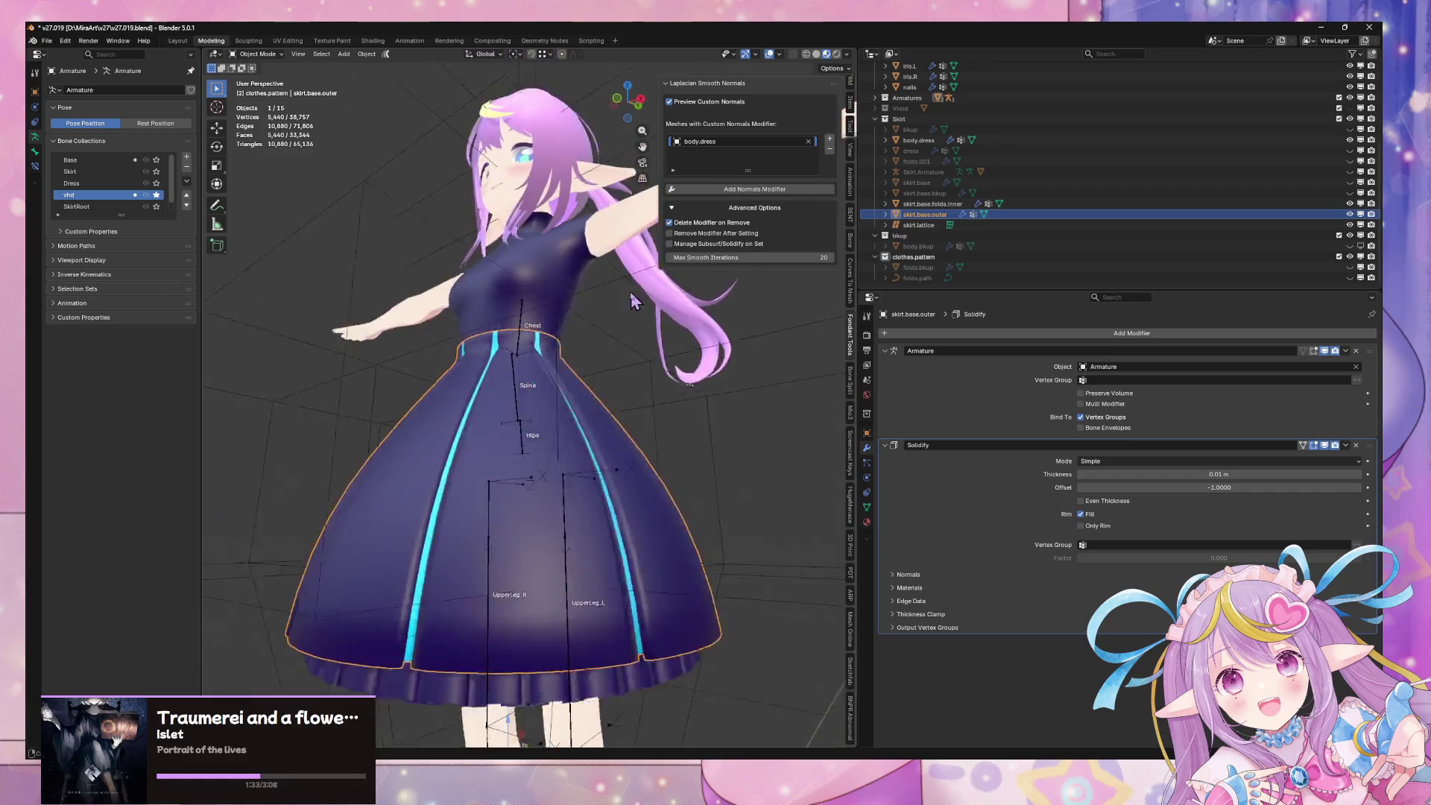
left_click_drag(632, 300, 691, 257)
left_click(589, 432)
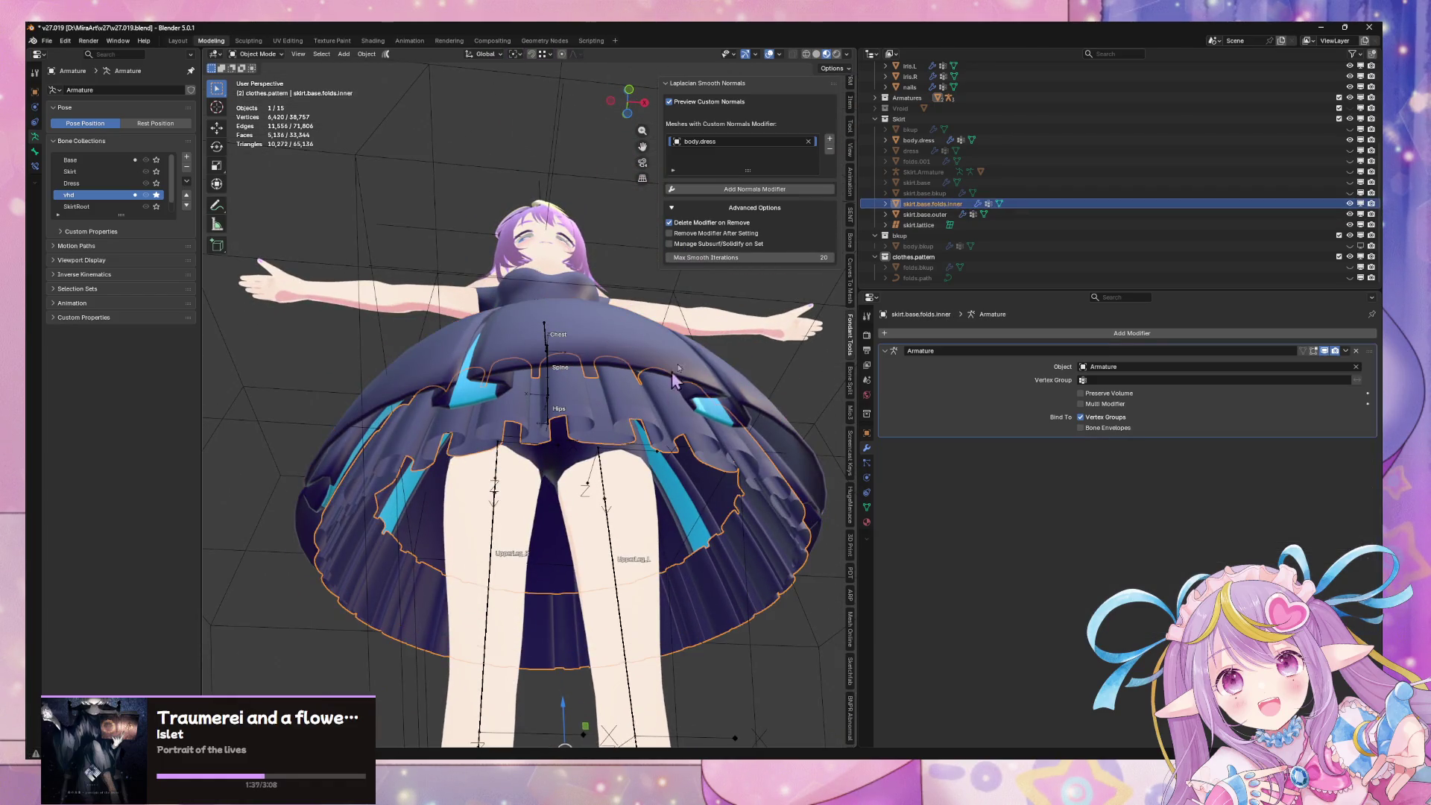
left_click(1349, 204)
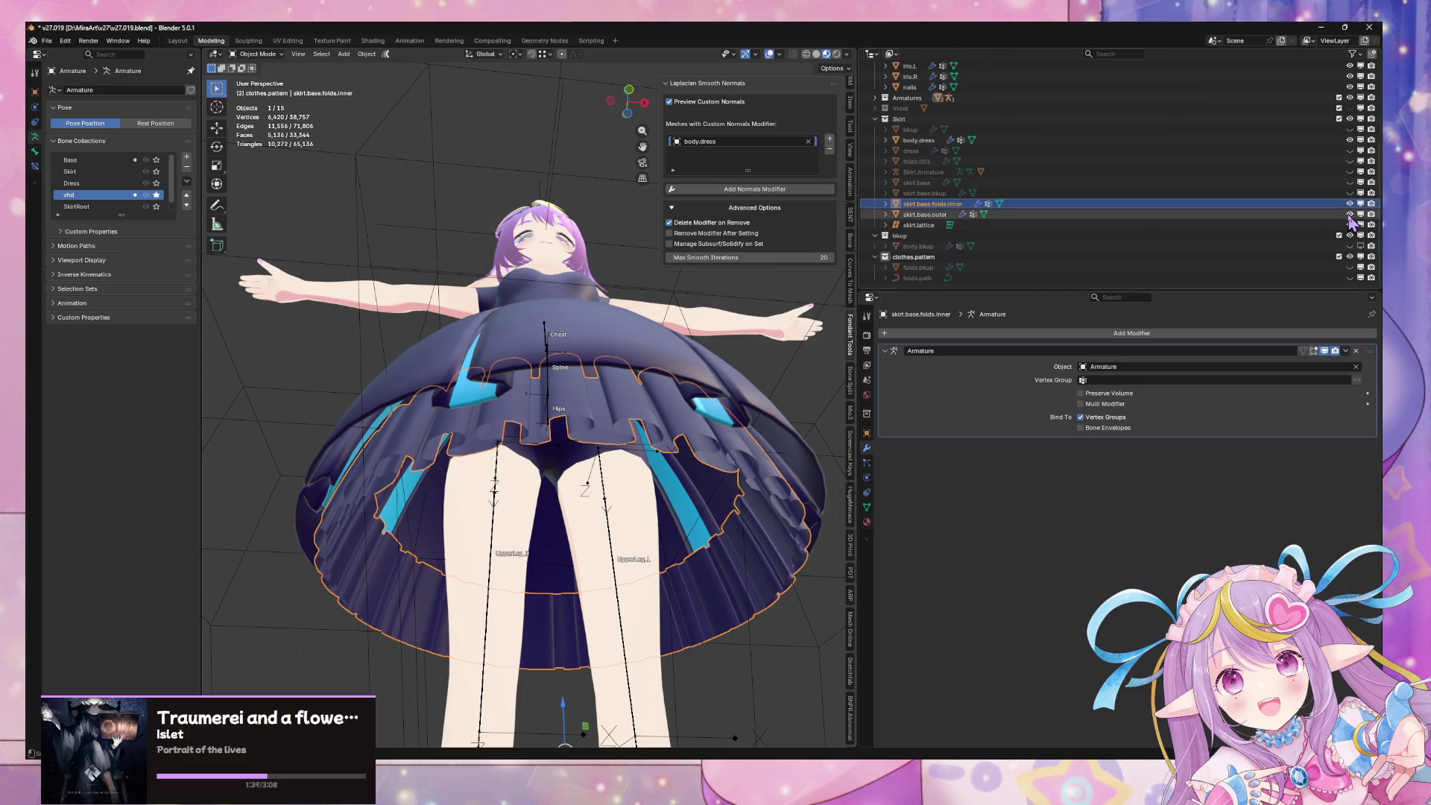
mouse_move(603, 217)
left_mouse_down()
mouse_move(696, 280)
mouse_move(589, 307)
left_mouse_up()
scroll(588, 307, "up", 5)
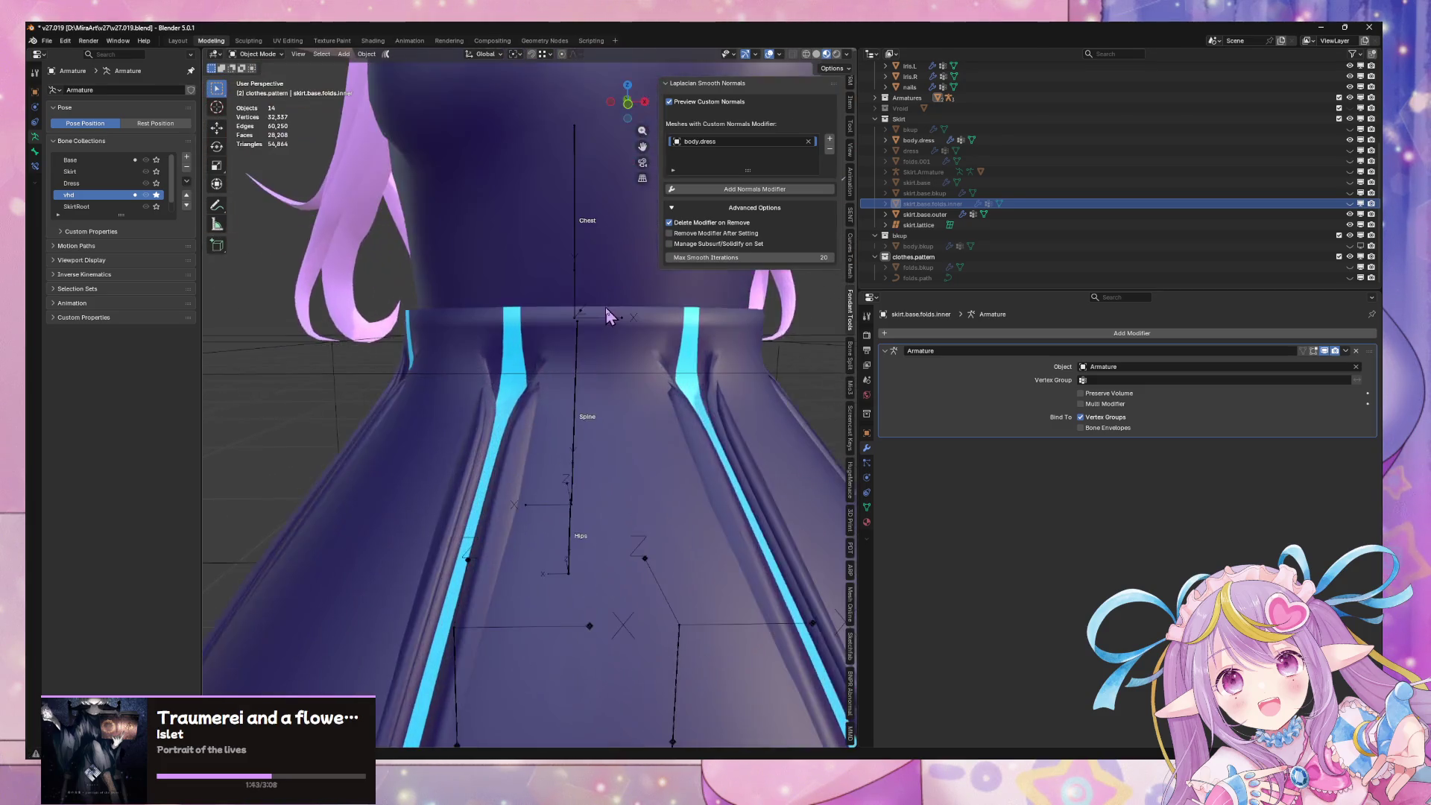
Step: Set the outer skirt's Solidify Offset to 0
left_click(620, 454)
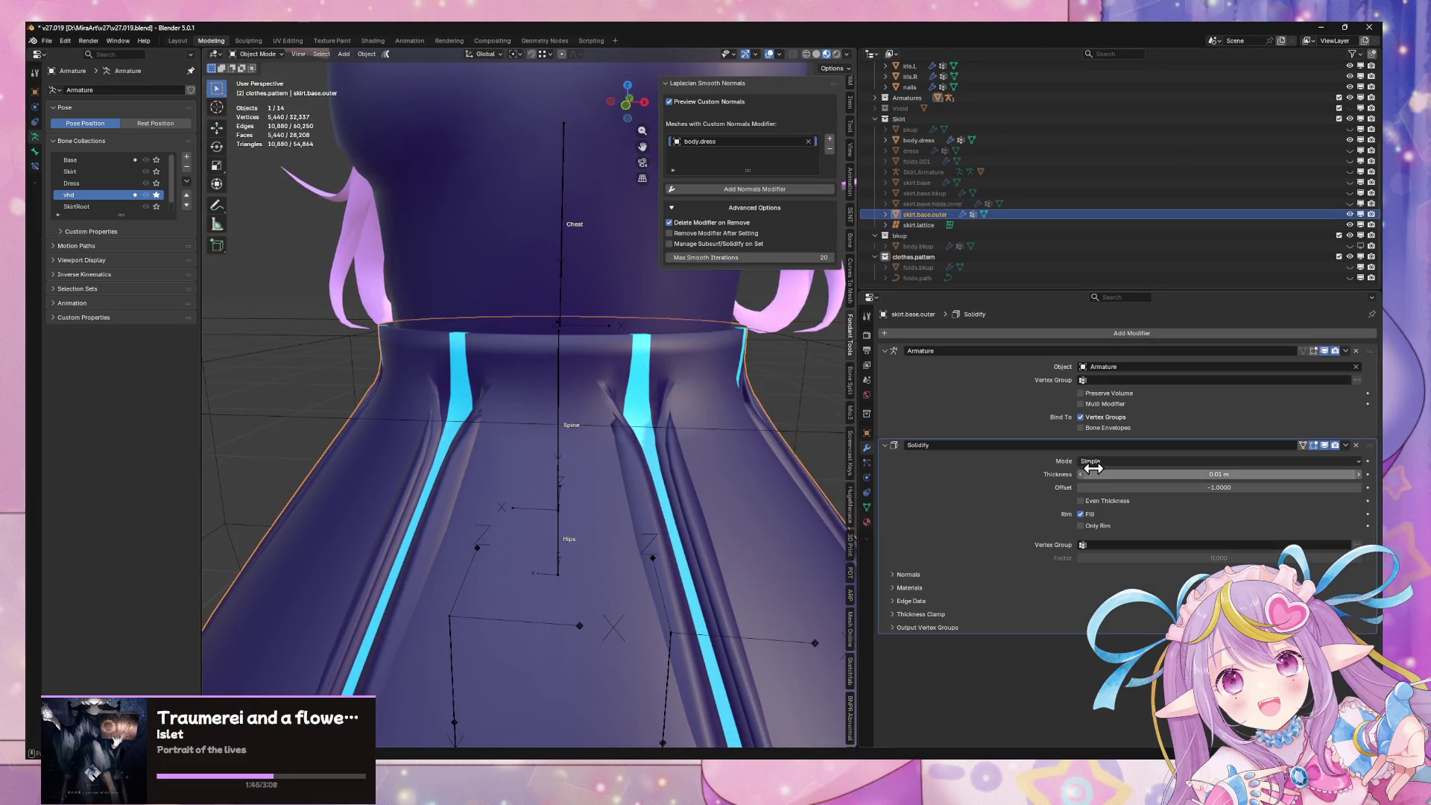
left_click_drag(1247, 492, 1364, 492)
key("Escape")
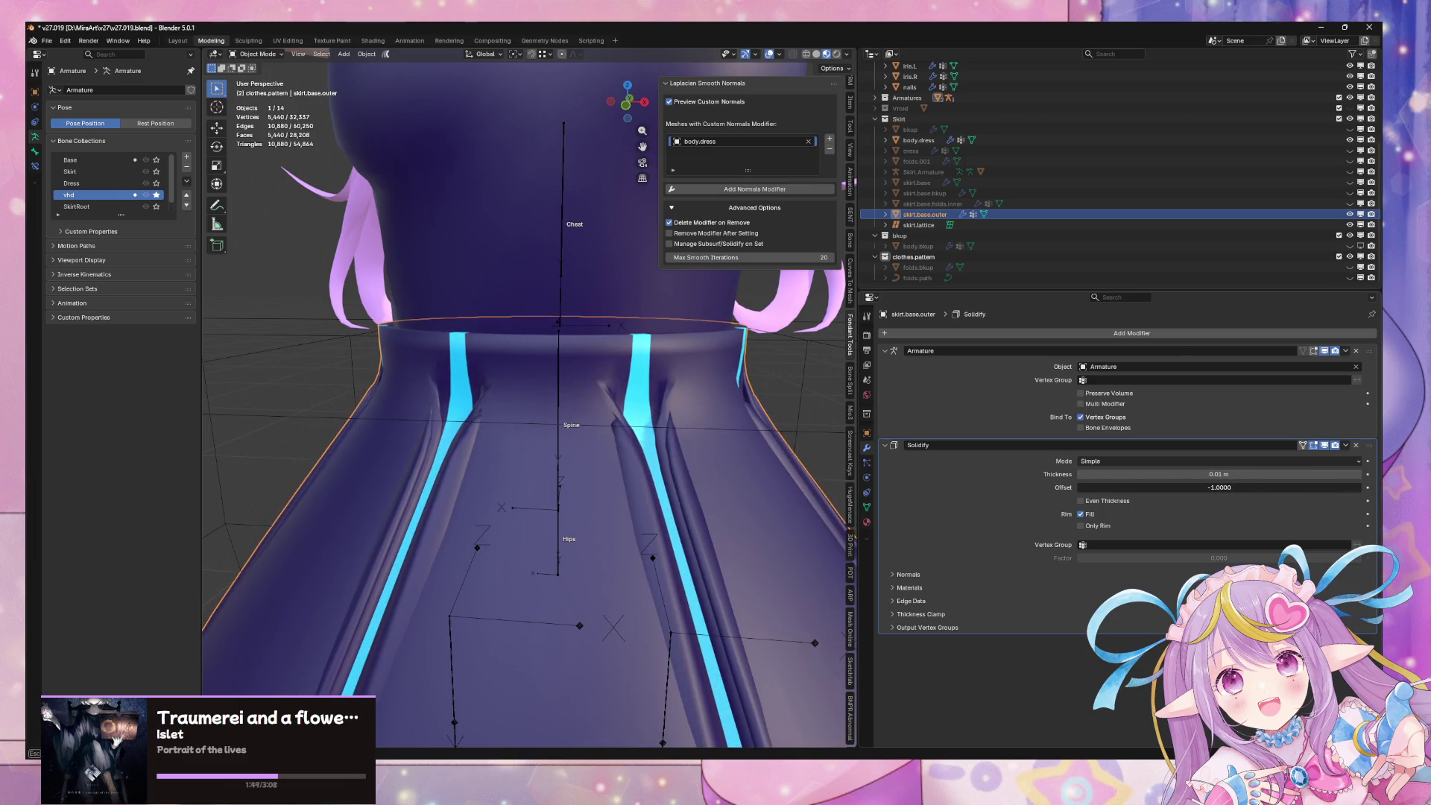
left_click_drag(1222, 486, 1305, 487)
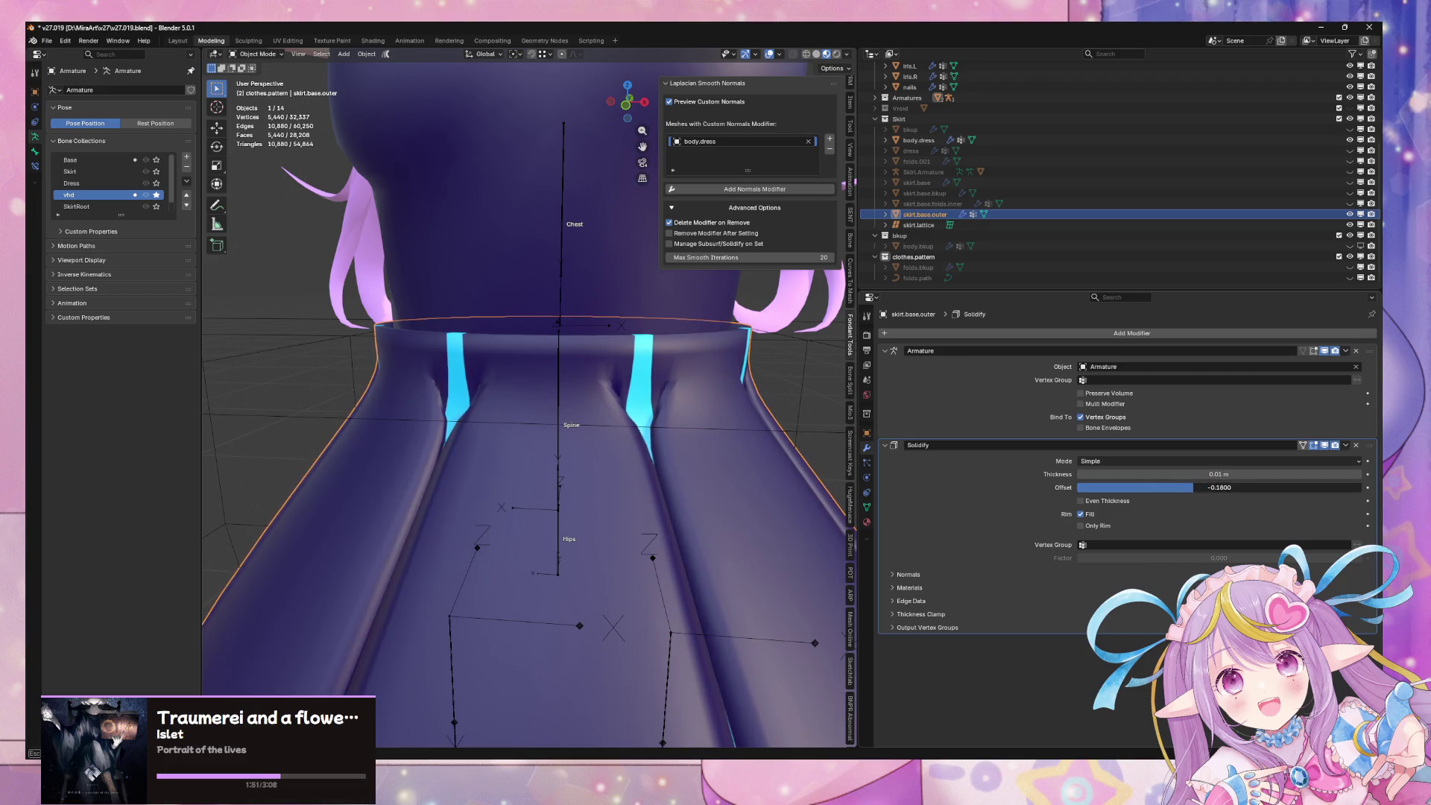
left_click(1218, 487)
type("0.0000")
key("Return")
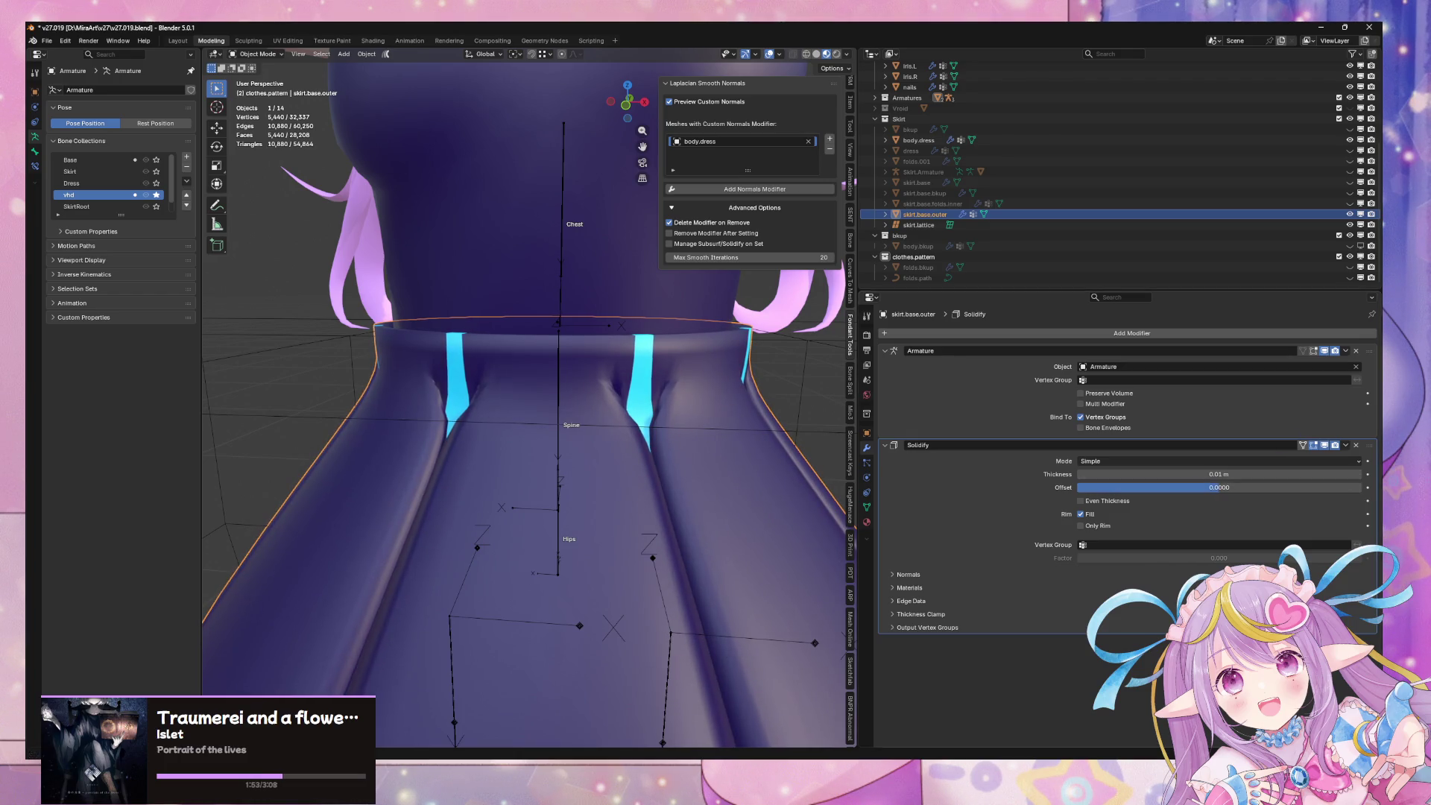
mouse_move(685, 380)
left_mouse_down()
mouse_move(620, 347)
mouse_move(624, 444)
mouse_move(619, 355)
left_mouse_up()
Step: In Local View, compare Solidify Even Thickness on and off, leaving it off
key("KP_Divide")
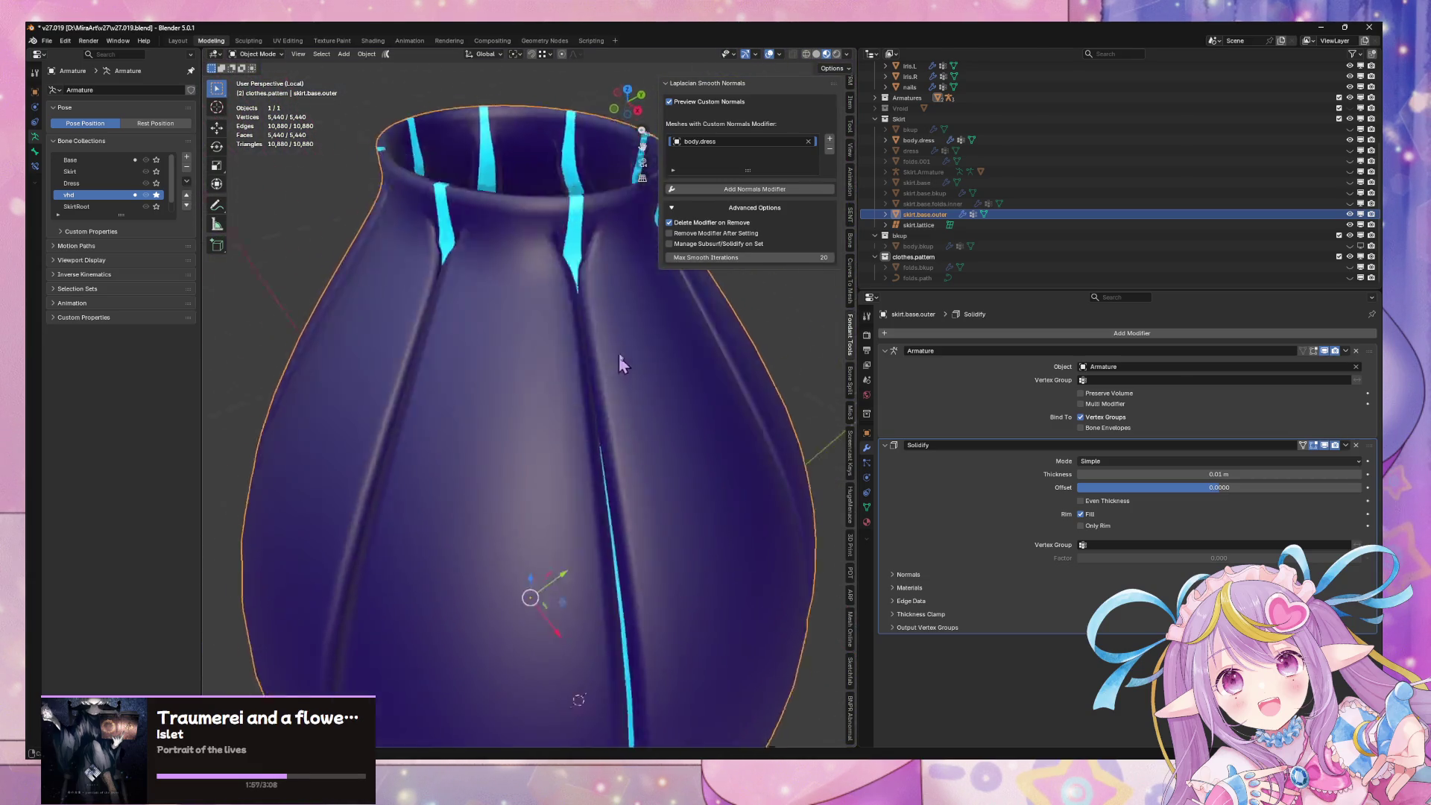
scroll(619, 355, "up", 5)
left_click(1085, 502)
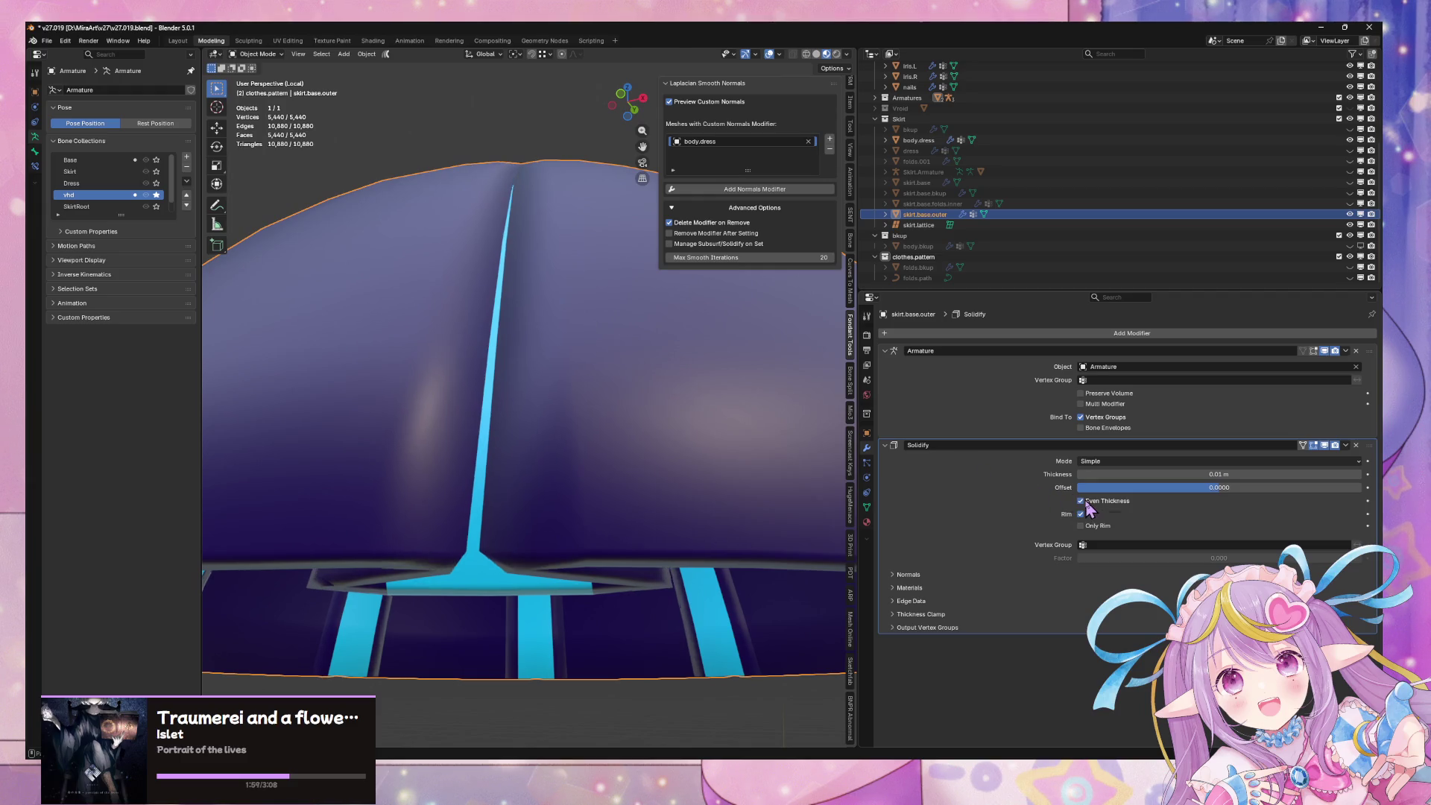
scroll(607, 443, "down", 5)
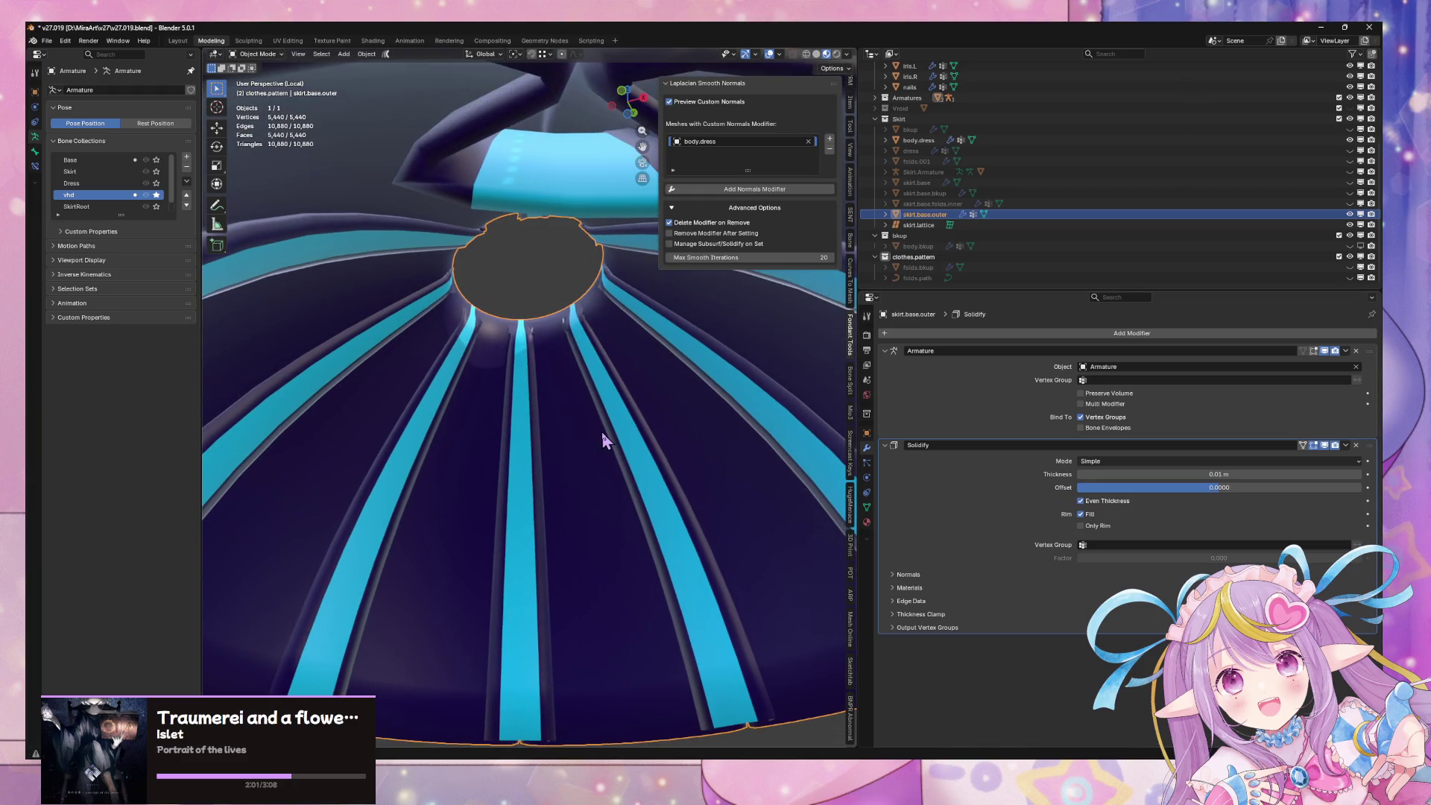
scroll(601, 431, "up", 6)
scroll(594, 492, "down", 5)
left_click_drag(579, 575, 575, 550)
scroll(575, 550, "up", 5)
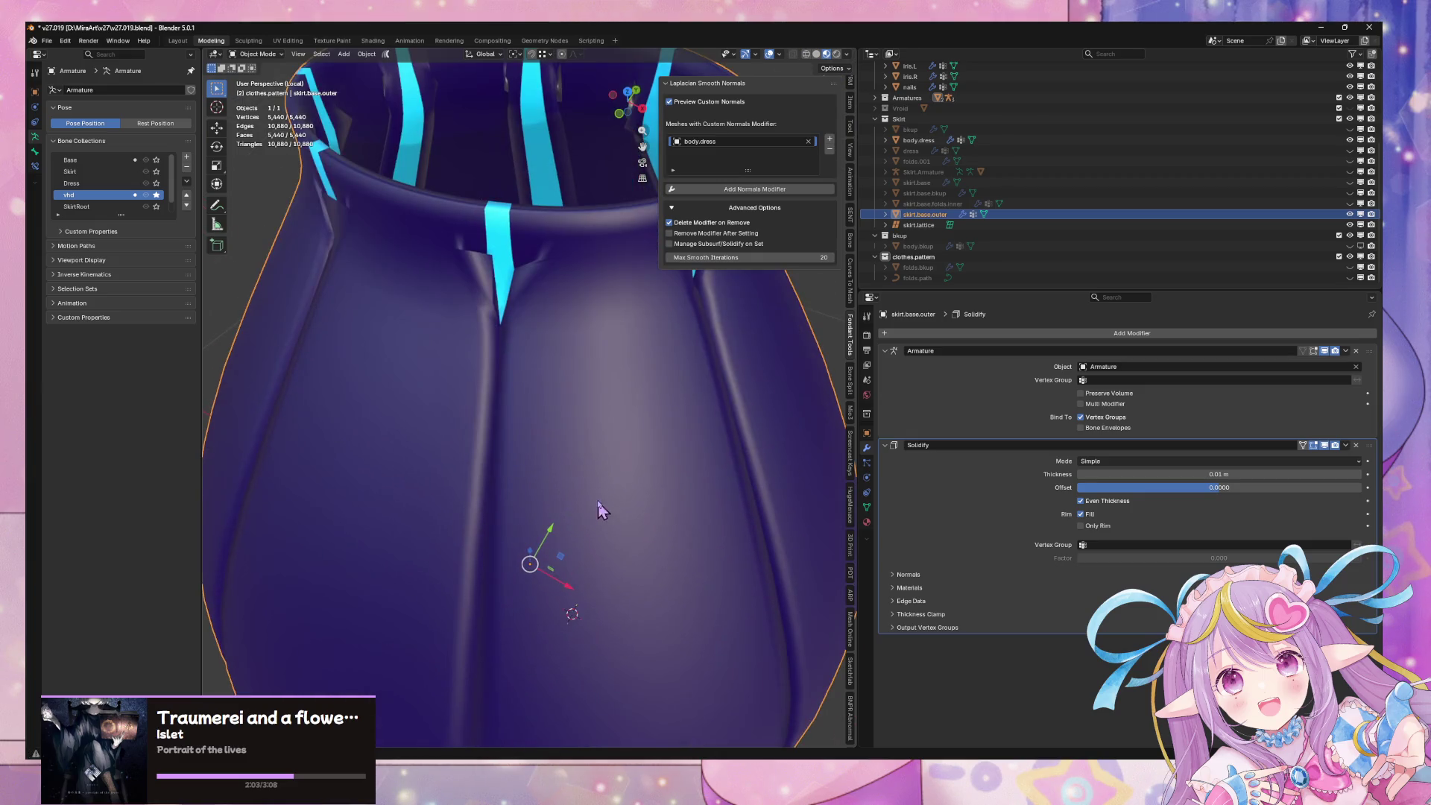
left_click(1082, 502)
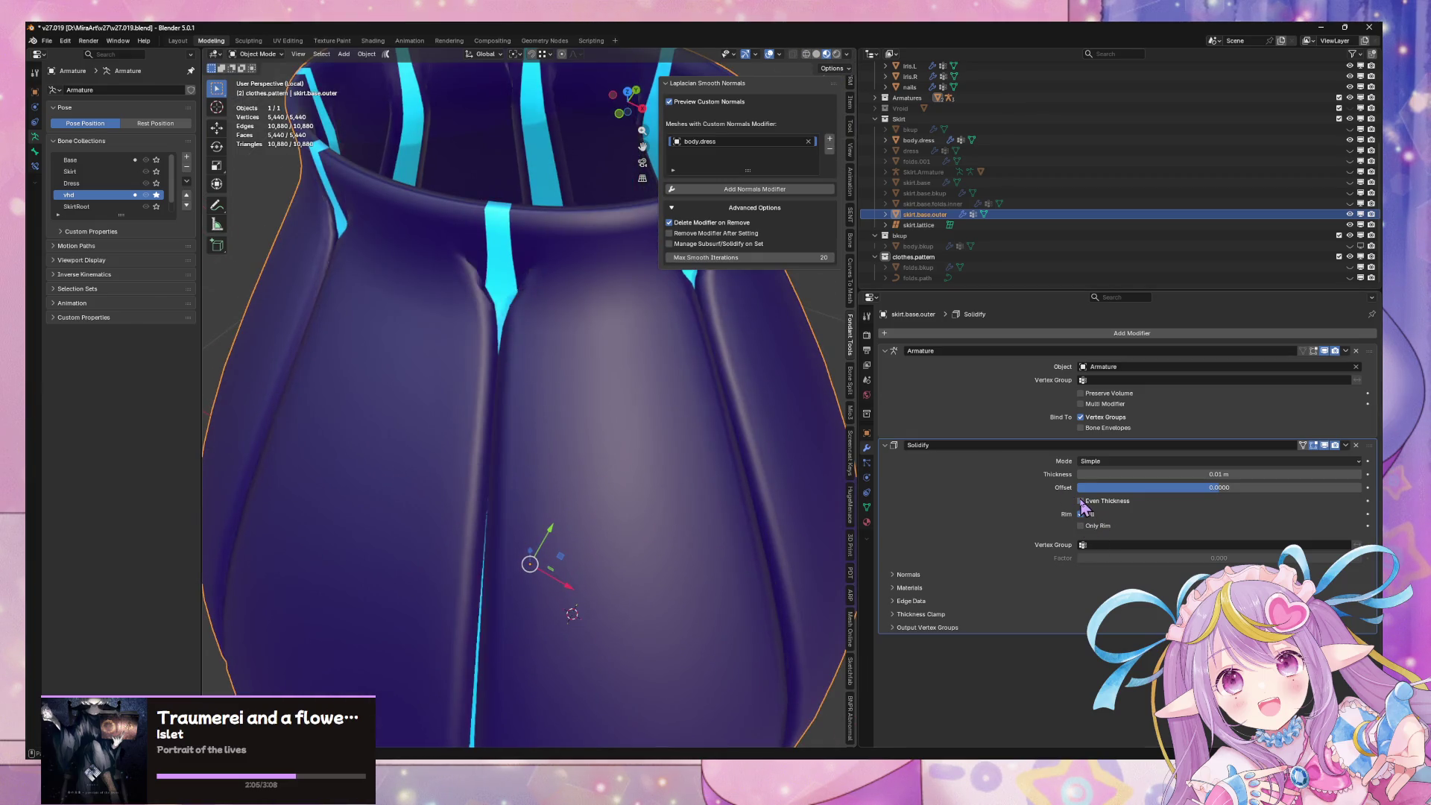
left_click(1082, 502)
left_click(1082, 502)
scroll(622, 418, "down", 5)
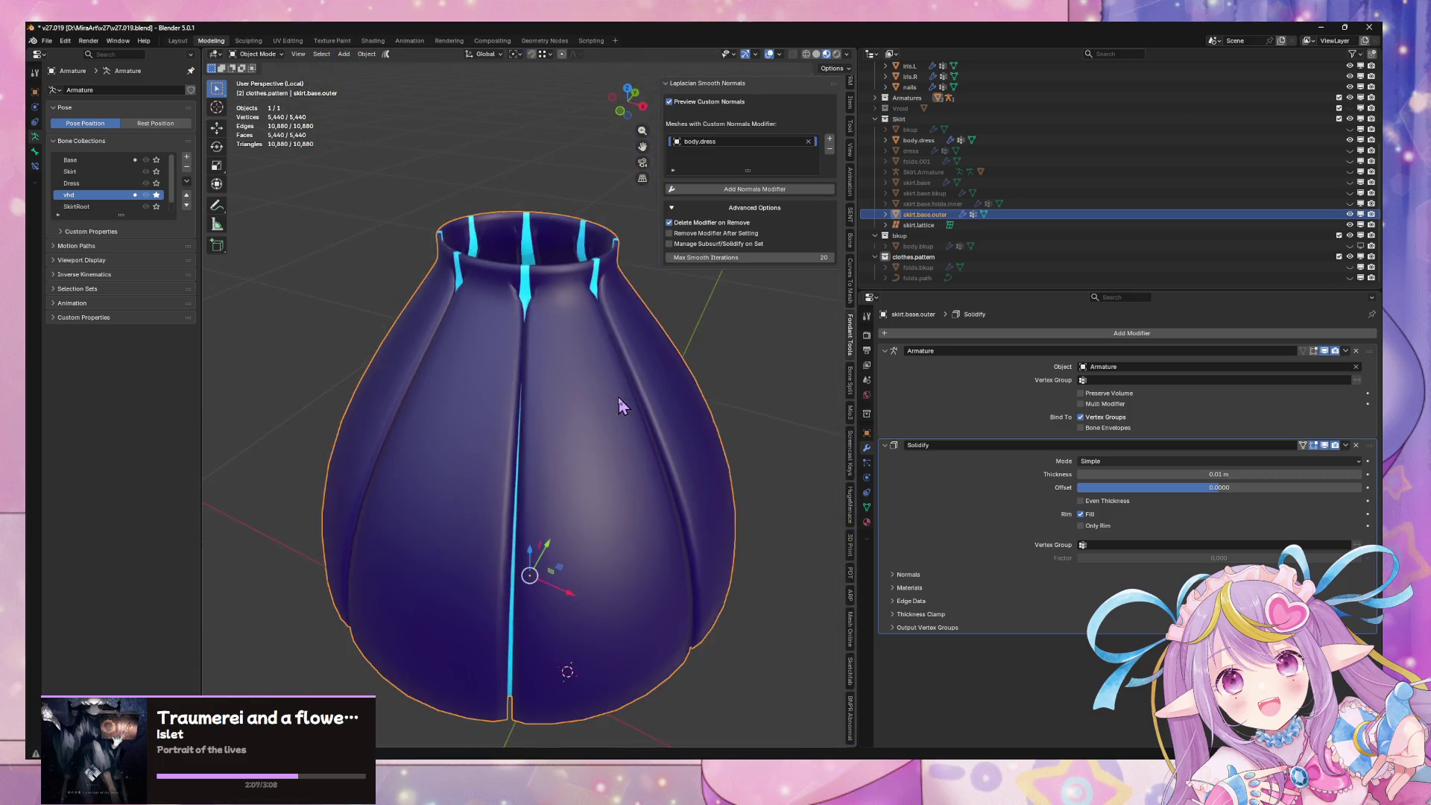
Step: Move Solidify above Armature in the modifier stack and exit Local View
mouse_move(623, 405)
left_mouse_down()
mouse_move(697, 291)
mouse_move(655, 374)
left_mouse_up()
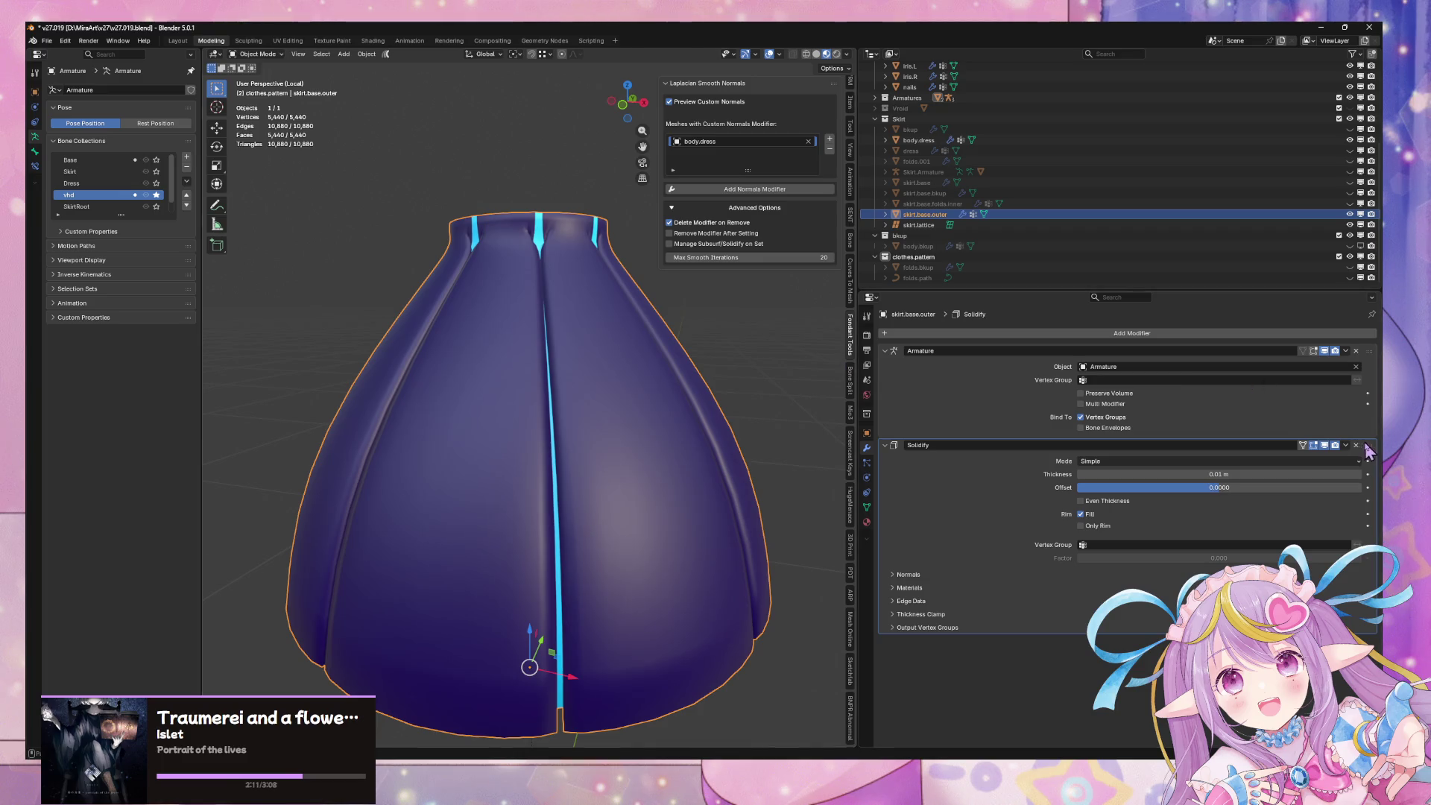
mouse_move(1369, 447)
left_mouse_down()
mouse_move(1335, 358)
mouse_move(1323, 369)
left_mouse_up()
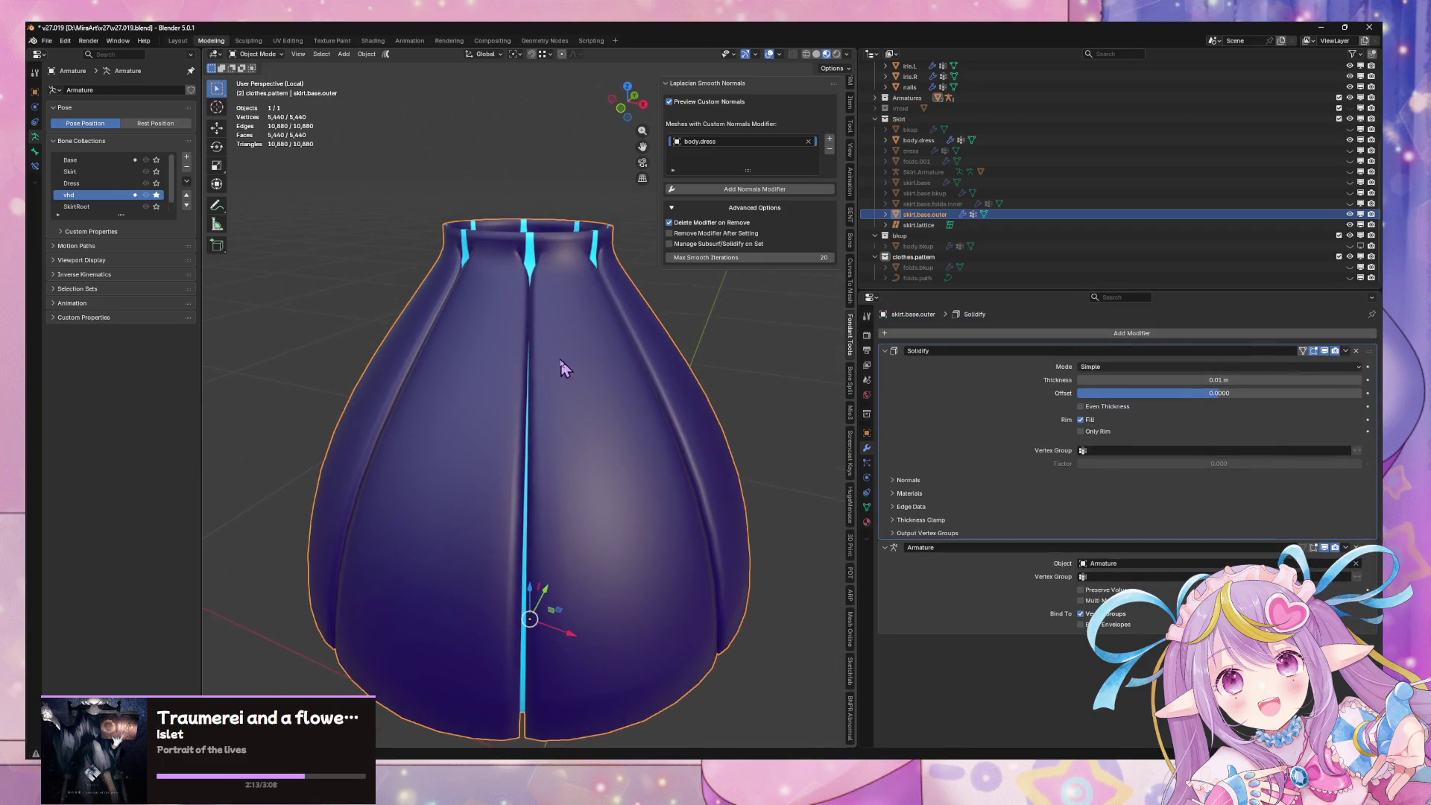
key("KP_Divide")
left_click(46, 40)
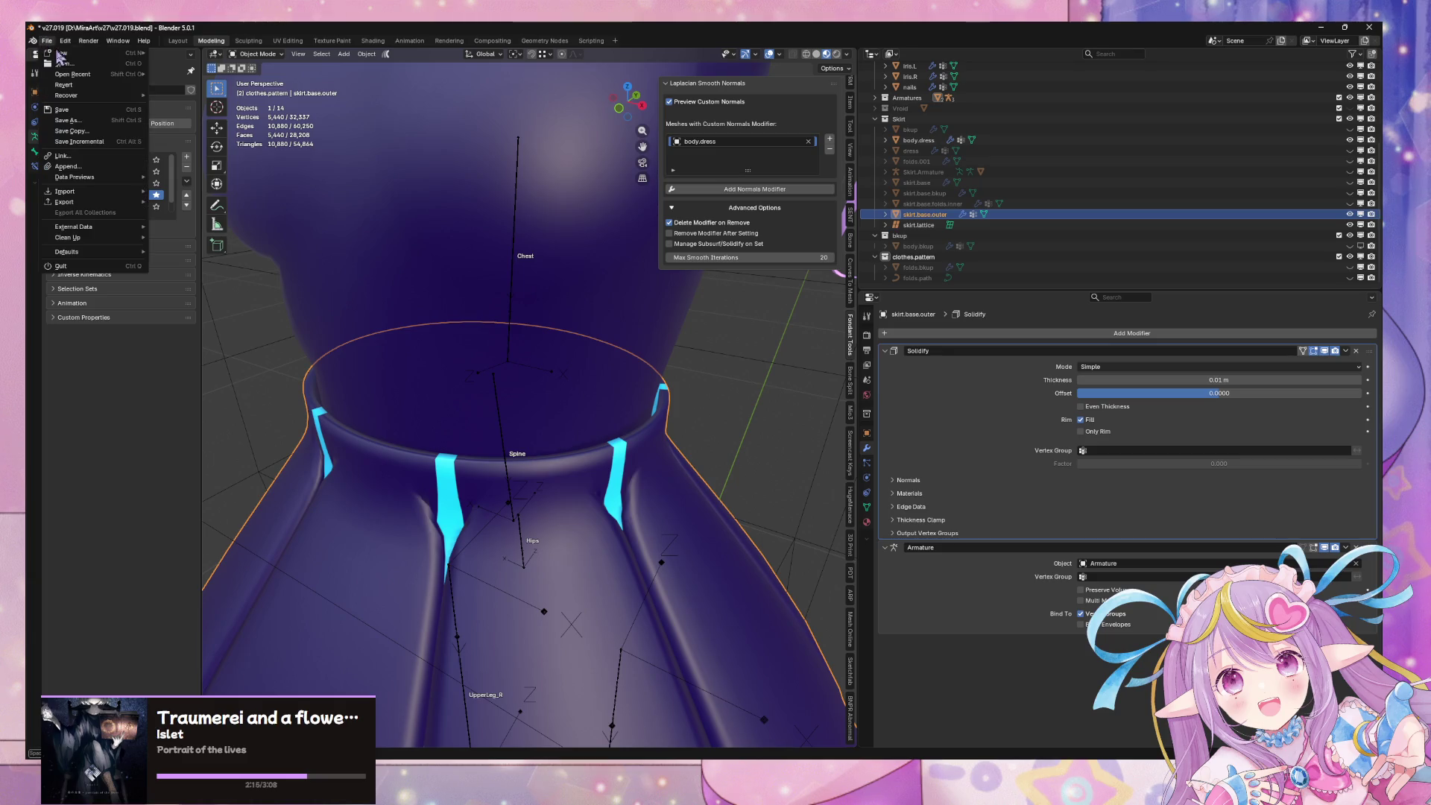
Step: Turn off the Solidify modifier's viewport display and save the Blender file
mouse_move(123, 202)
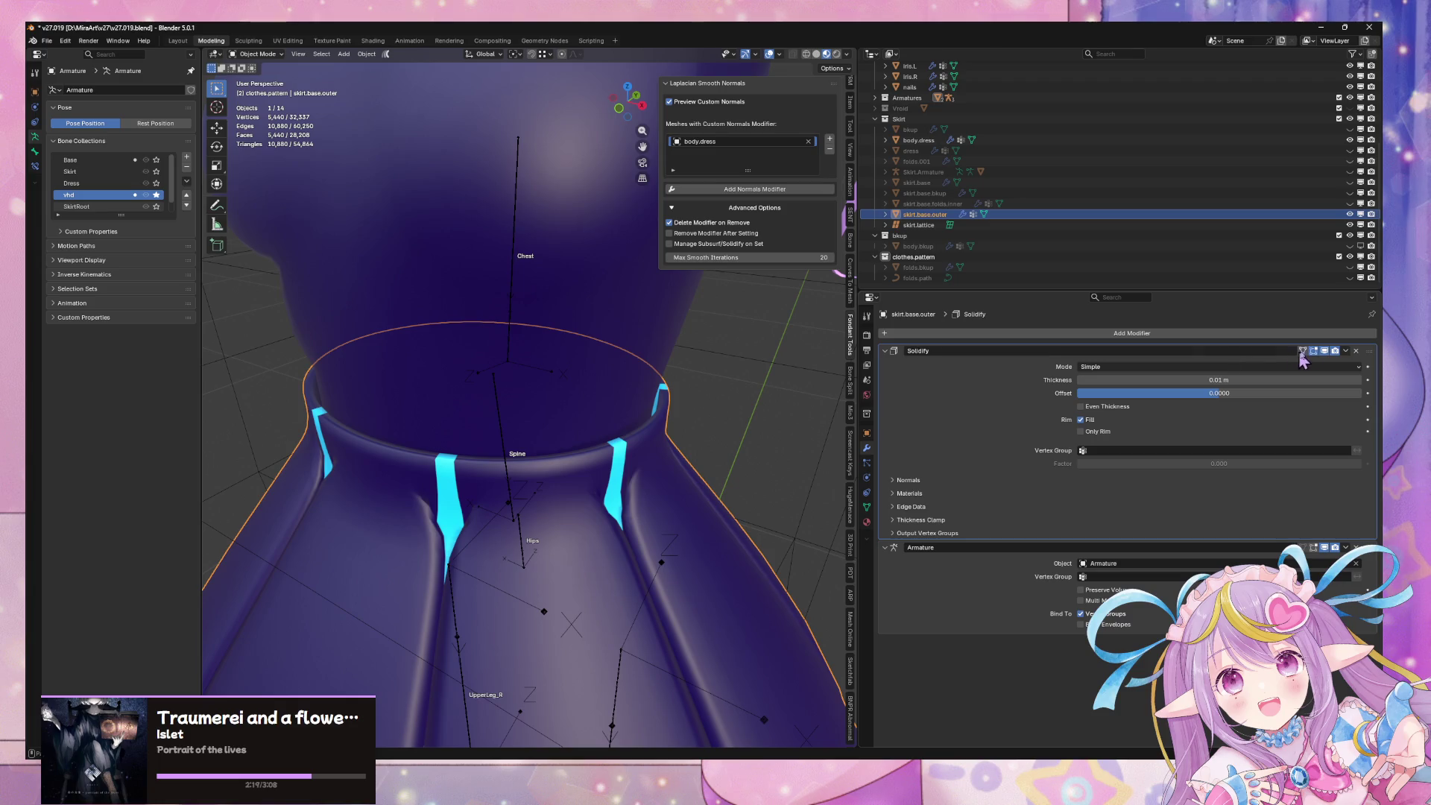
left_click(1325, 351)
key("ctrl+s")
Step: Export Armature and Mesh as FBX with Apply Modifiers, overwriting mirav27.fbx
left_click_drag(517, 381, 529, 344)
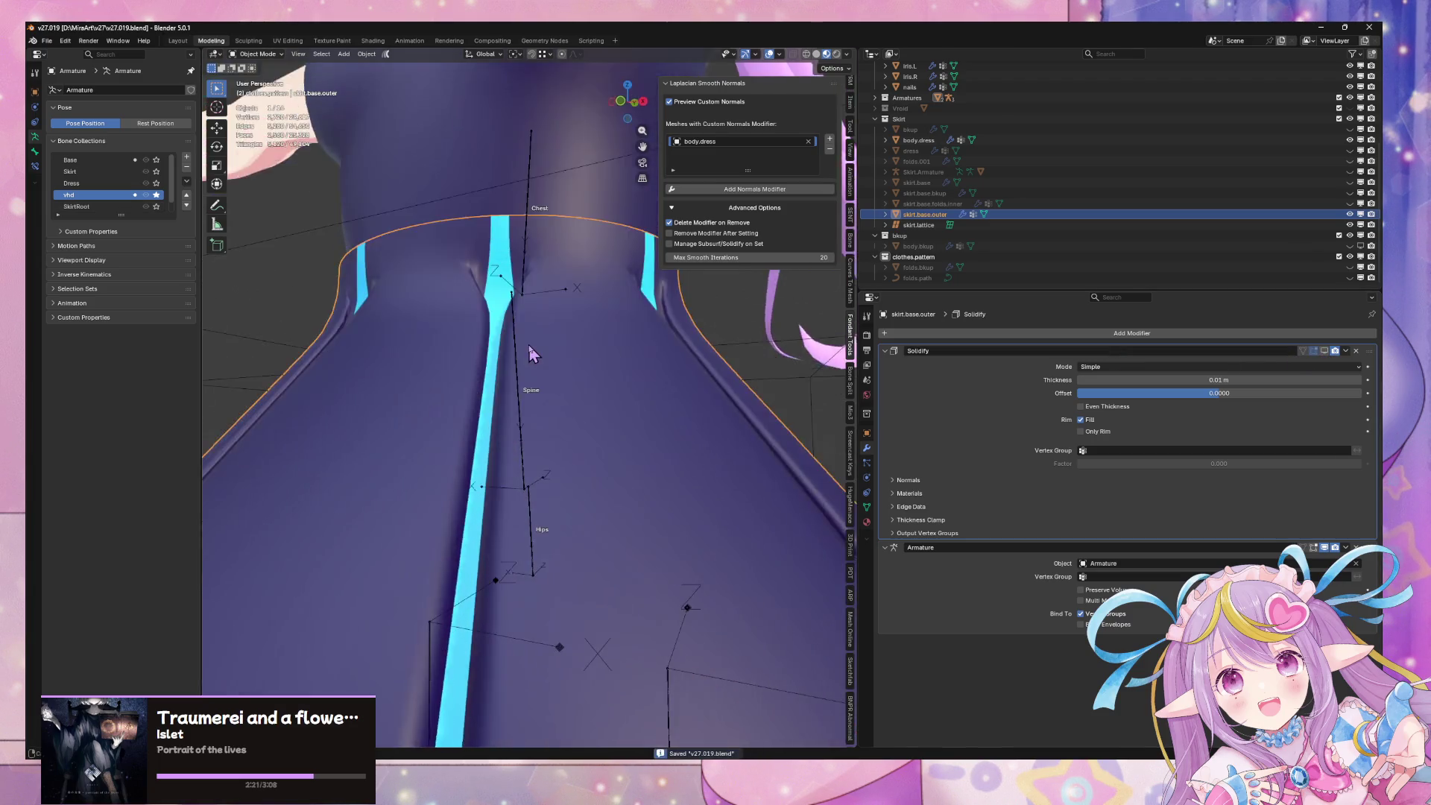
scroll(529, 351, "down", 6)
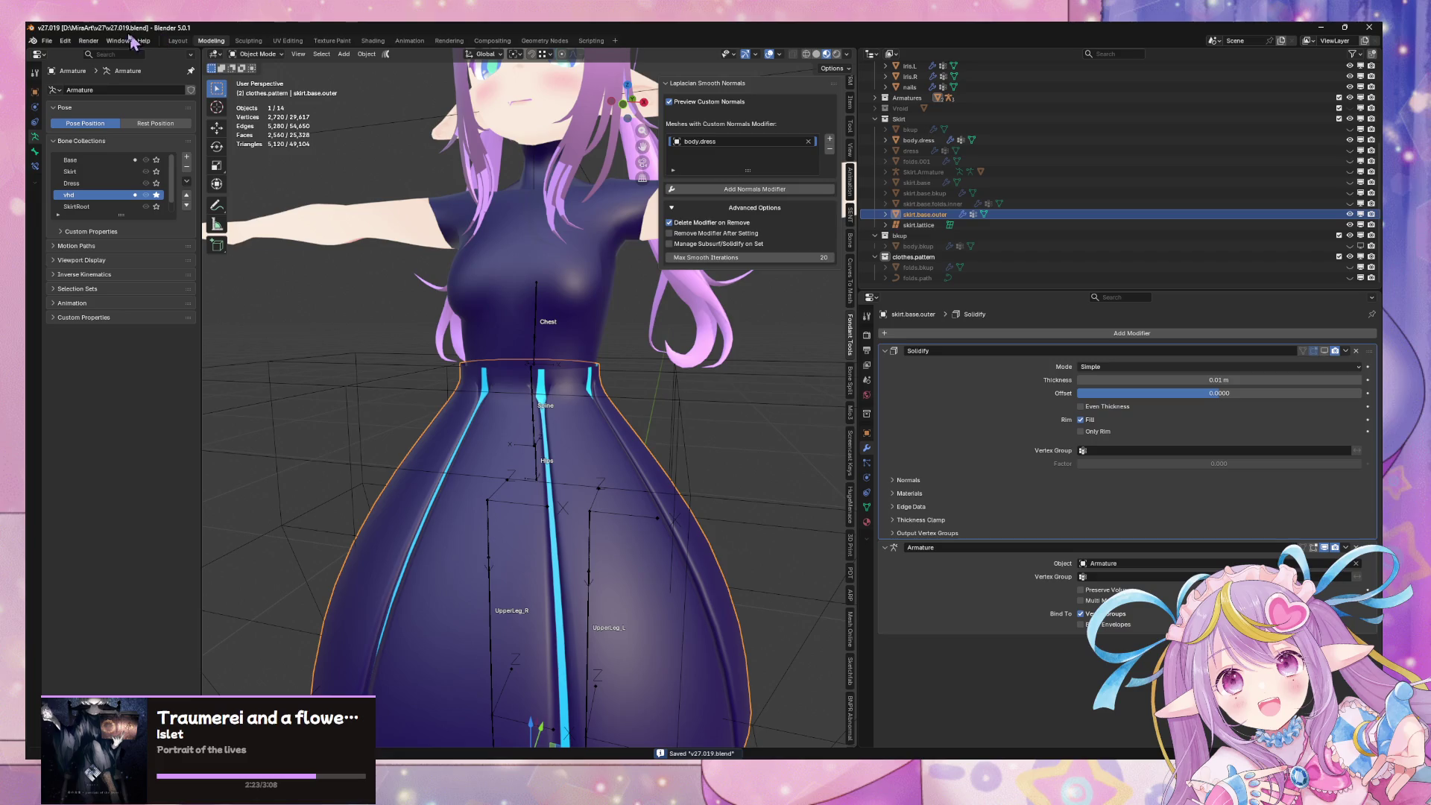
left_click(46, 41)
mouse_move(109, 204)
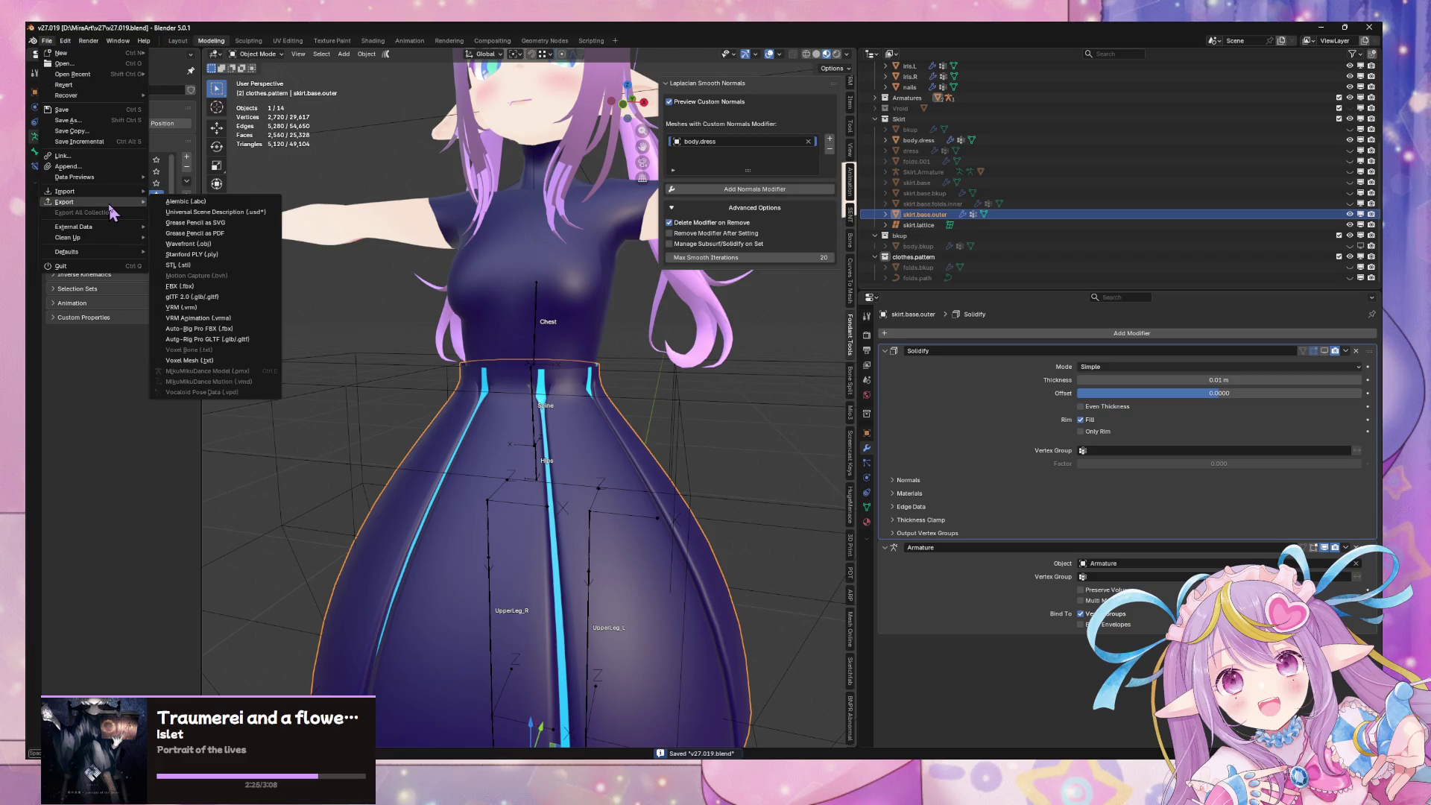
left_click(179, 286)
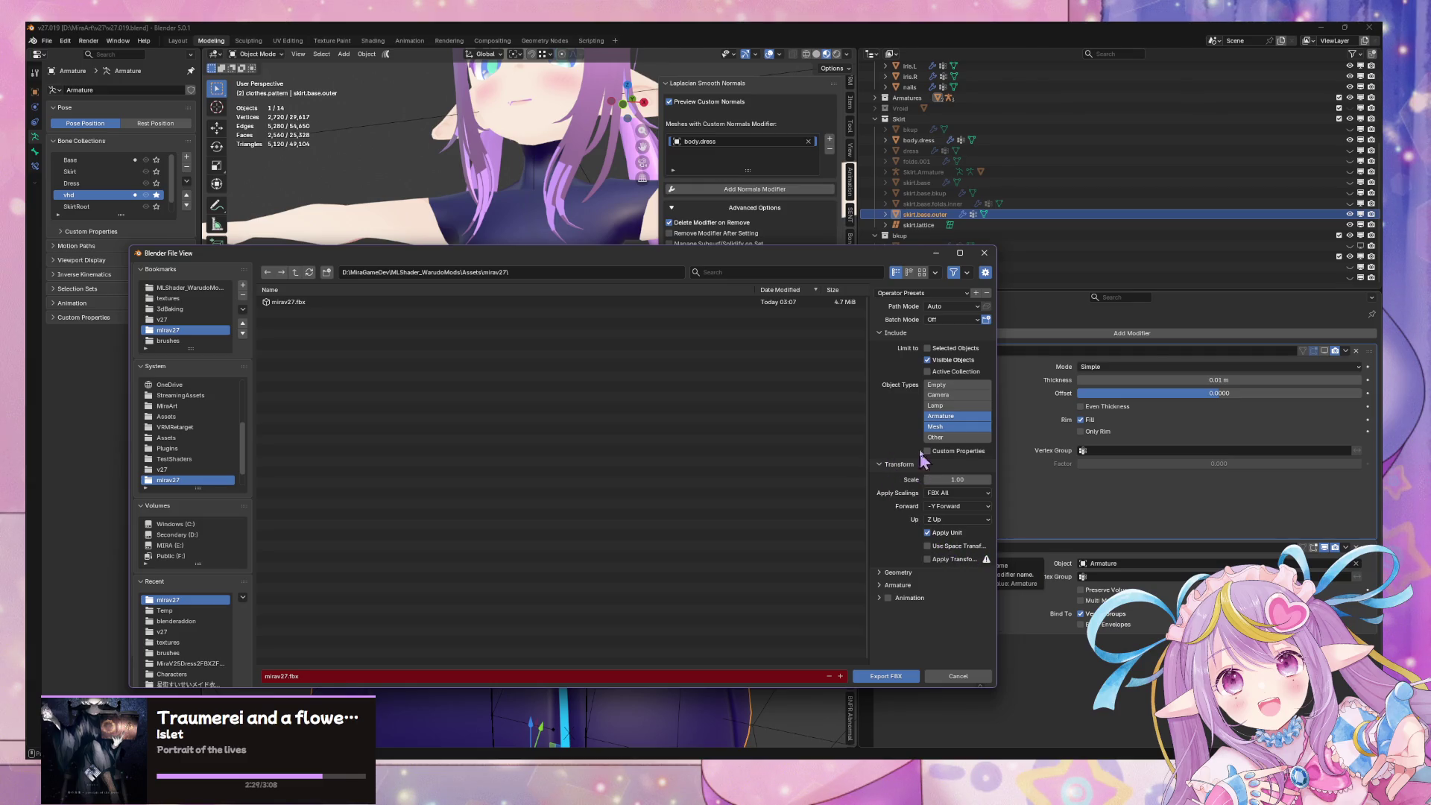
left_click(889, 575)
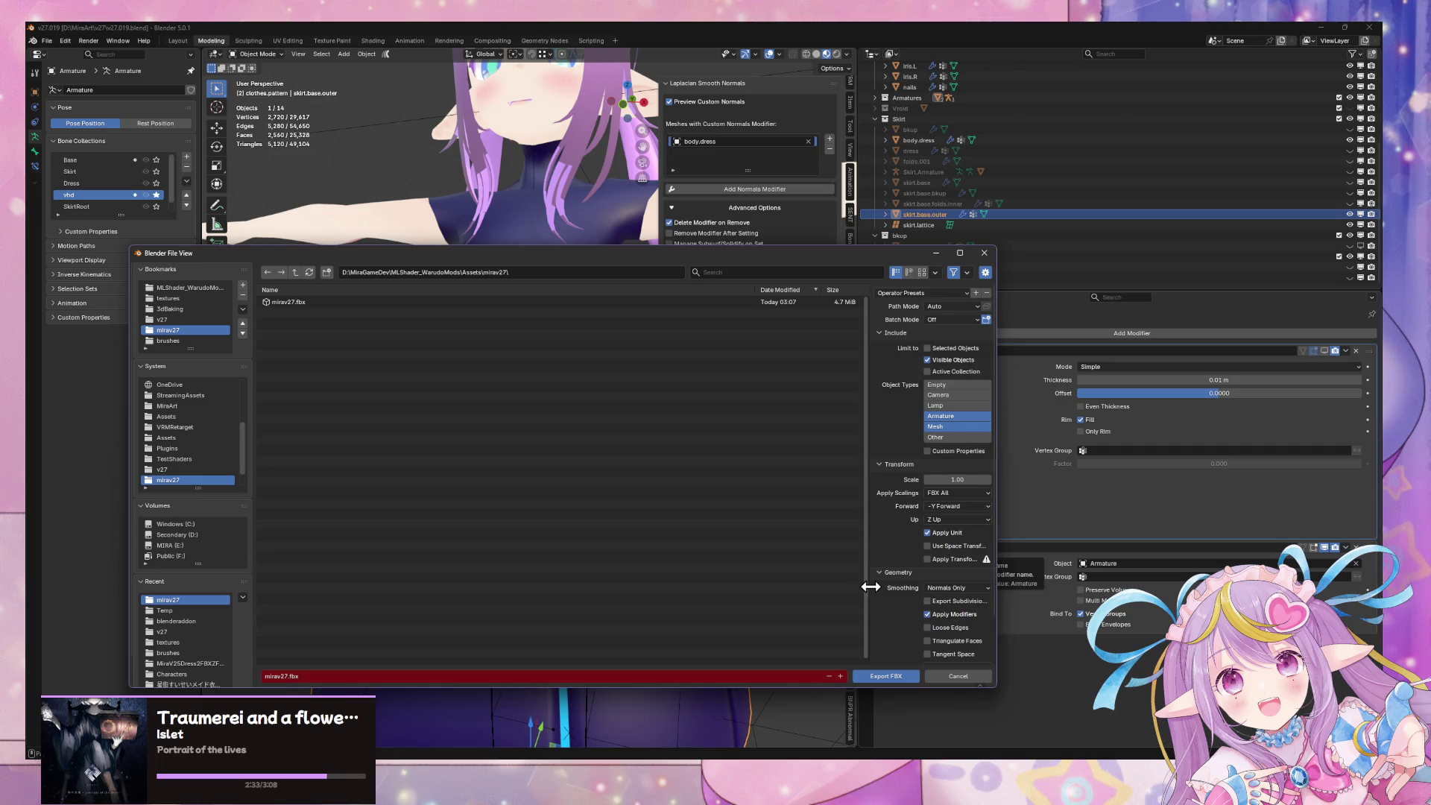
left_click_drag(870, 586, 743, 584)
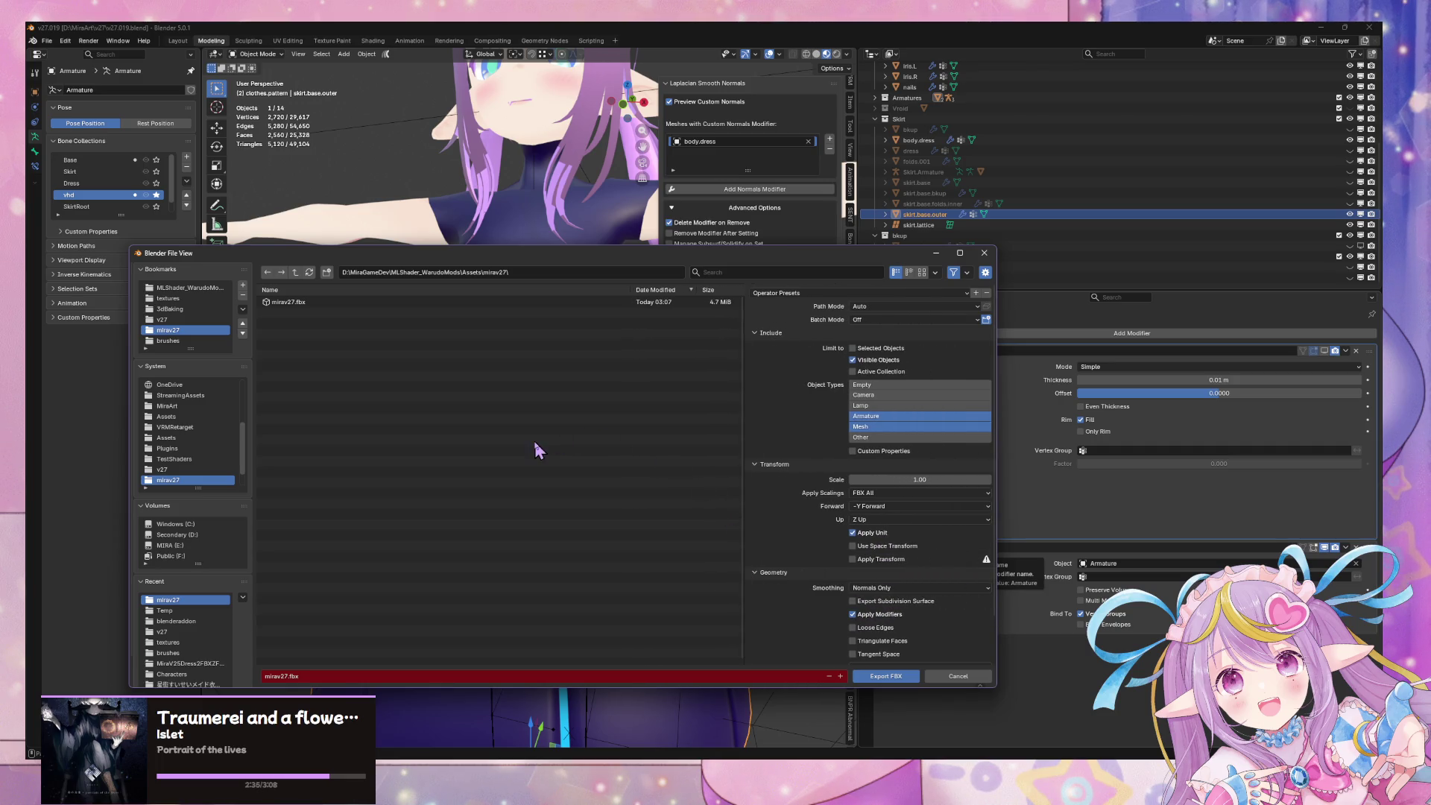
left_click(356, 303)
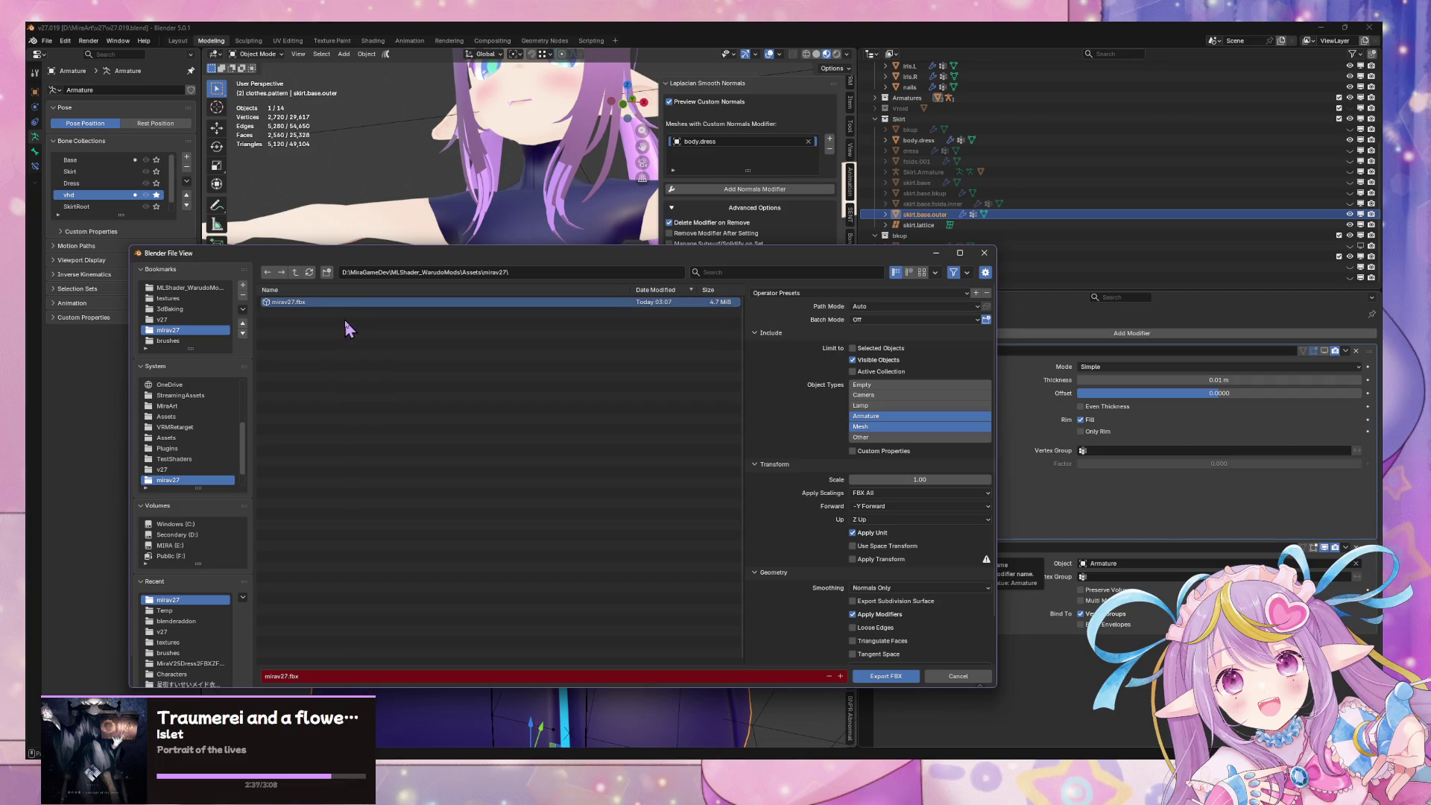
double_click(347, 302)
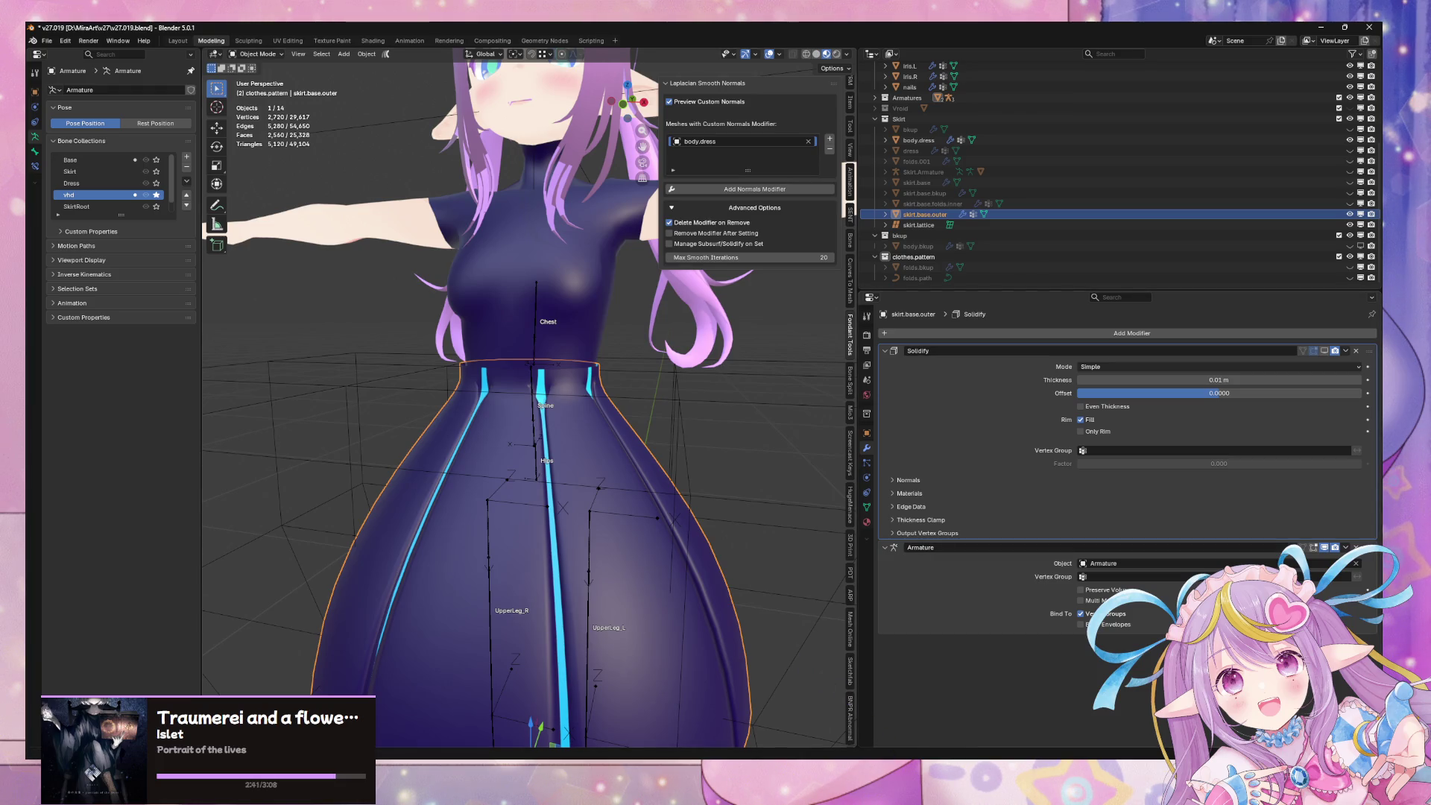
Step: Delete every asset in Unity's mirav27d folder, from Avatar through skirt.base.combined
left_click(893, 711)
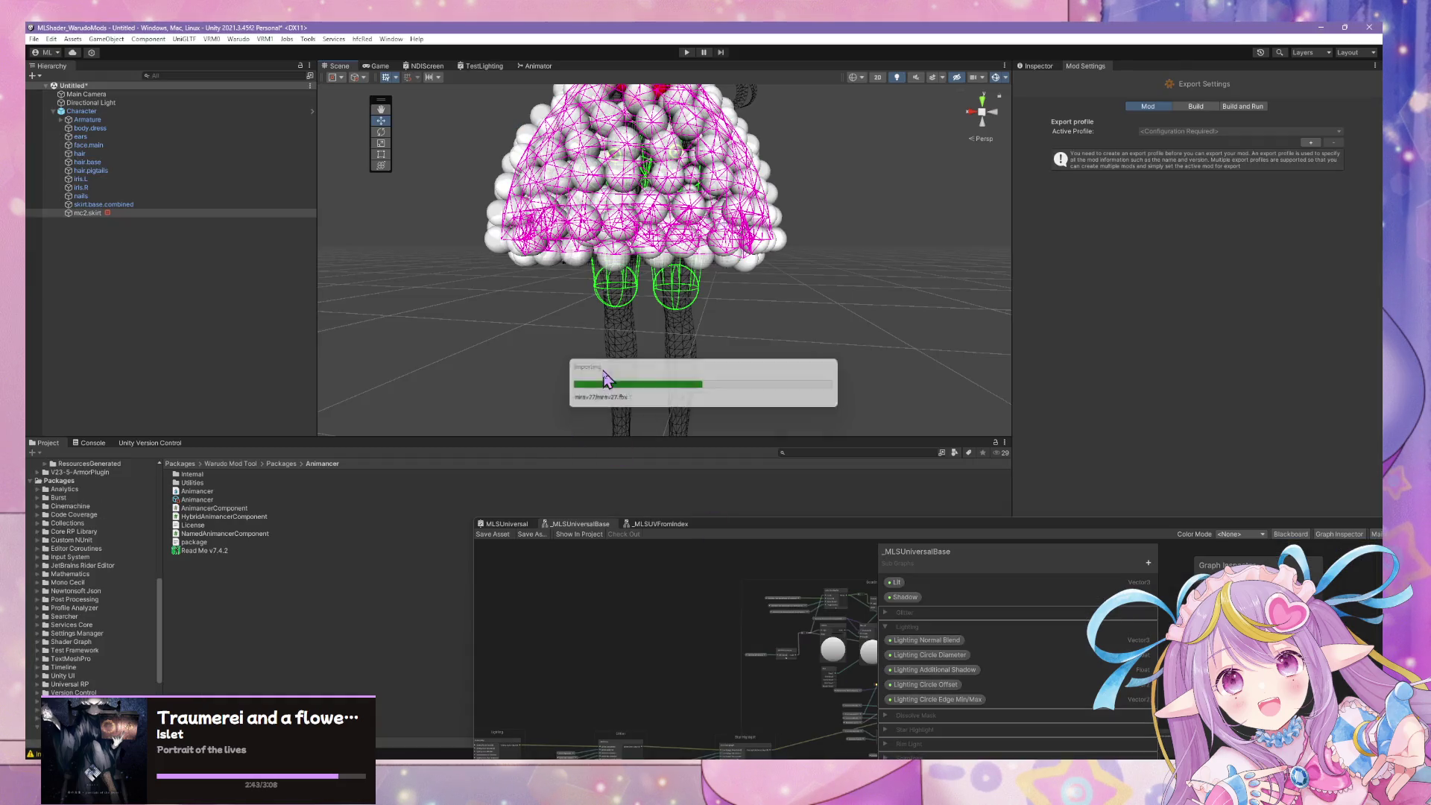
scroll(108, 517, "up", 10)
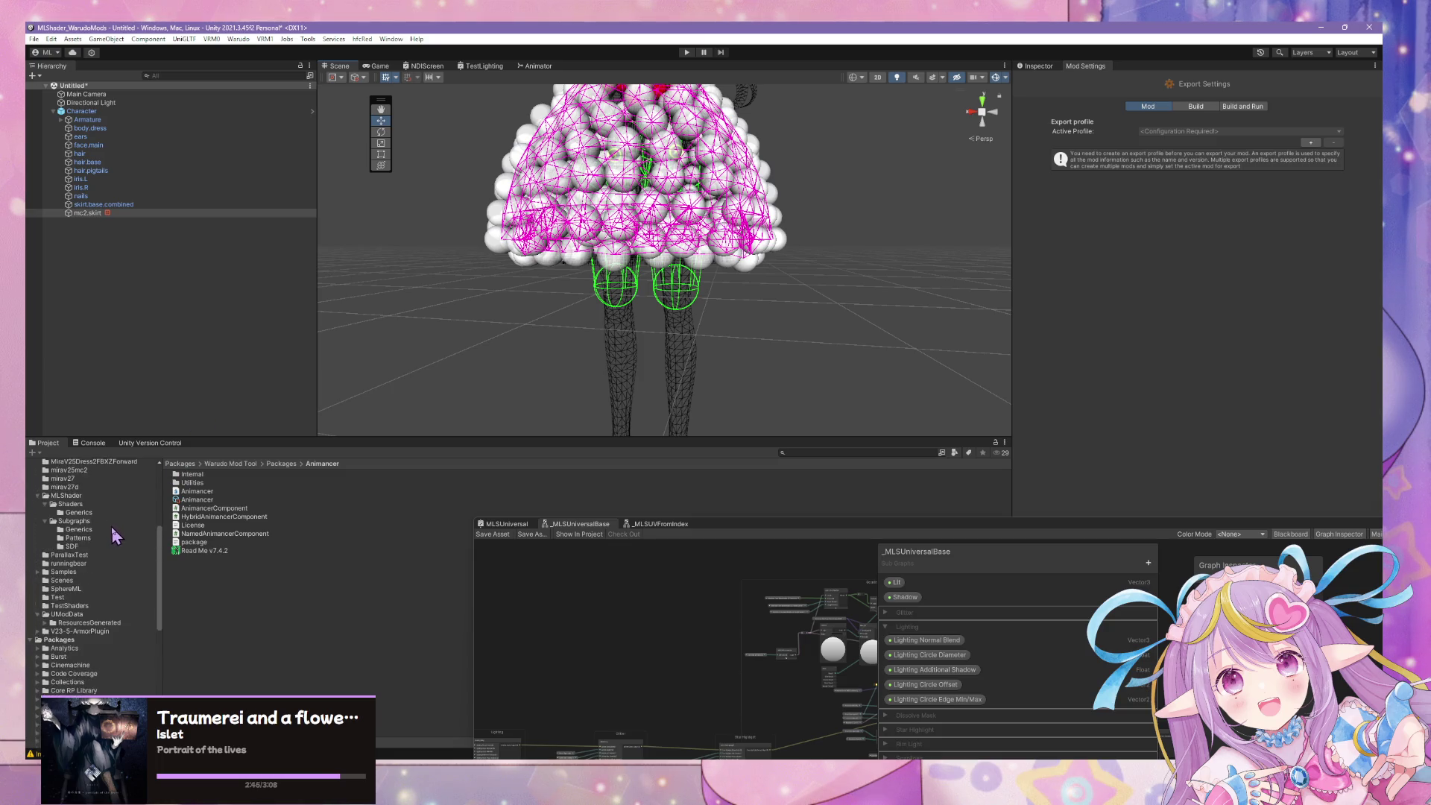
scroll(108, 566, "down", 3)
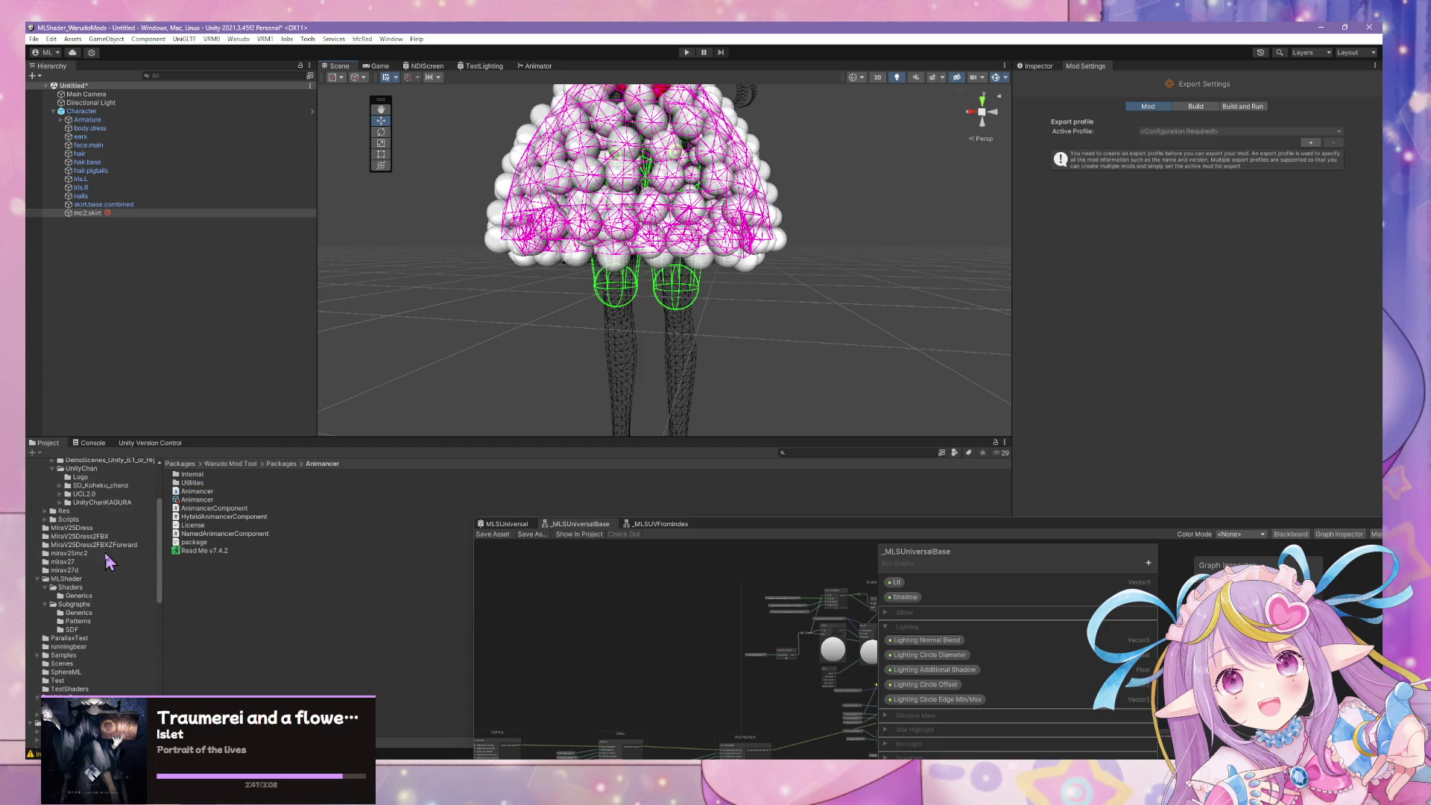
left_click(82, 571)
left_click(221, 477)
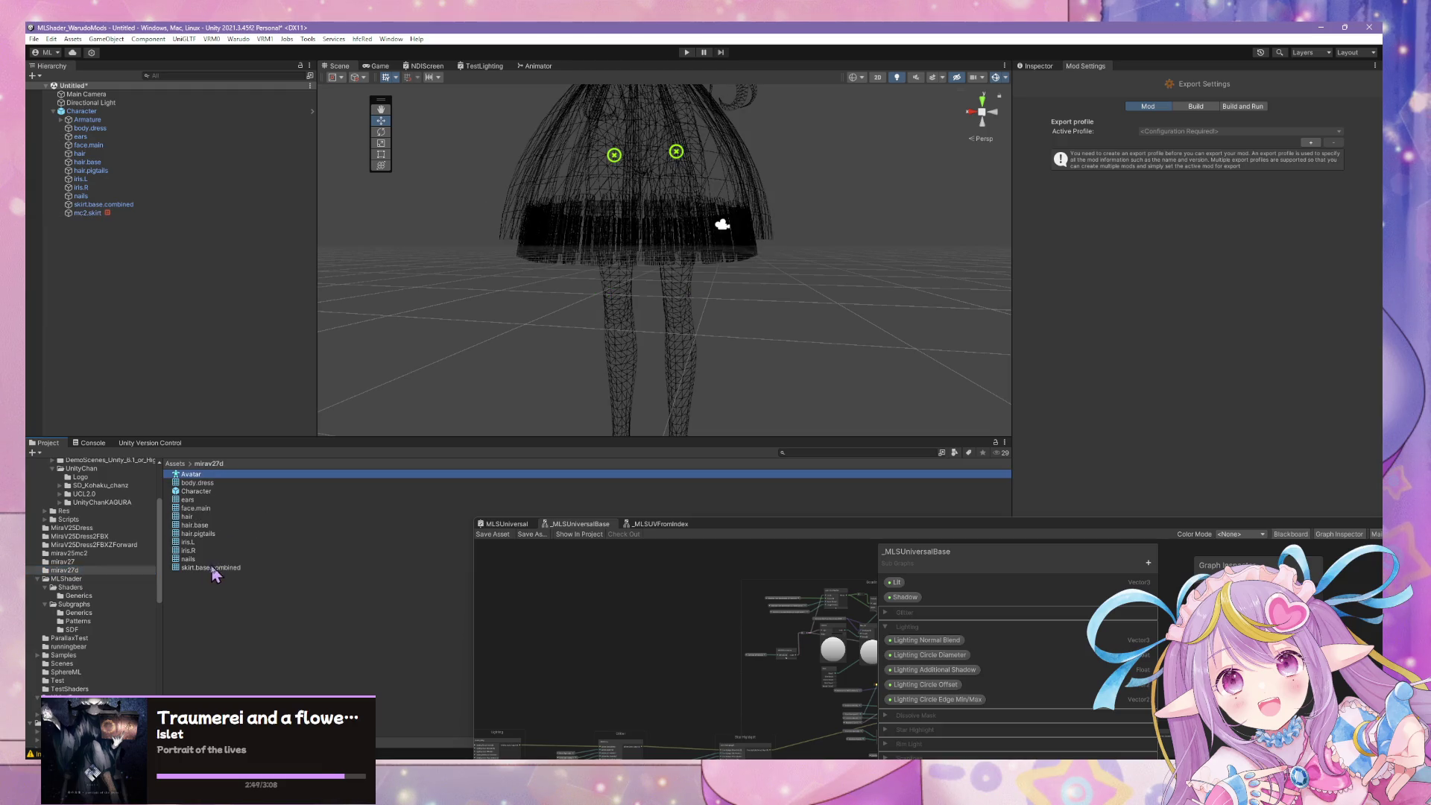
left_click(212, 566, "shift")
key("Delete")
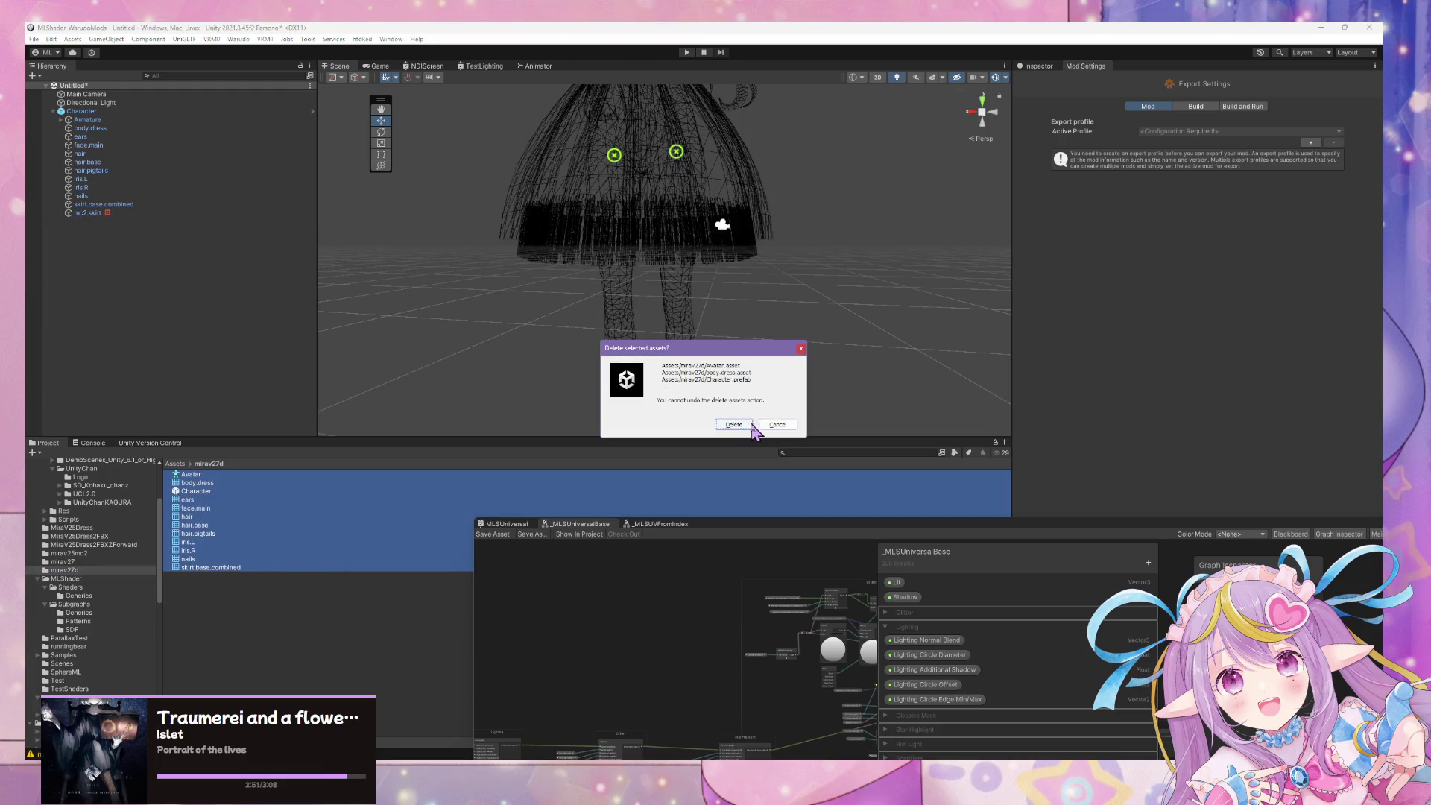
left_click(733, 425)
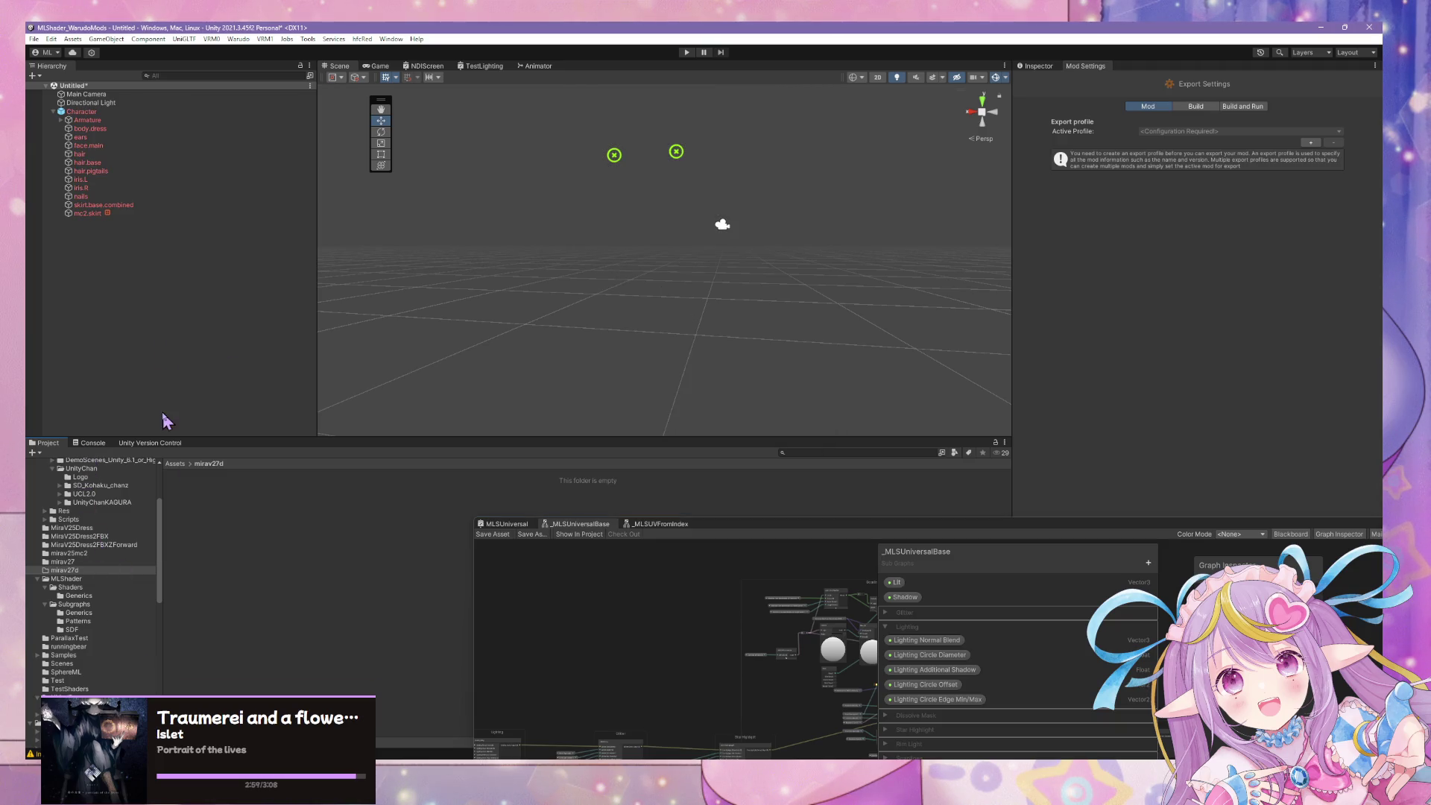
Step: Replace the old Character in the scene with the Character prefab from mirav27
left_click(90, 111)
key("Delete")
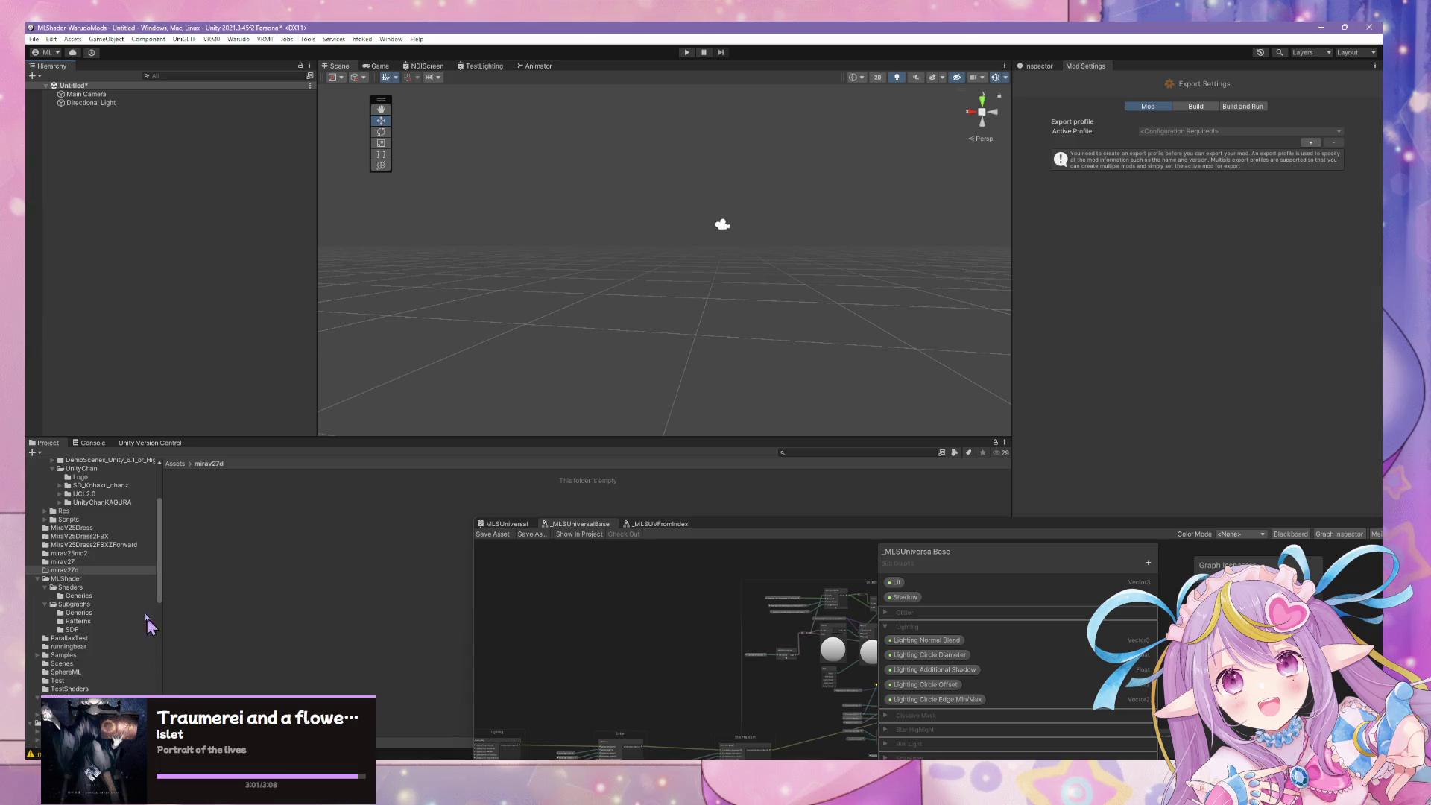
left_click(78, 560)
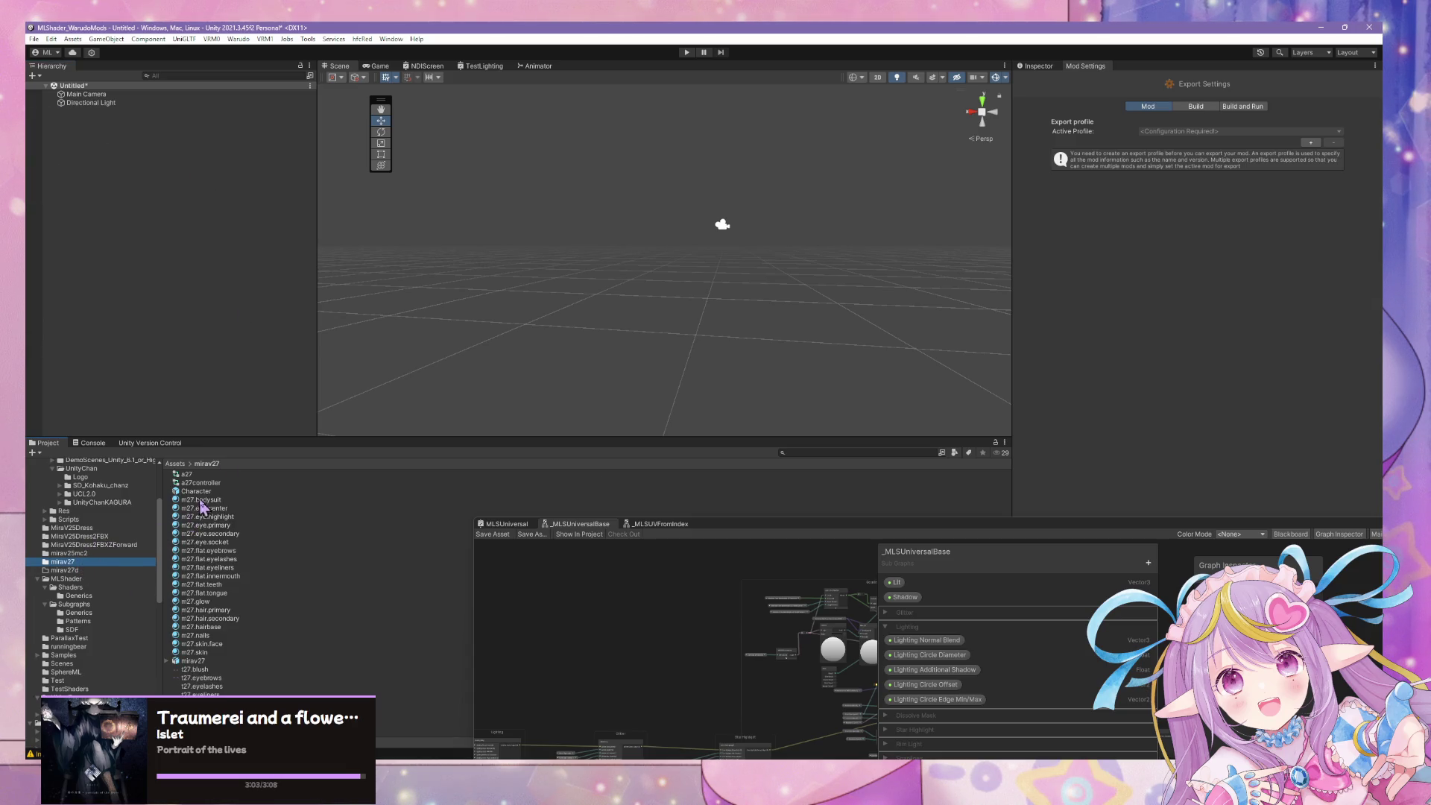
mouse_move(198, 492)
left_mouse_down()
mouse_move(153, 319)
mouse_move(135, 304)
left_mouse_up()
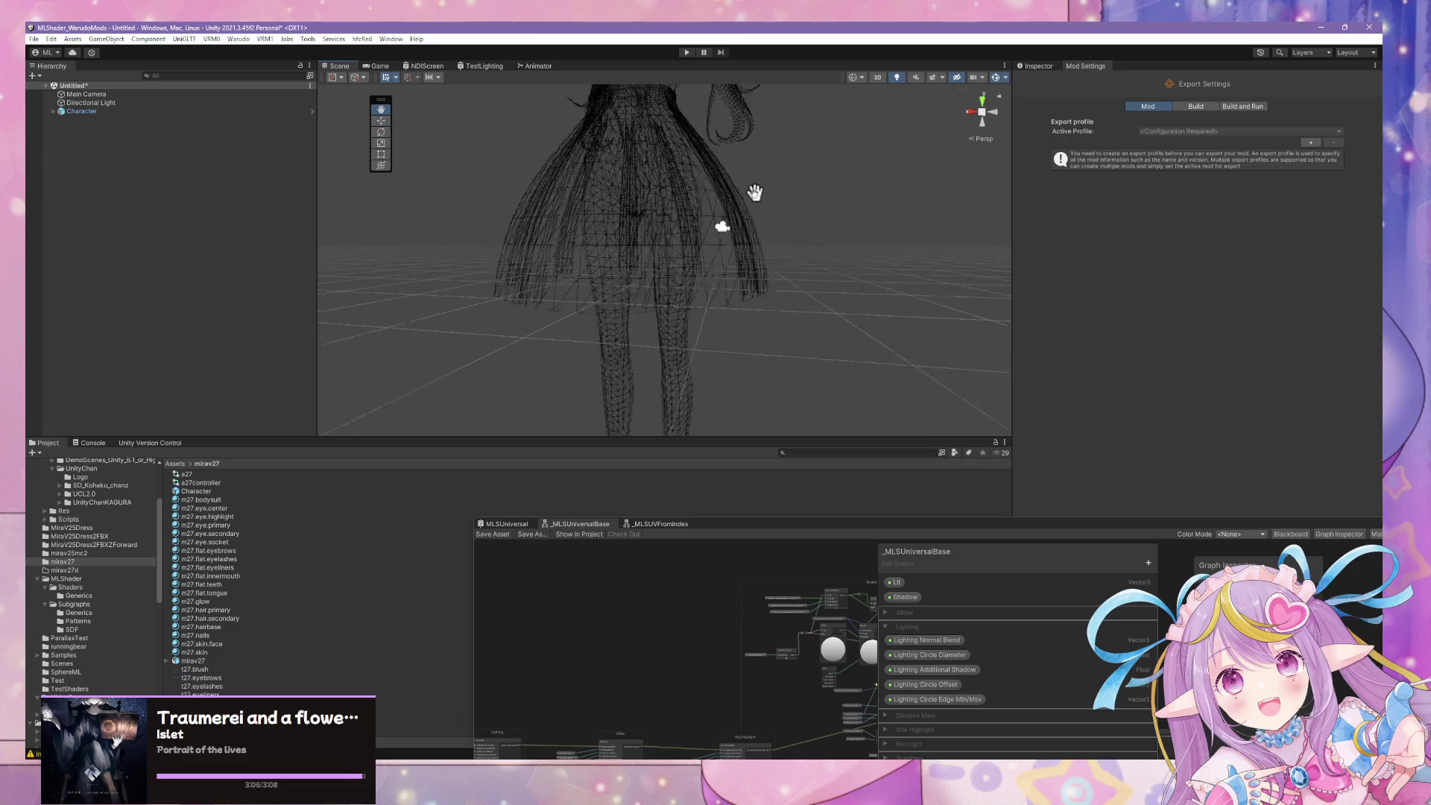
Step: Switch the Scene view from wireframe to Shaded with the Character selected
left_click_drag(755, 192, 756, 328)
left_click(125, 112)
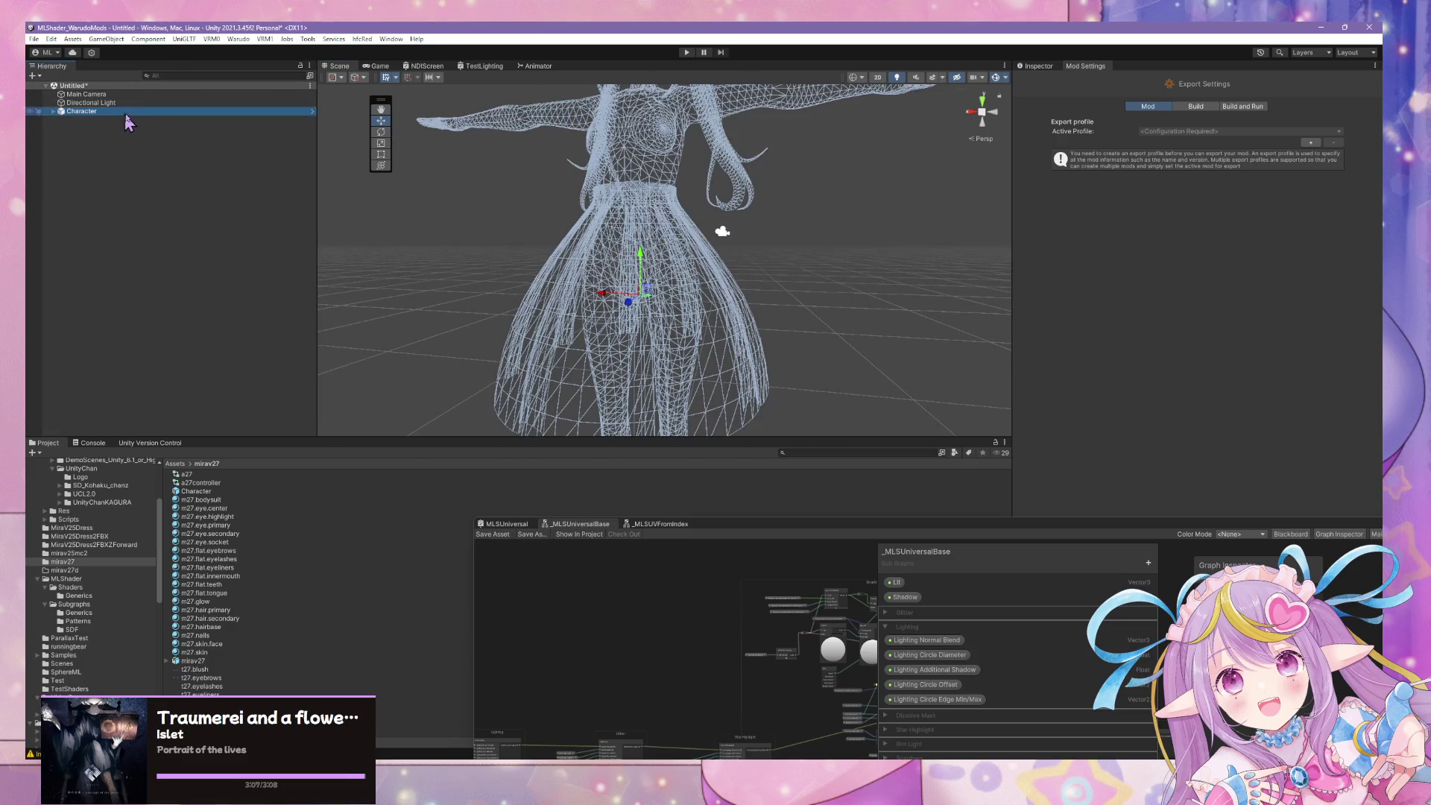
left_click(857, 78)
left_click(868, 95)
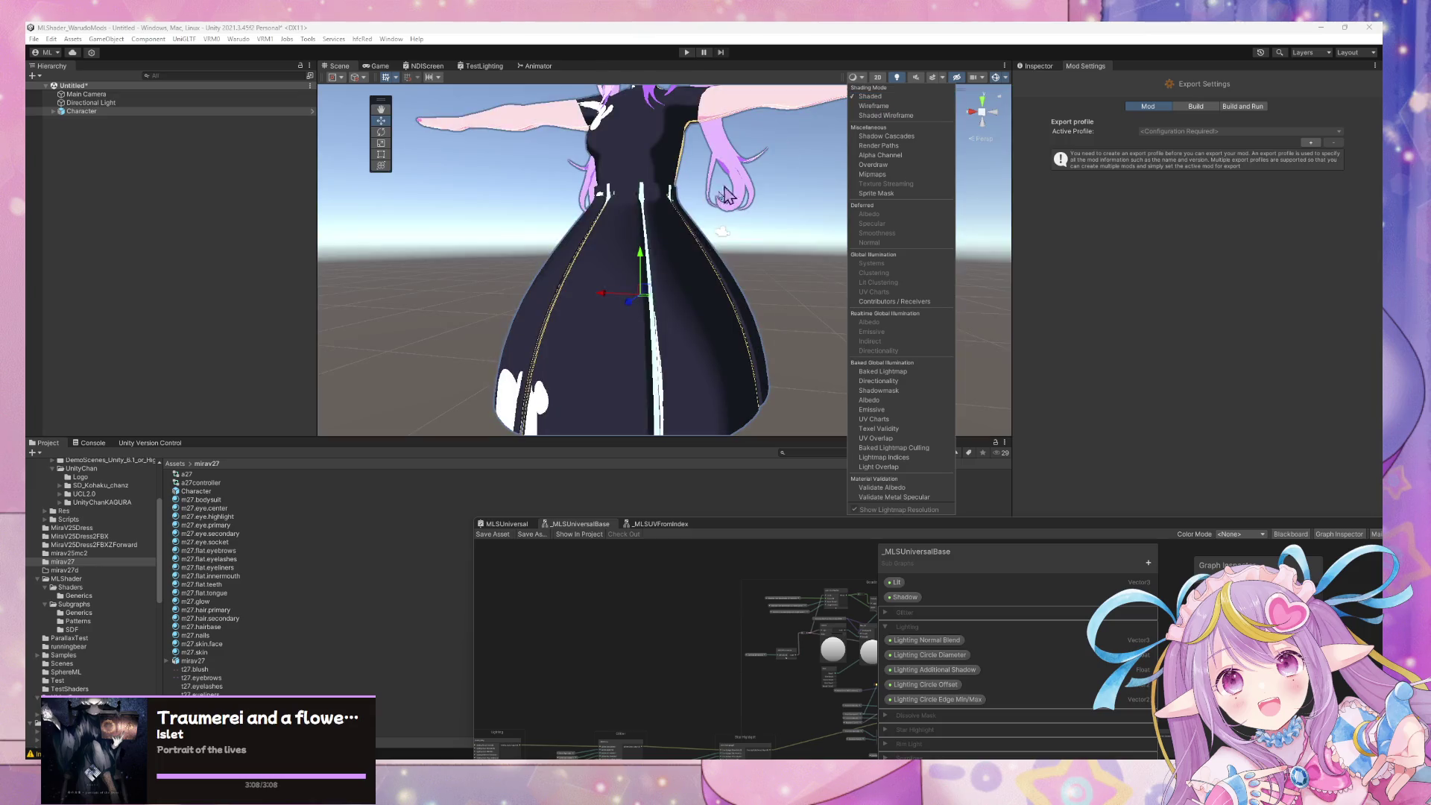
mouse_move(725, 242)
left_mouse_down()
mouse_move(782, 199)
mouse_move(757, 236)
mouse_move(655, 223)
mouse_move(690, 278)
left_mouse_up()
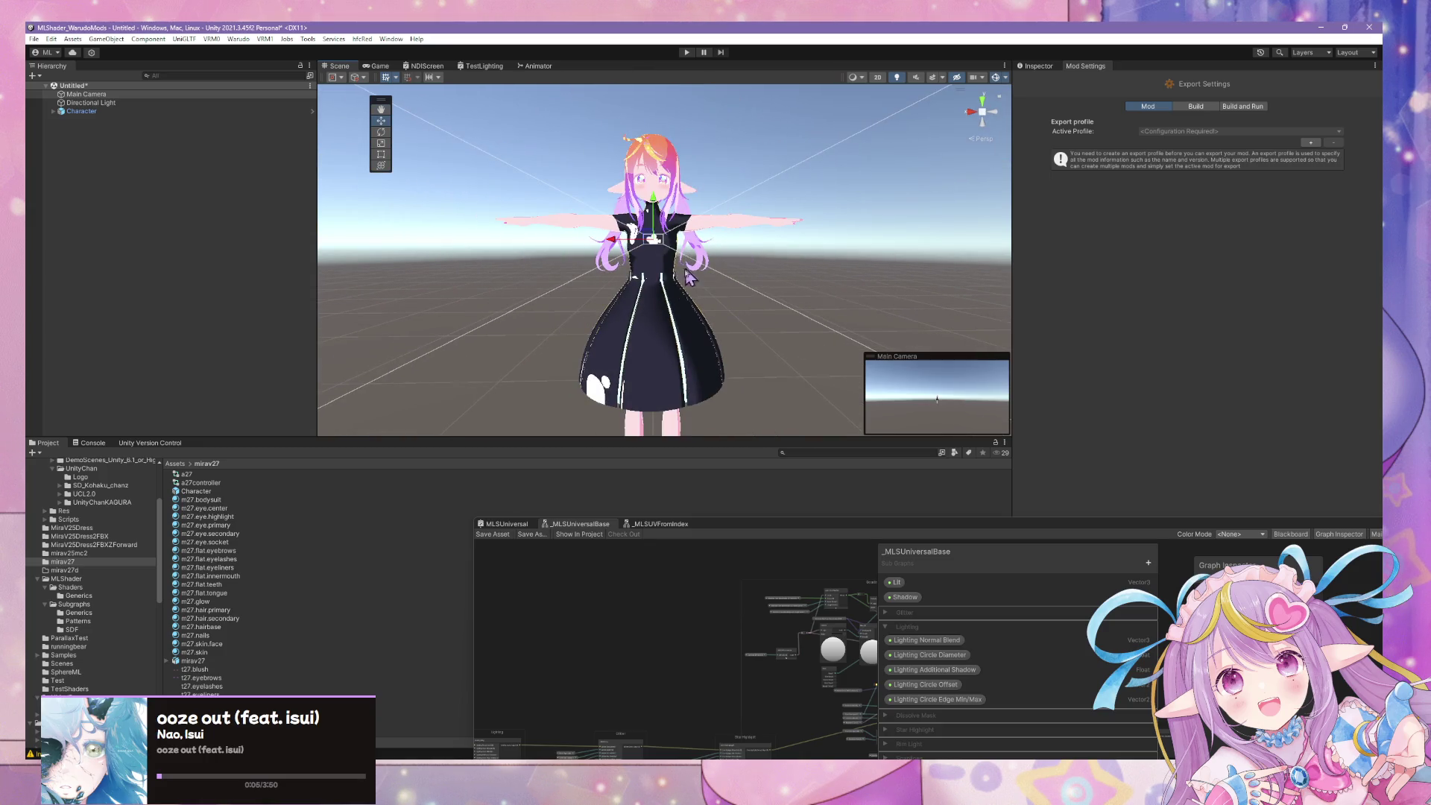
Step: Frame the dark skirt over the legs, then bring up the Warudo menu
left_click(80, 111)
scroll(587, 168, "up", 5)
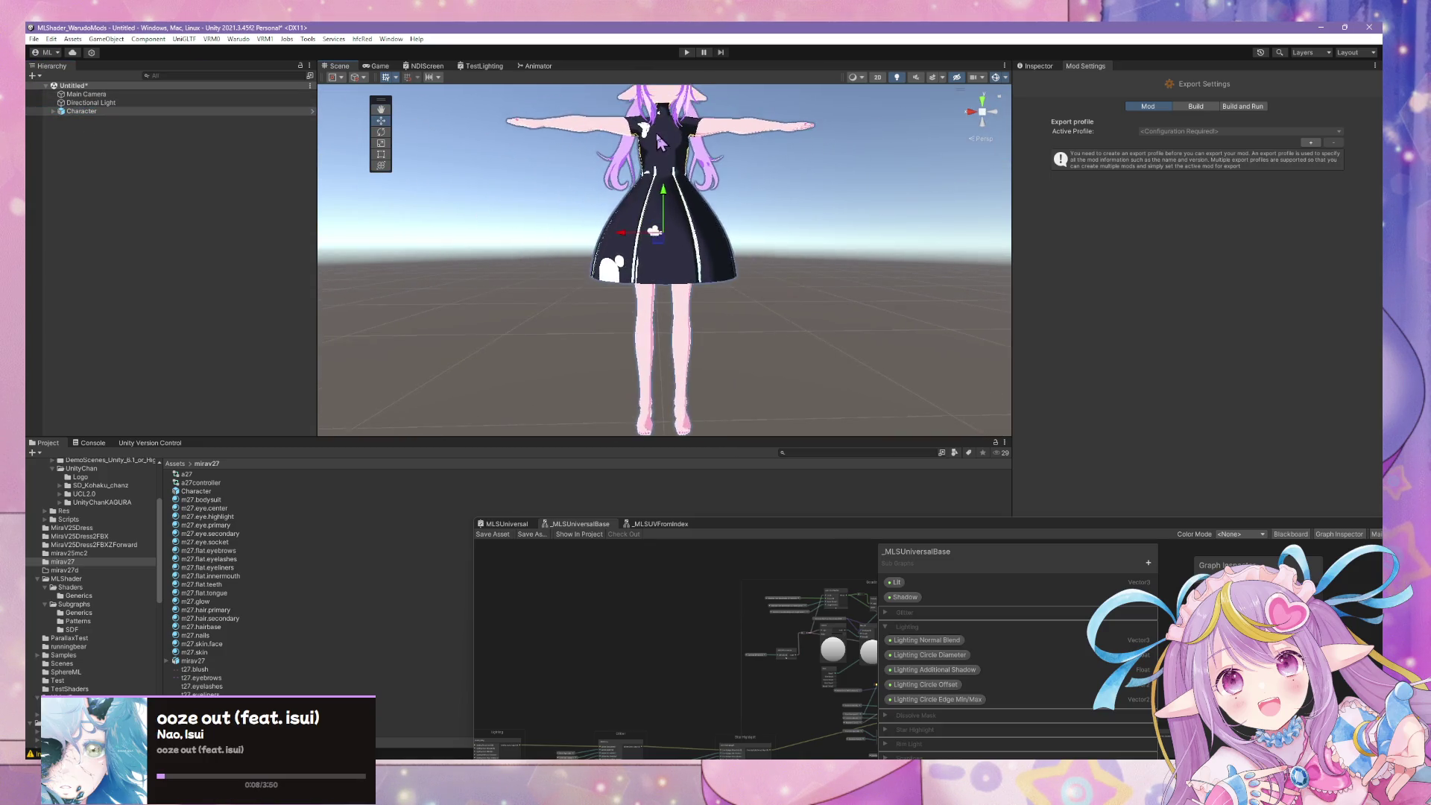
left_click_drag(649, 151, 643, 181)
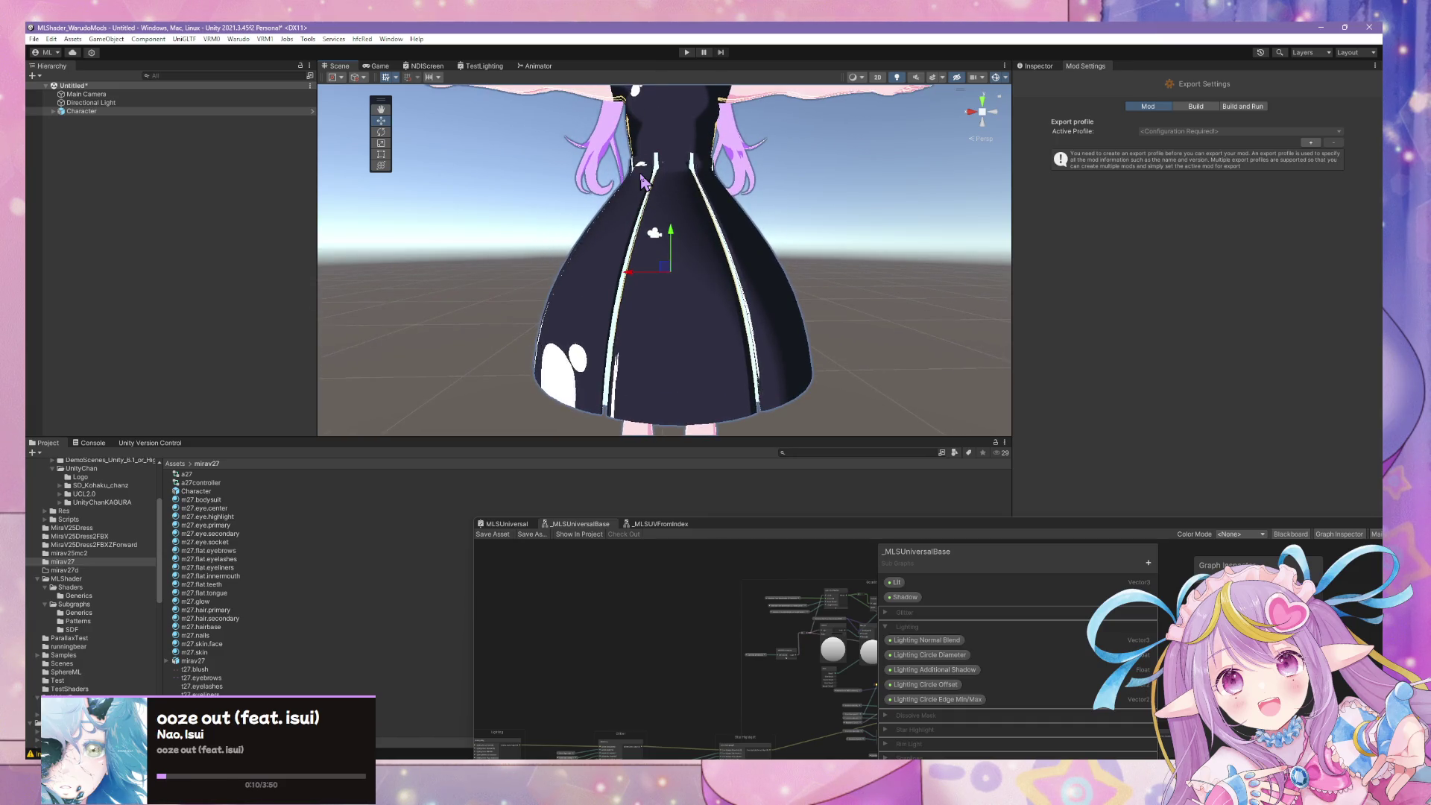
scroll(643, 182, "down", 4)
scroll(641, 200, "up", 5)
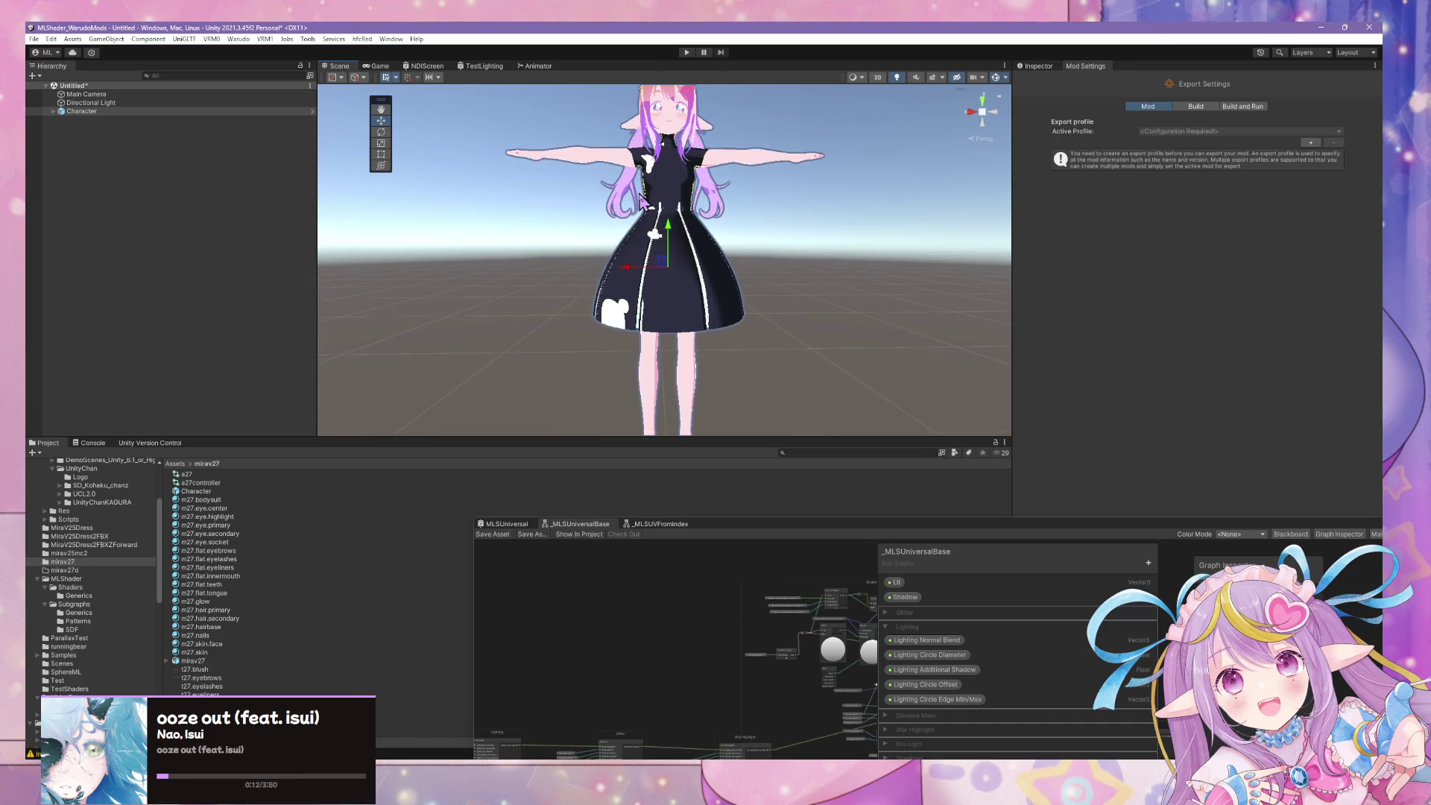
mouse_move(642, 200)
left_mouse_down()
mouse_move(644, 155)
mouse_move(662, 170)
left_mouse_up()
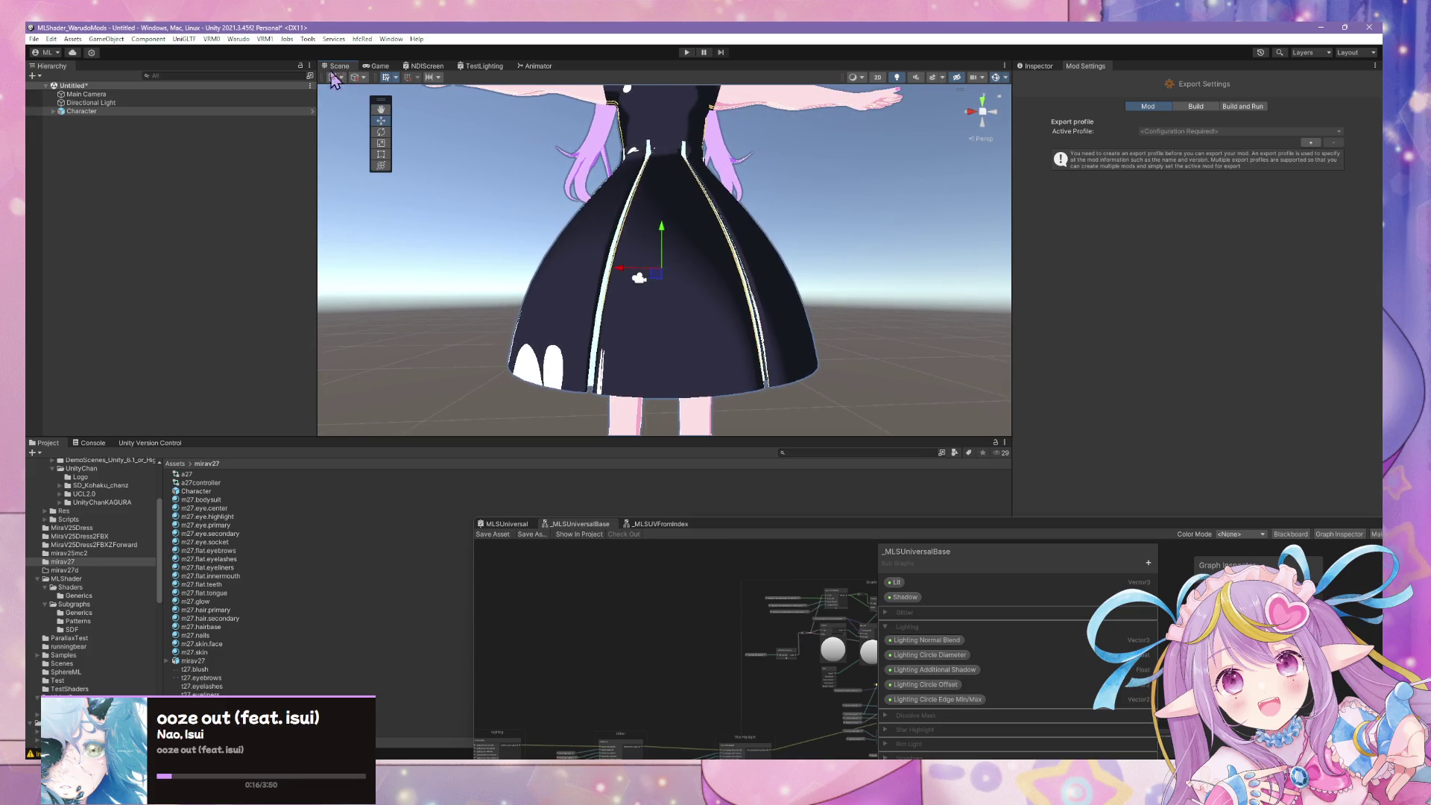
left_click(239, 39)
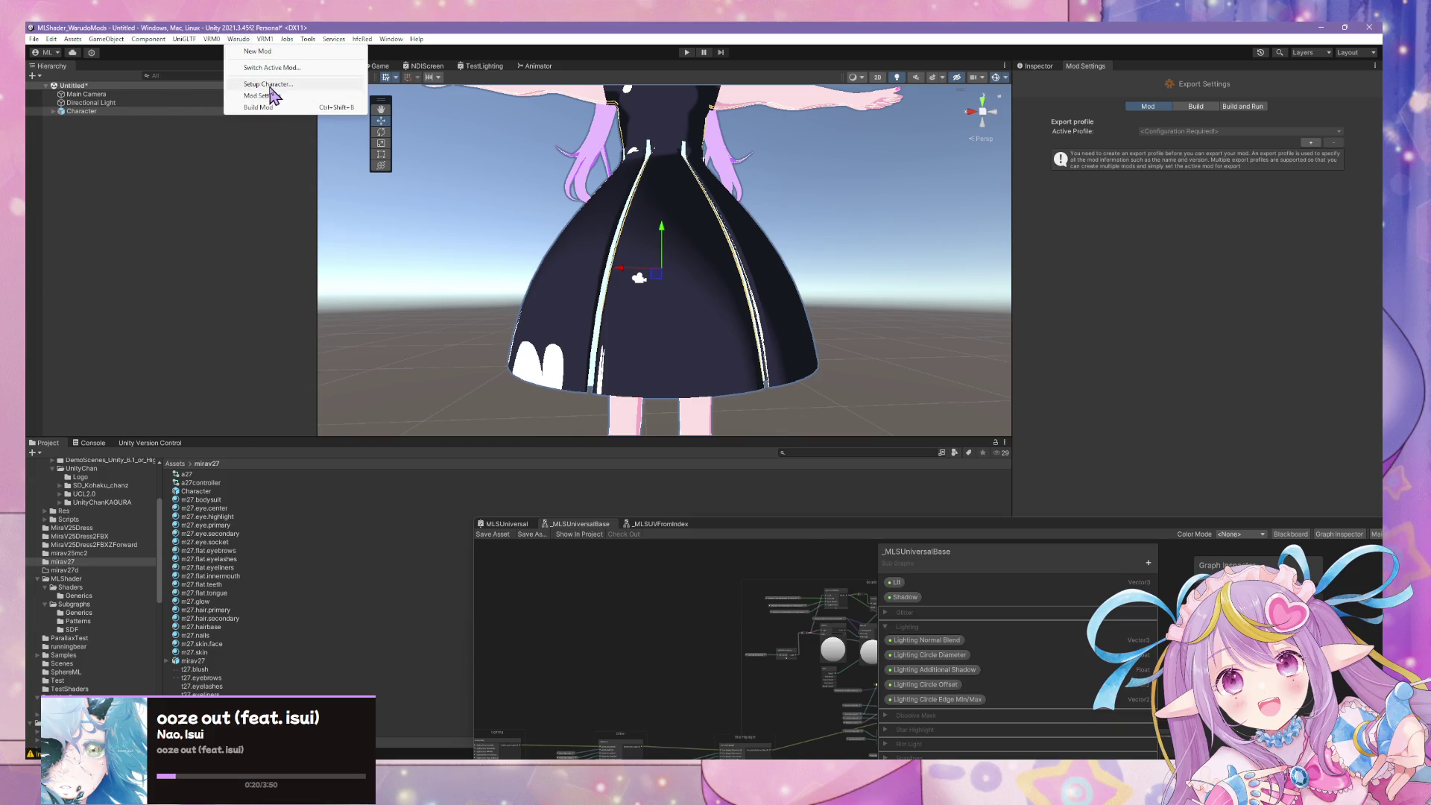
Step: Create a new character mod profile named 'mid' with mirav27d as its asset directory
left_click(268, 85)
left_click(1310, 143)
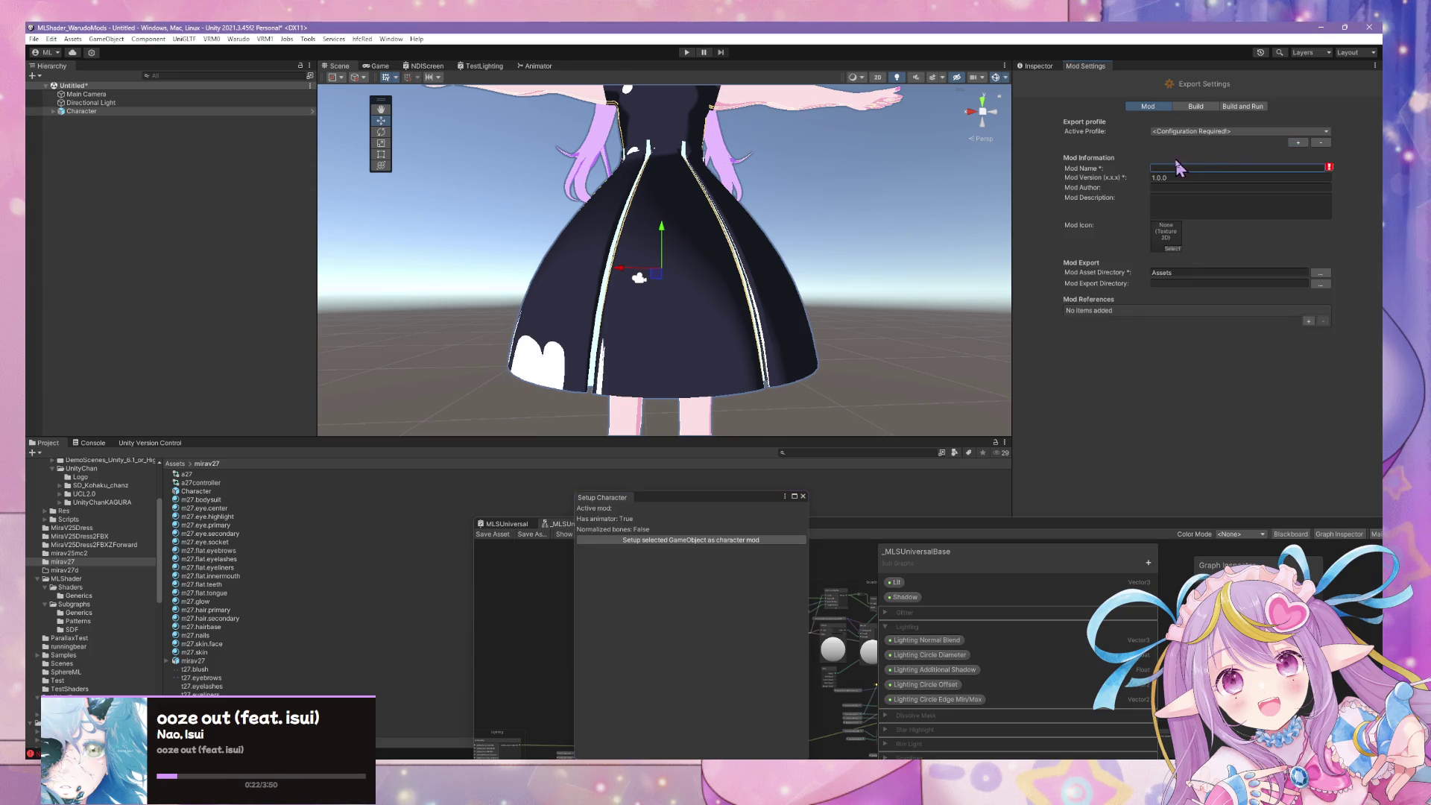
type("mirav27")
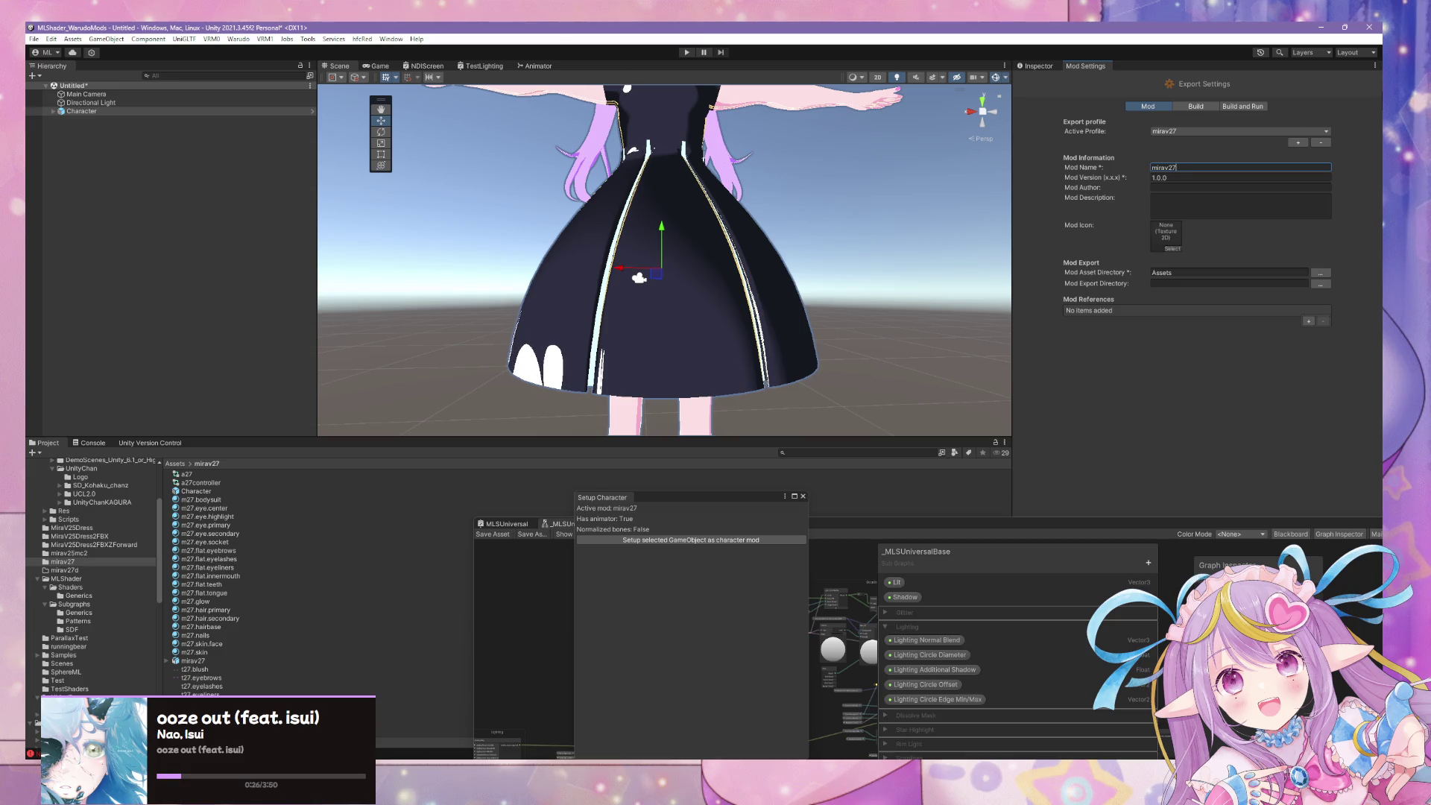
type("d")
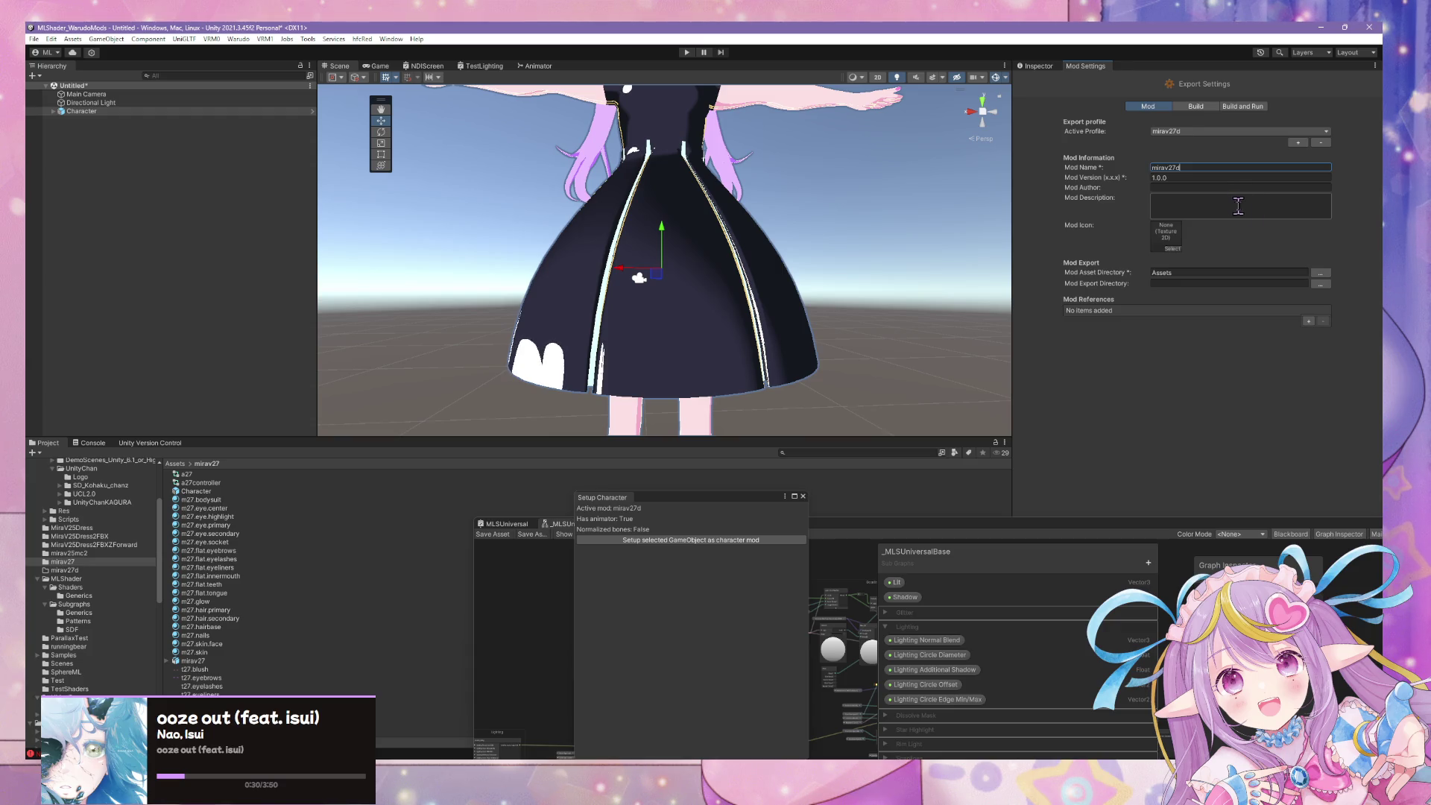
left_click(1320, 273)
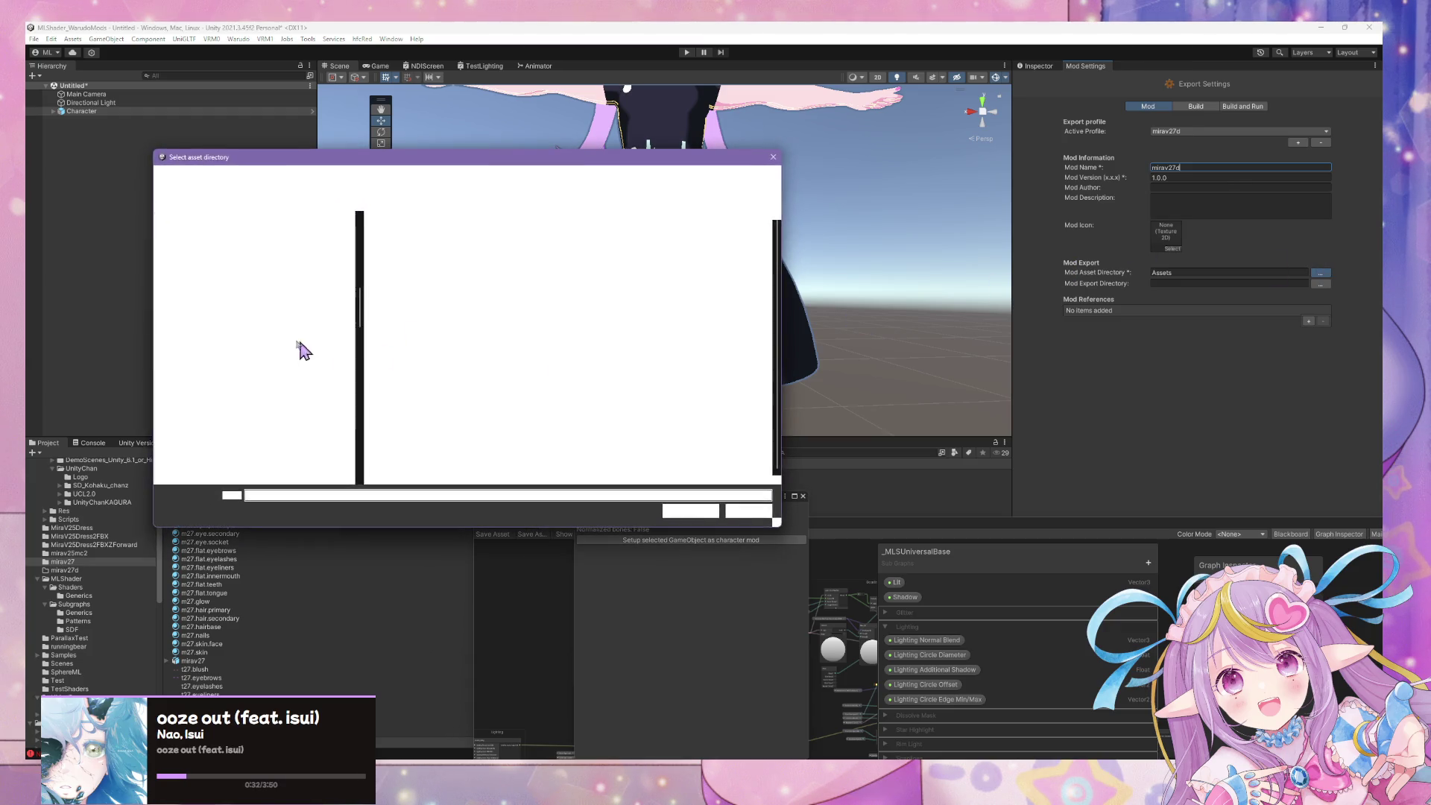
left_click(427, 341)
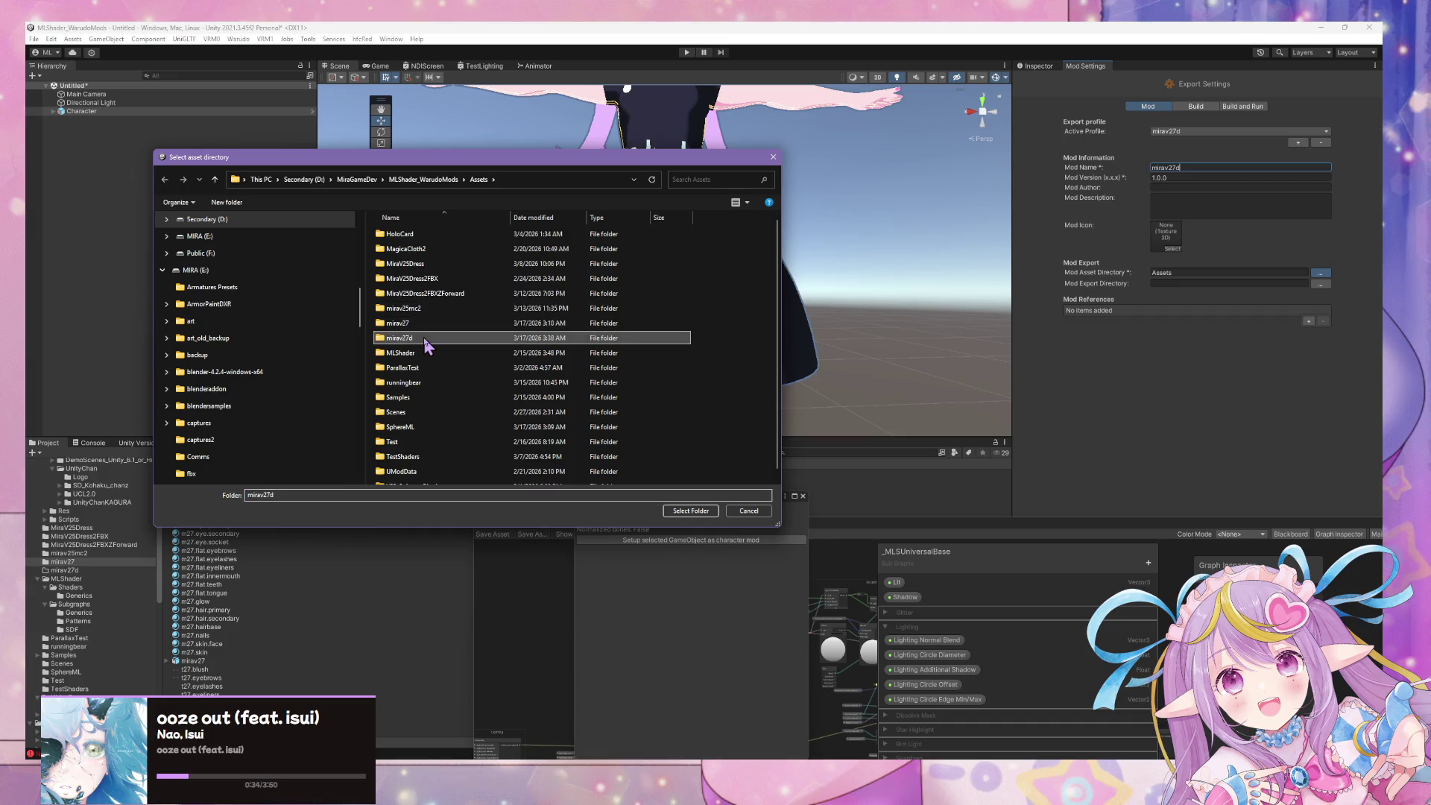
double_click(426, 342)
left_click(688, 511)
Step: Export to Warudo's StreamingAssets/Characters folder and set up the Character as a character mod
left_click(1320, 284)
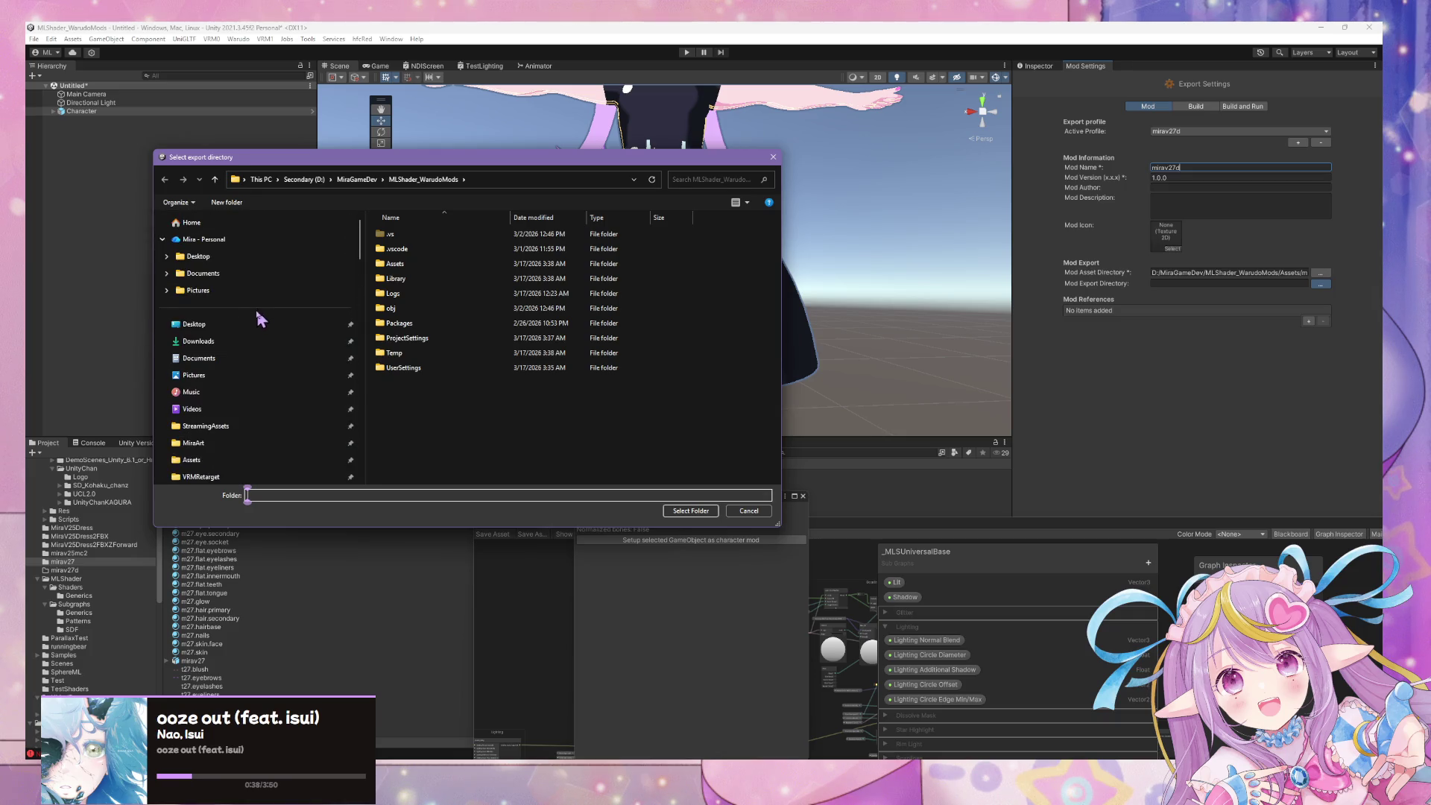
left_click(234, 425)
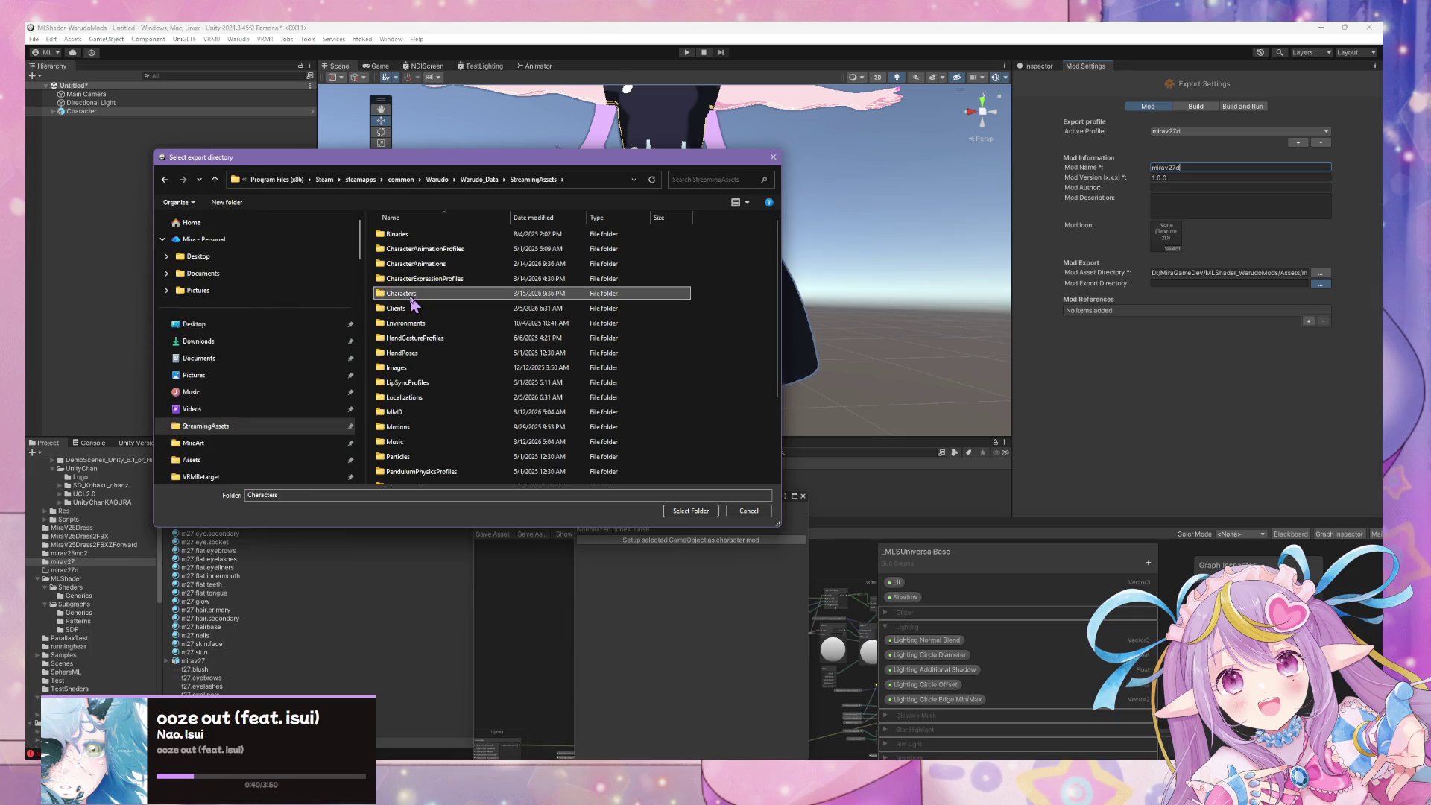
double_click(415, 293)
left_click(704, 512)
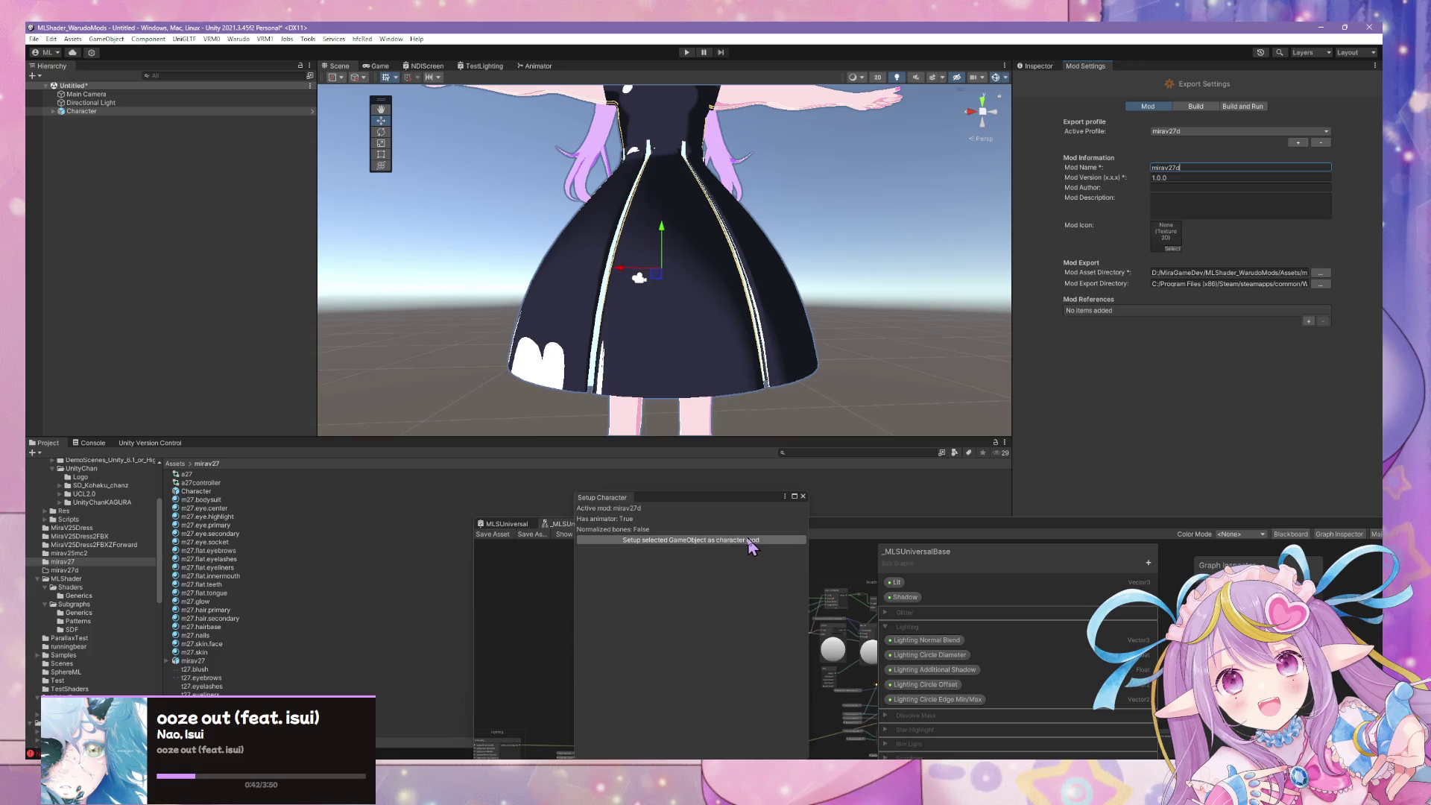
left_click(709, 545)
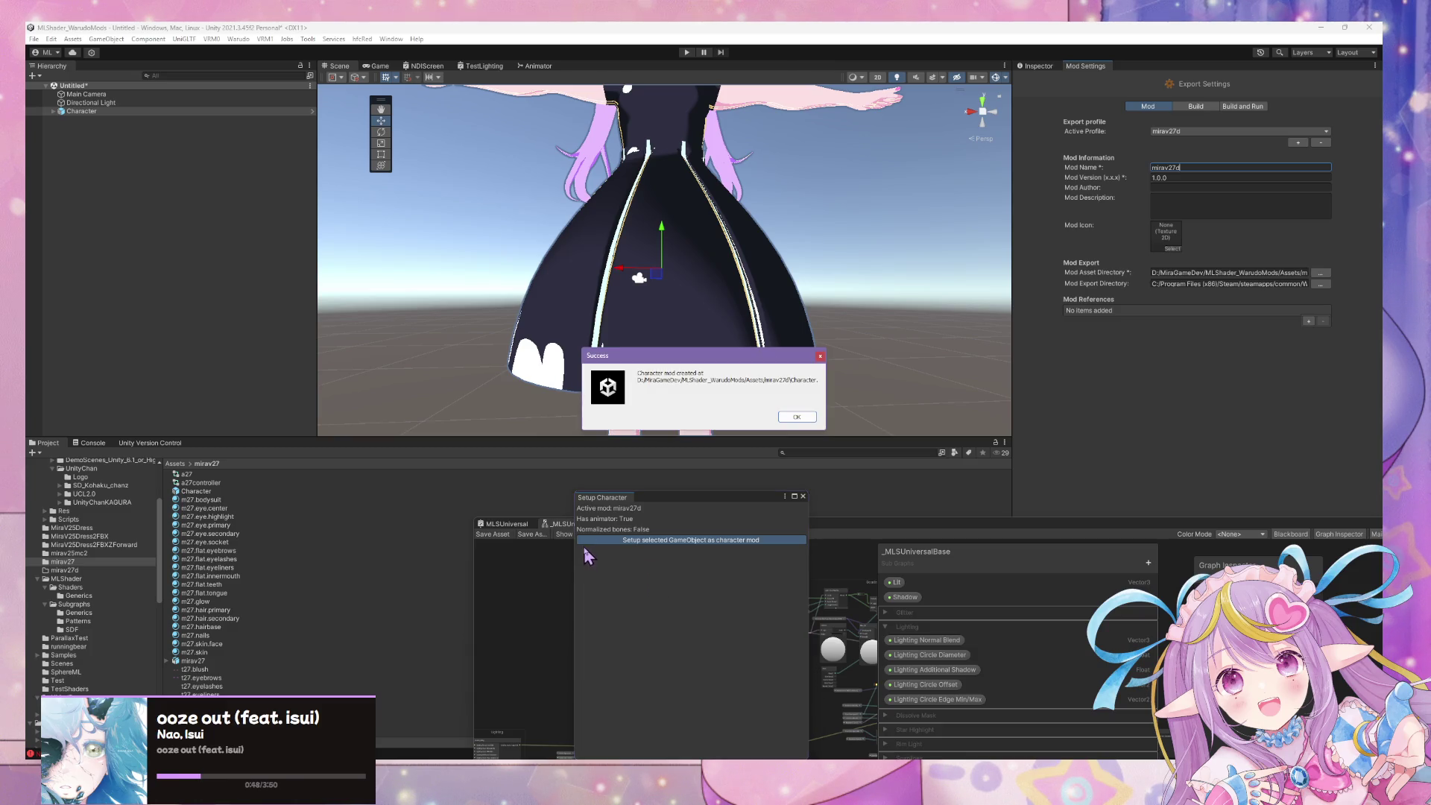
left_click(796, 418)
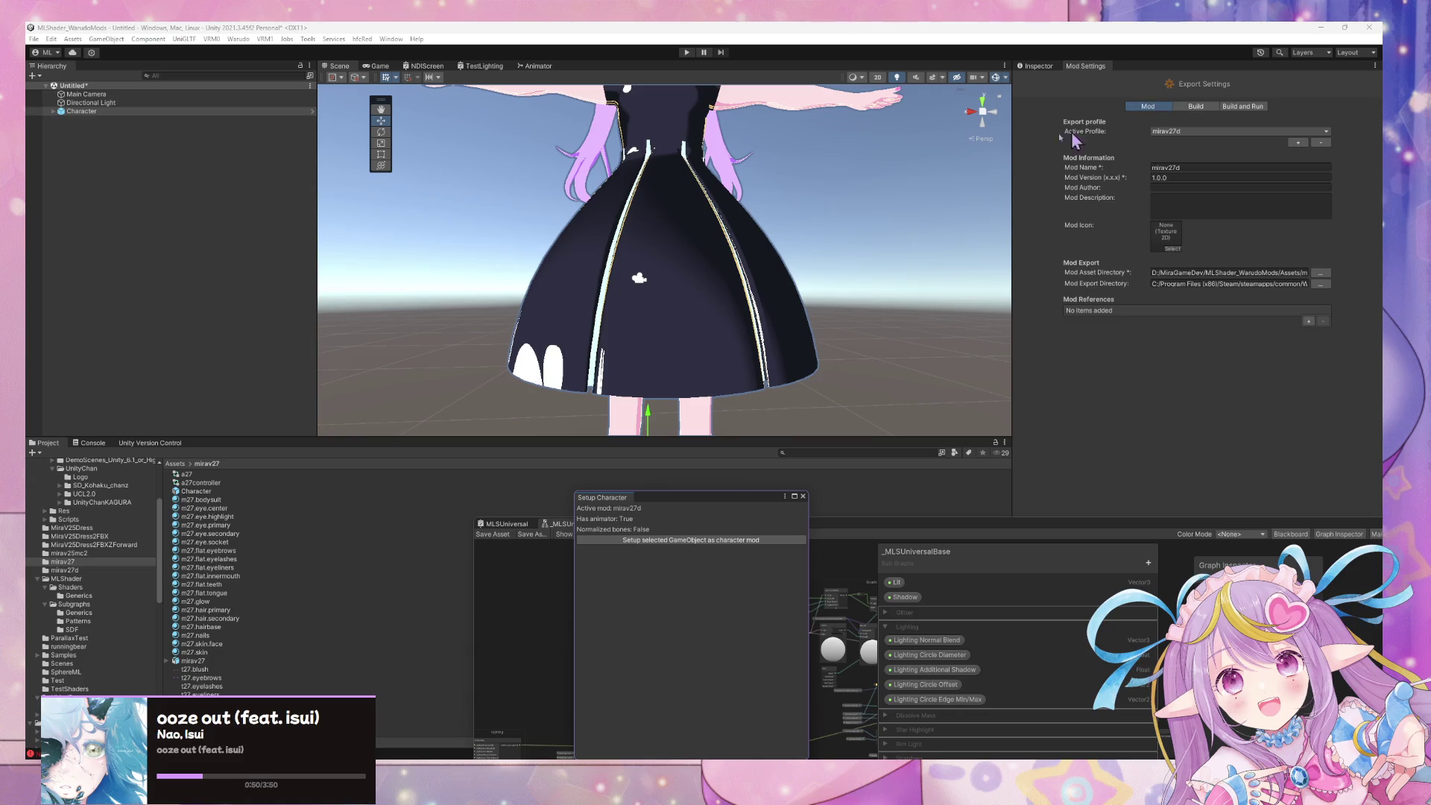
left_click(1040, 67)
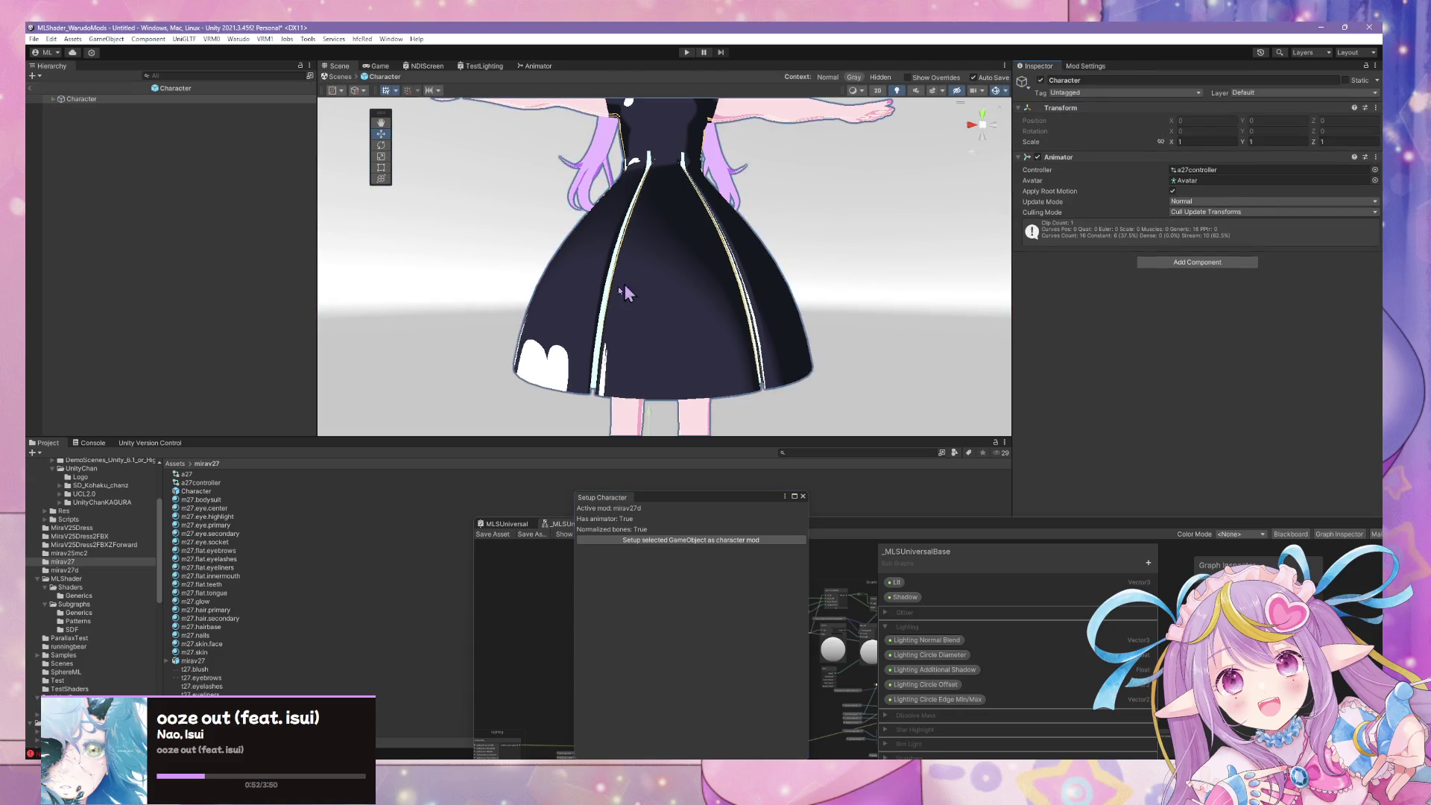
Step: Look over the Character prefab's arms, return to the scene, and start play mode
left_click_drag(607, 278, 619, 295)
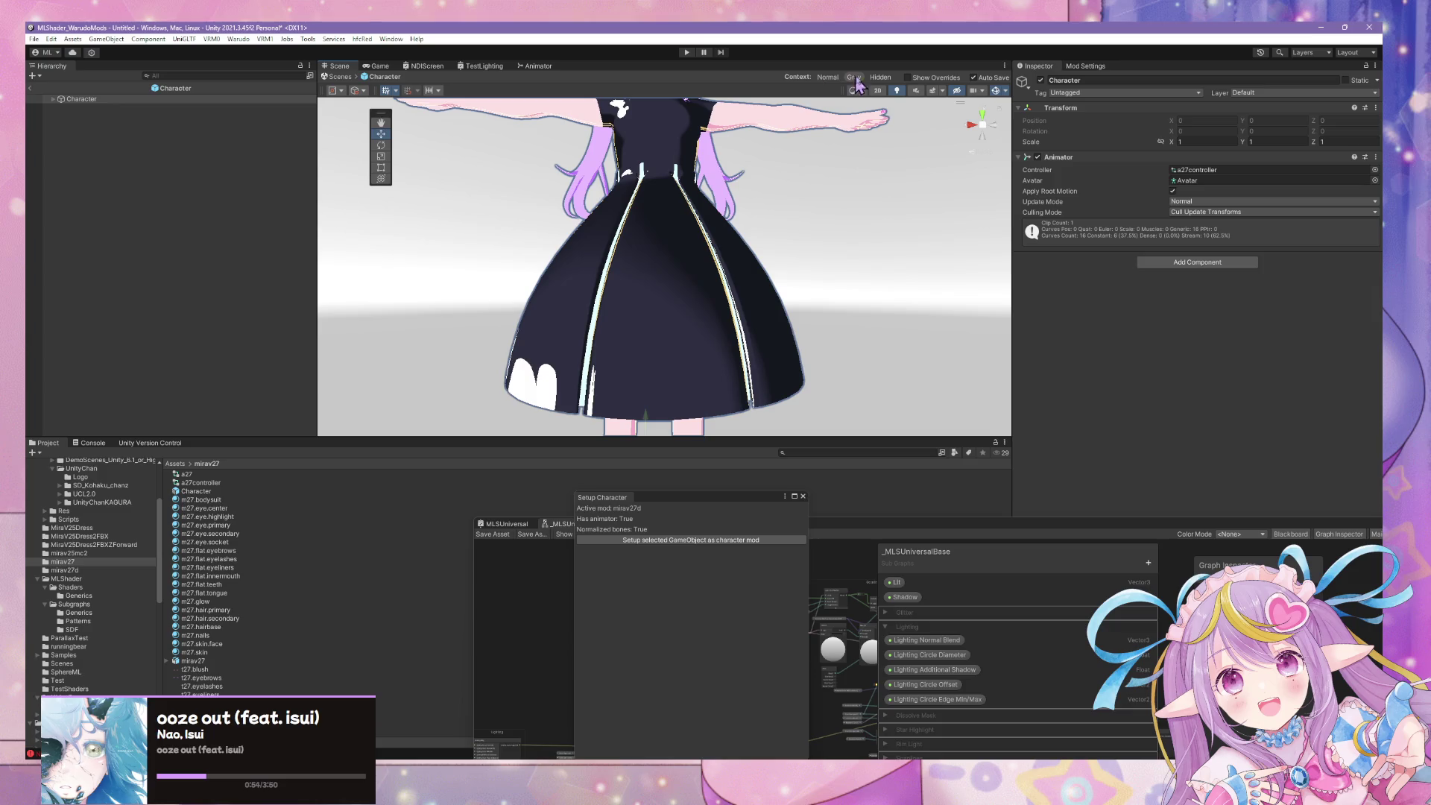
left_click(341, 77)
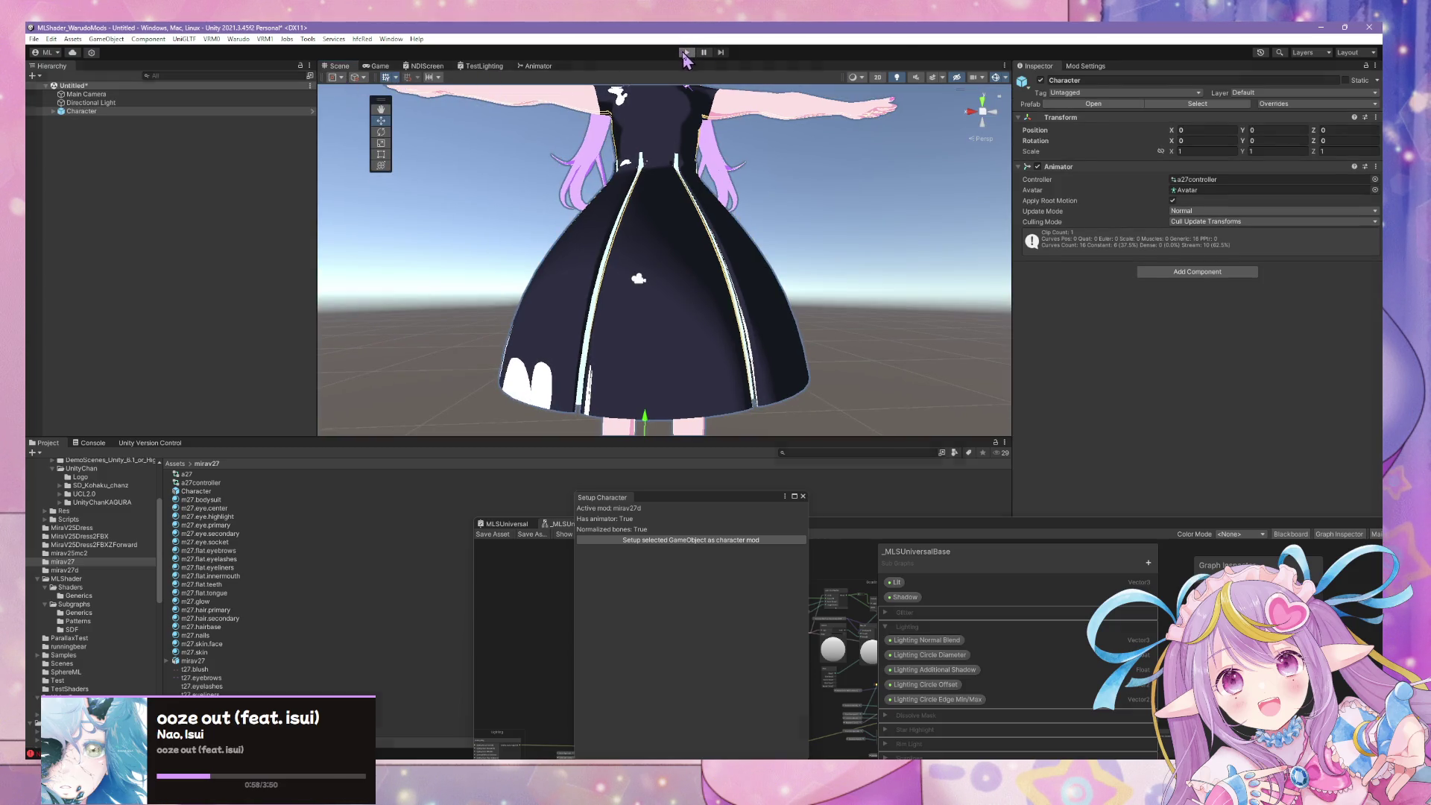
left_click(686, 54)
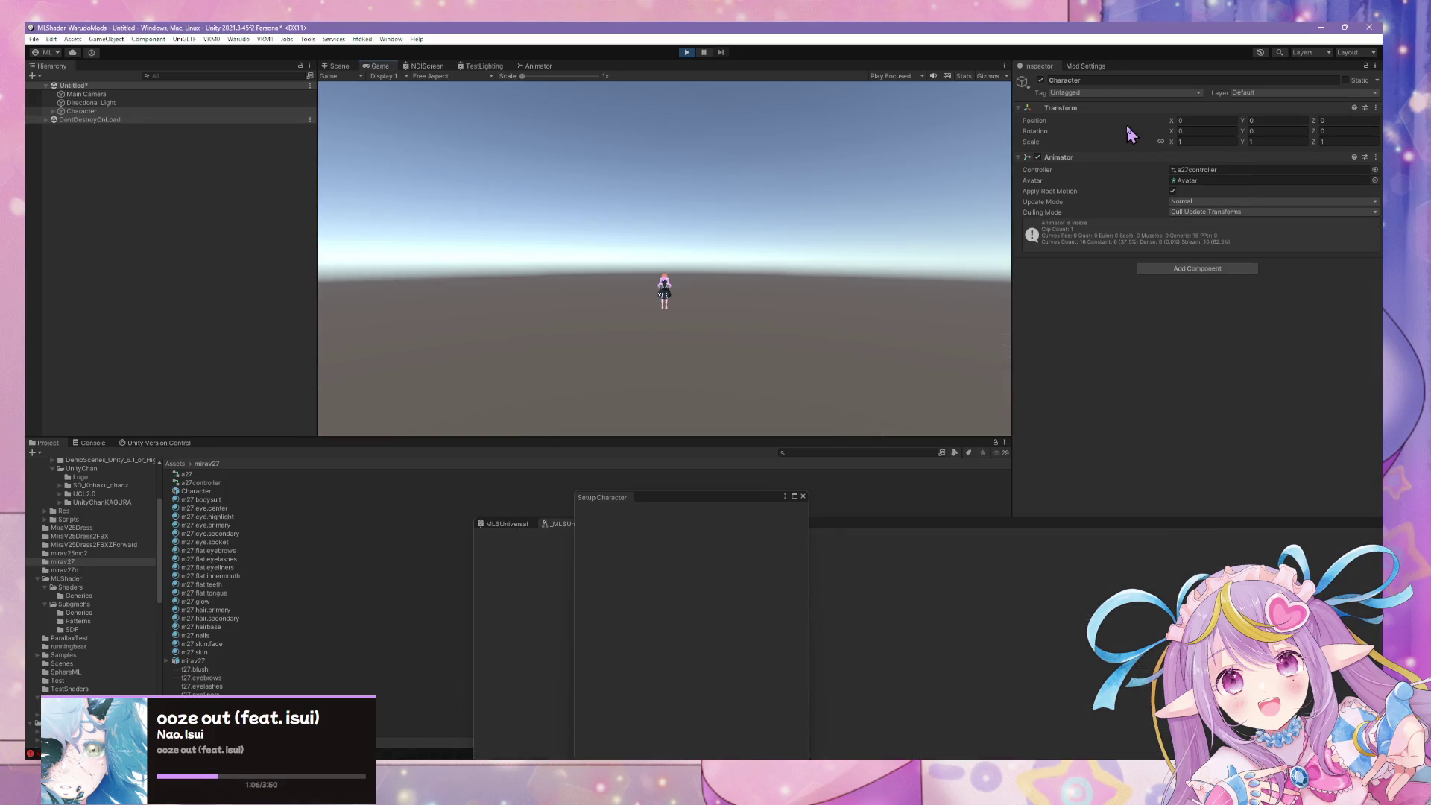
Step: Stop play mode and create a new mod export profile named mirav27d
left_click(687, 52)
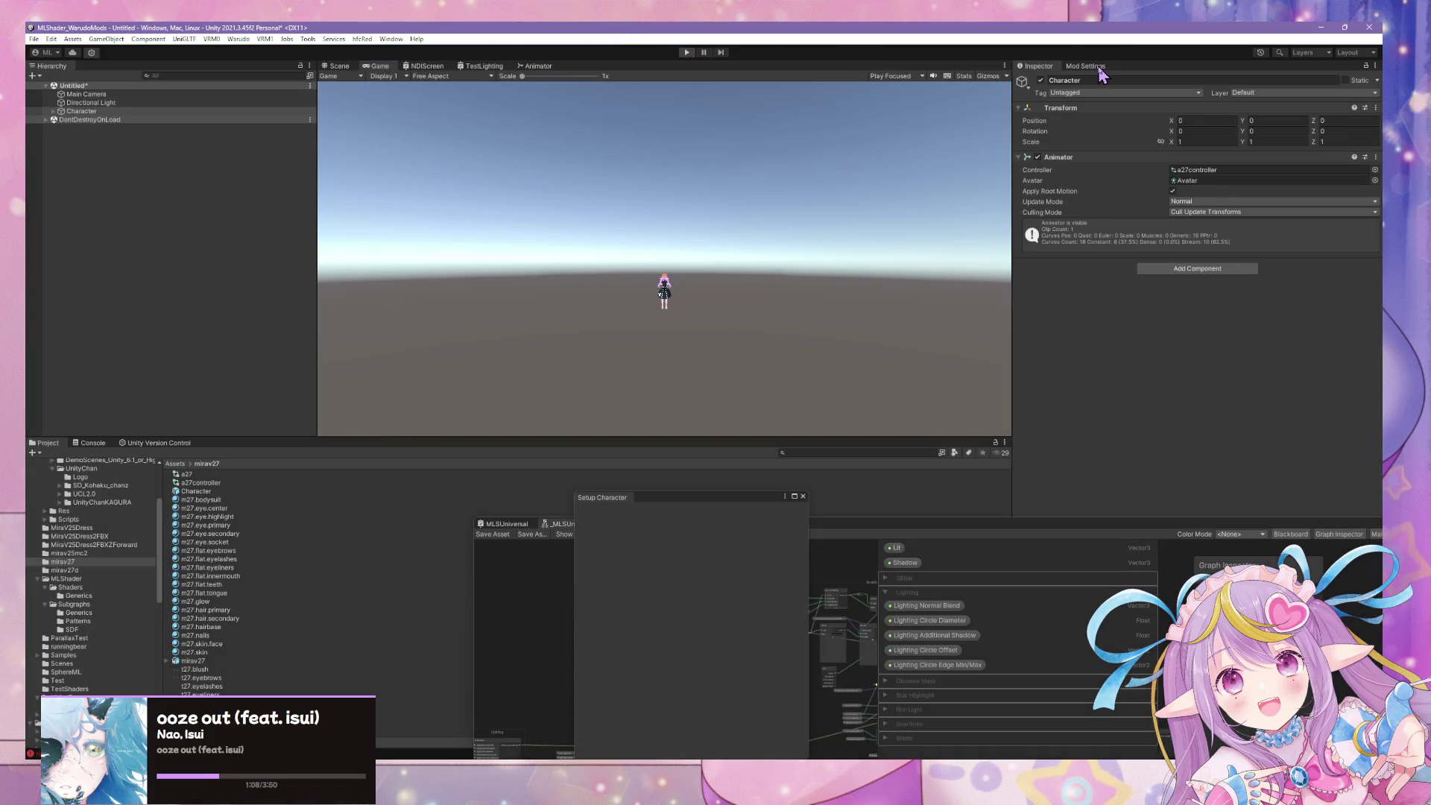
left_click(1090, 67)
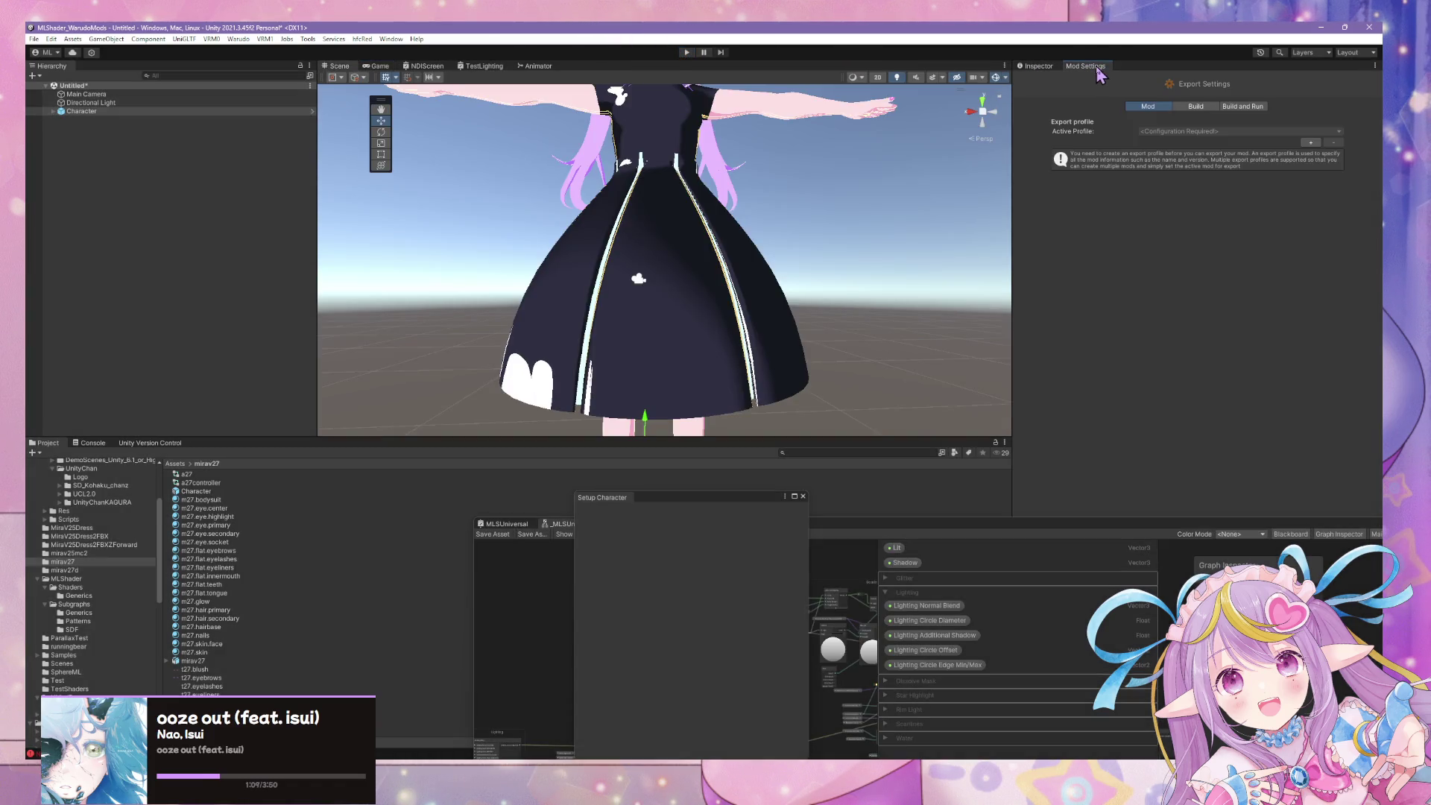
left_click(1311, 142)
left_click(1202, 169)
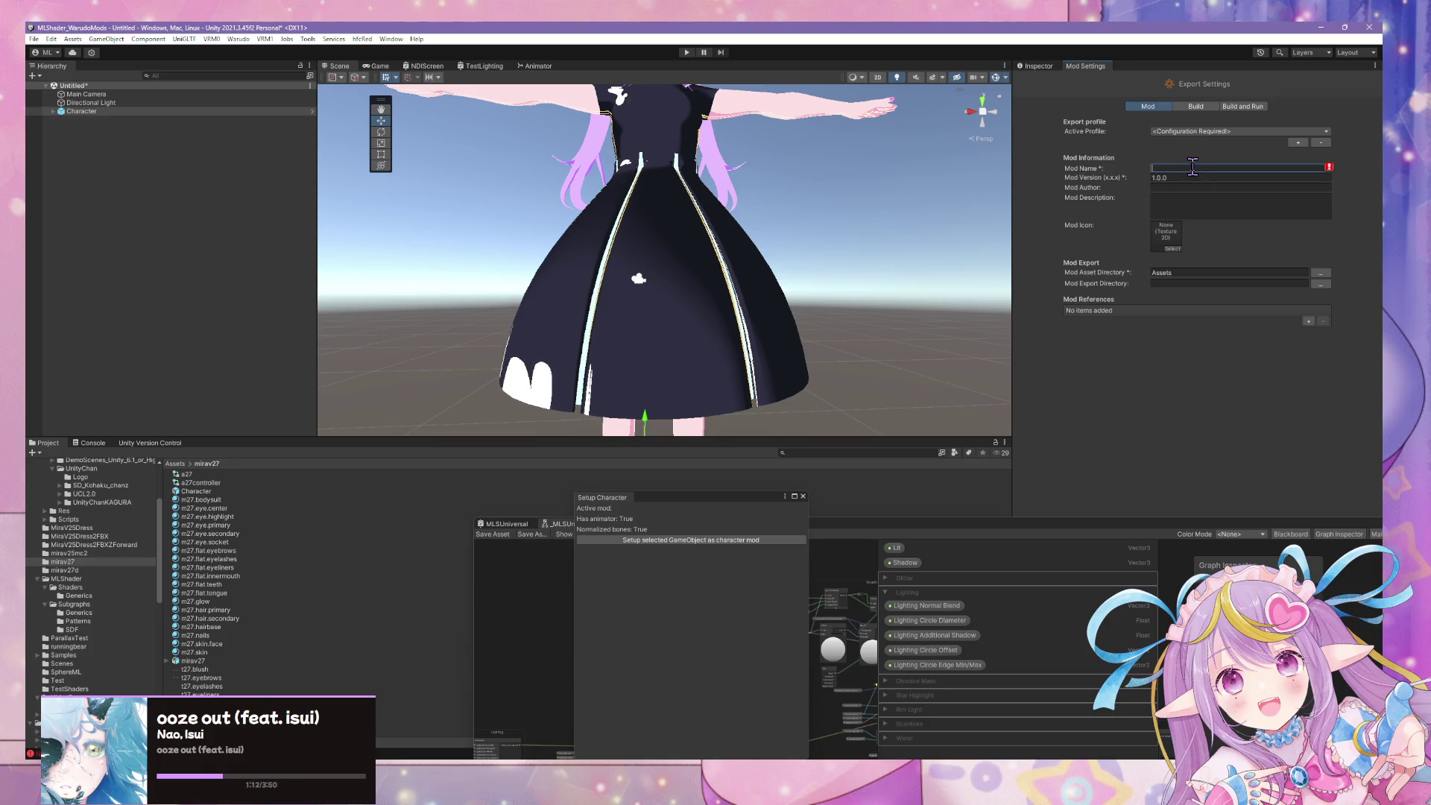
type("mirav27d")
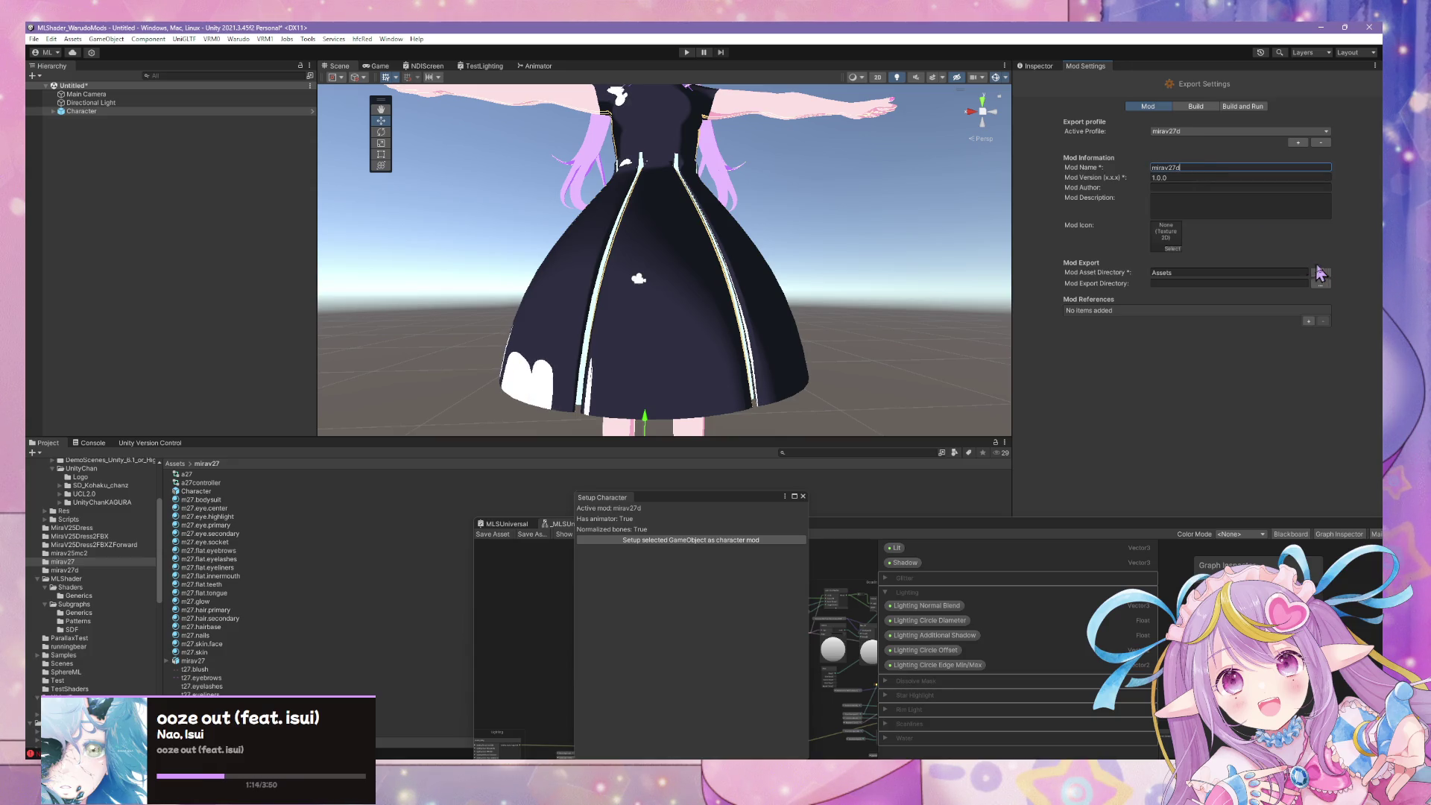
Step: Set the mod's asset folder to mirav27d and its export folder to Warudo's StreamingAssets/Characters
left_click(1319, 273)
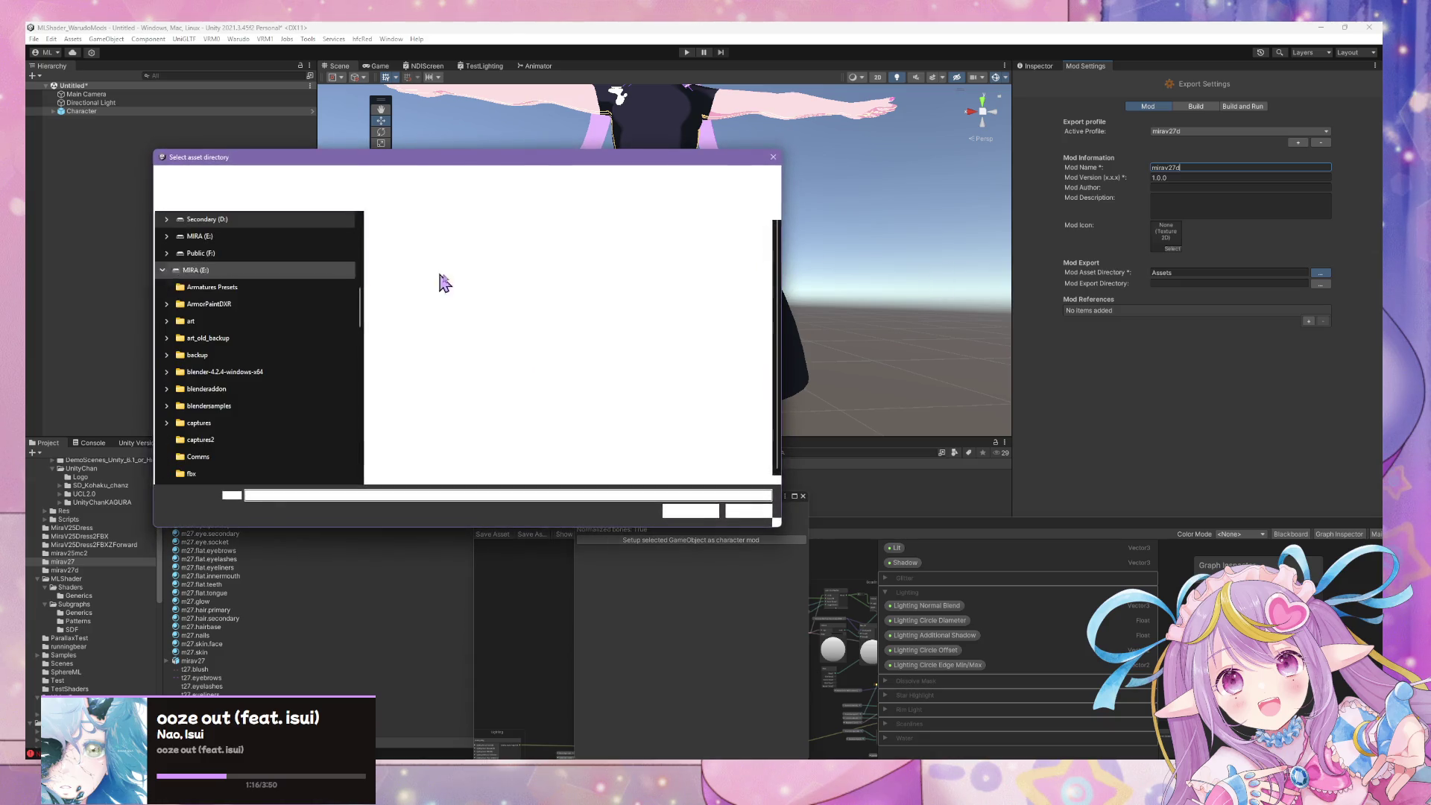
double_click(430, 337)
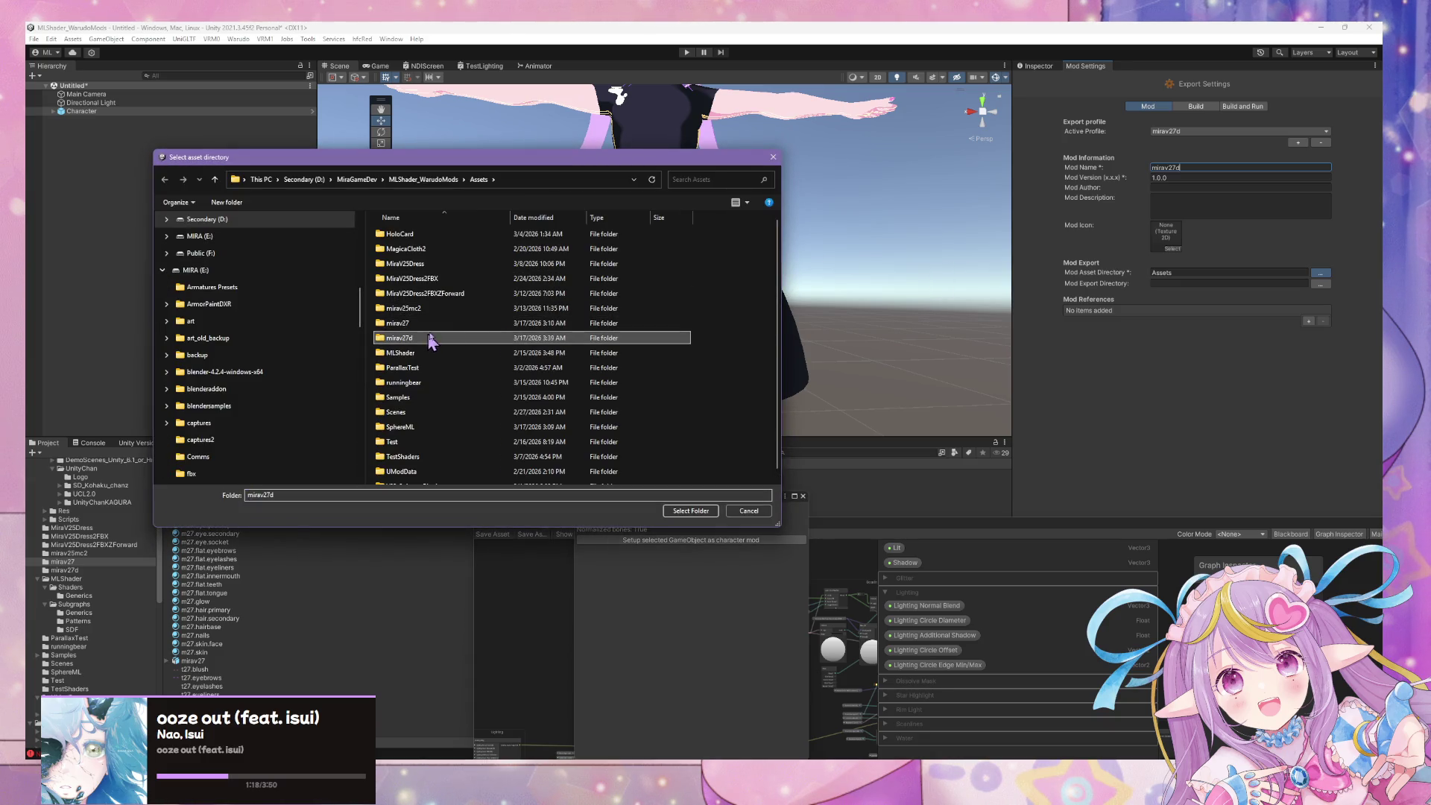
left_click(690, 511)
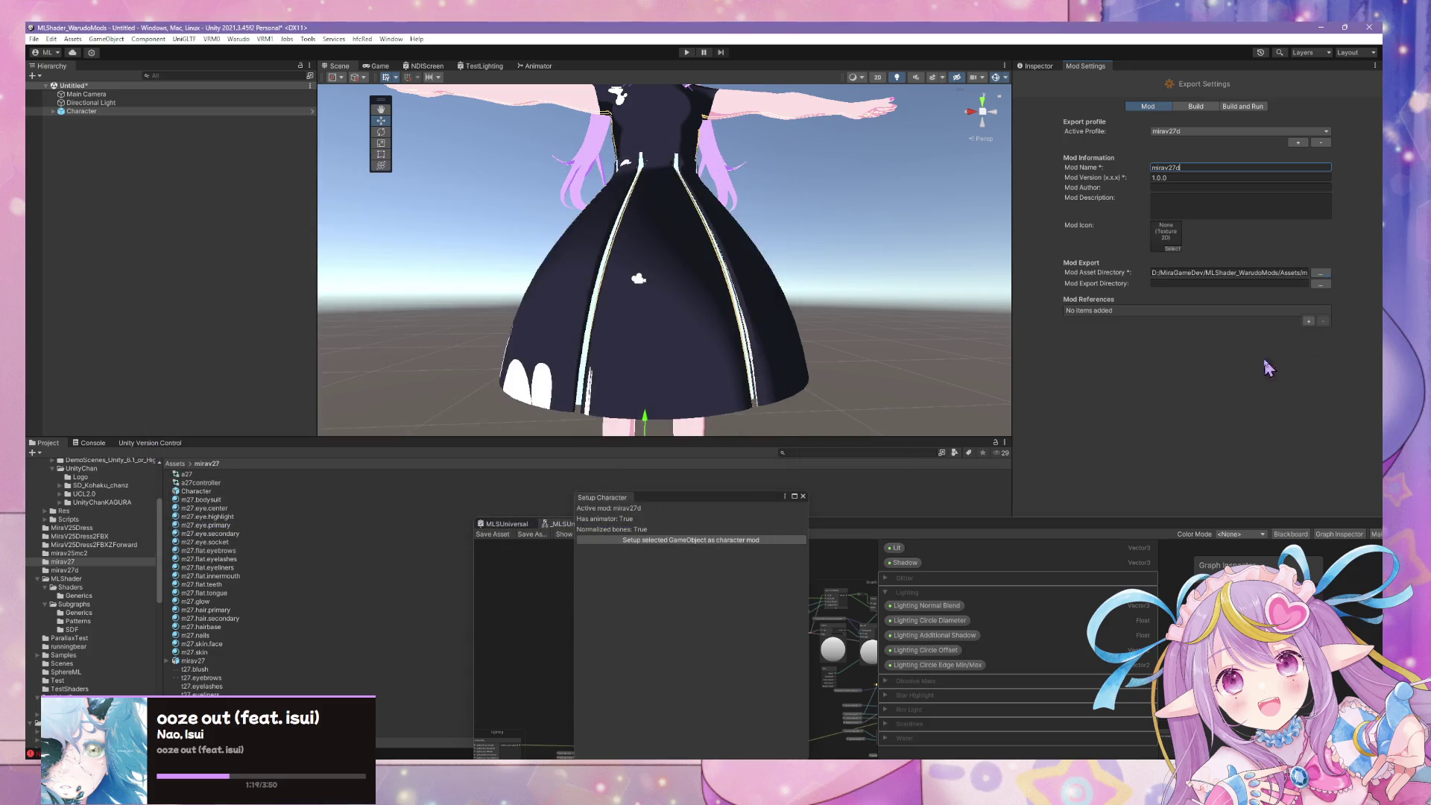
left_click(1319, 284)
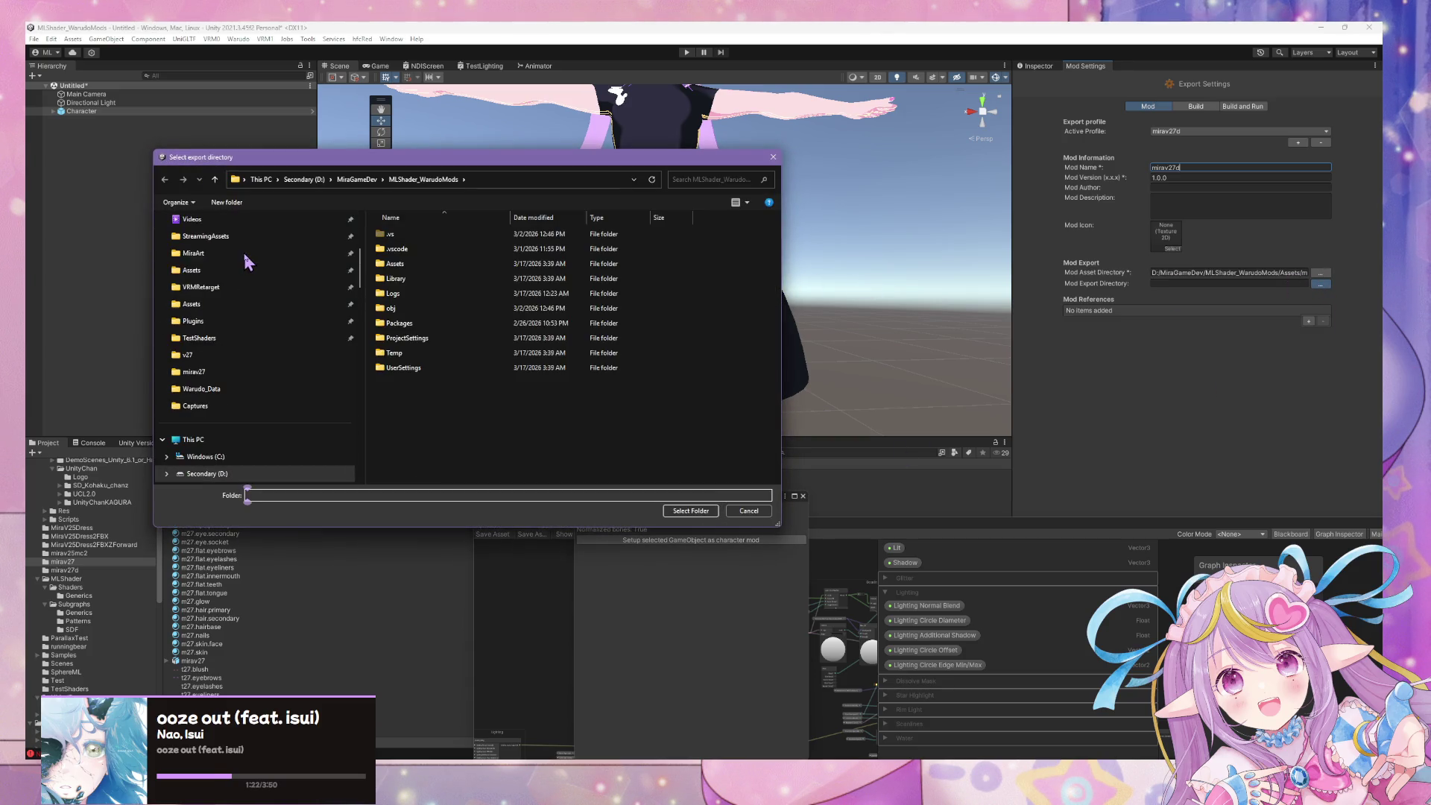
left_click(206, 236)
left_click(405, 293)
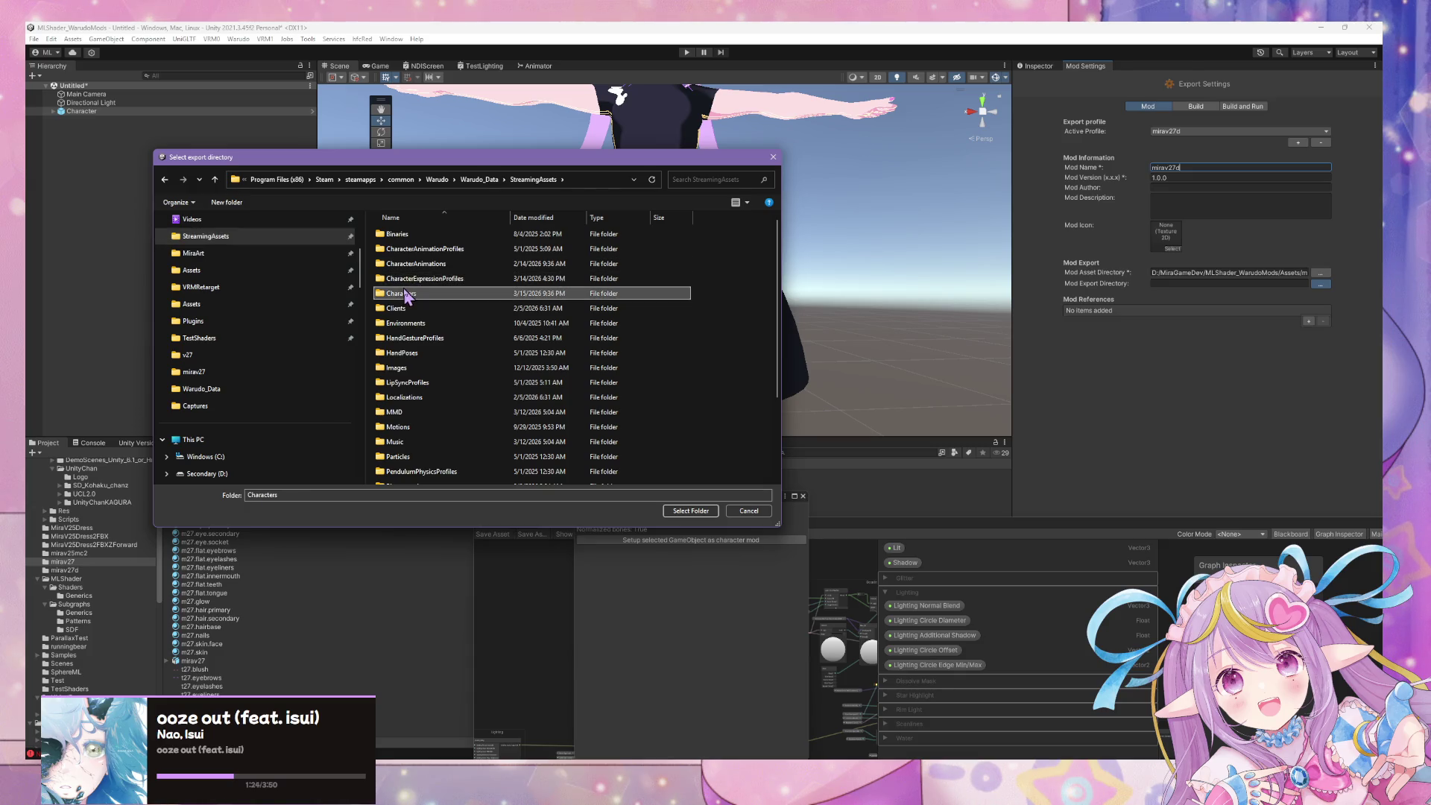
double_click(405, 293)
left_click(691, 510)
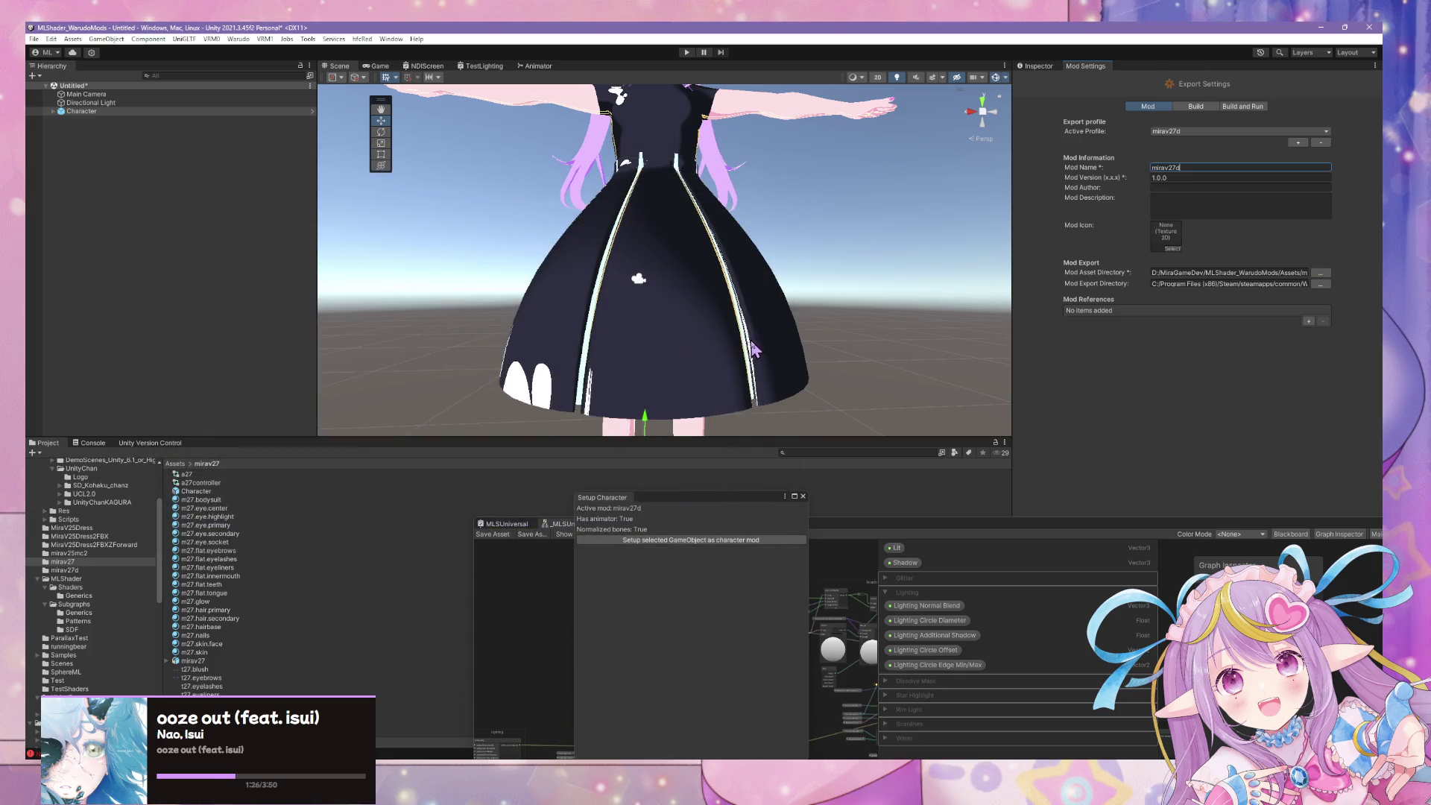
mouse_move(755, 350)
left_mouse_down()
mouse_move(738, 320)
mouse_move(767, 306)
mouse_move(756, 319)
left_mouse_up()
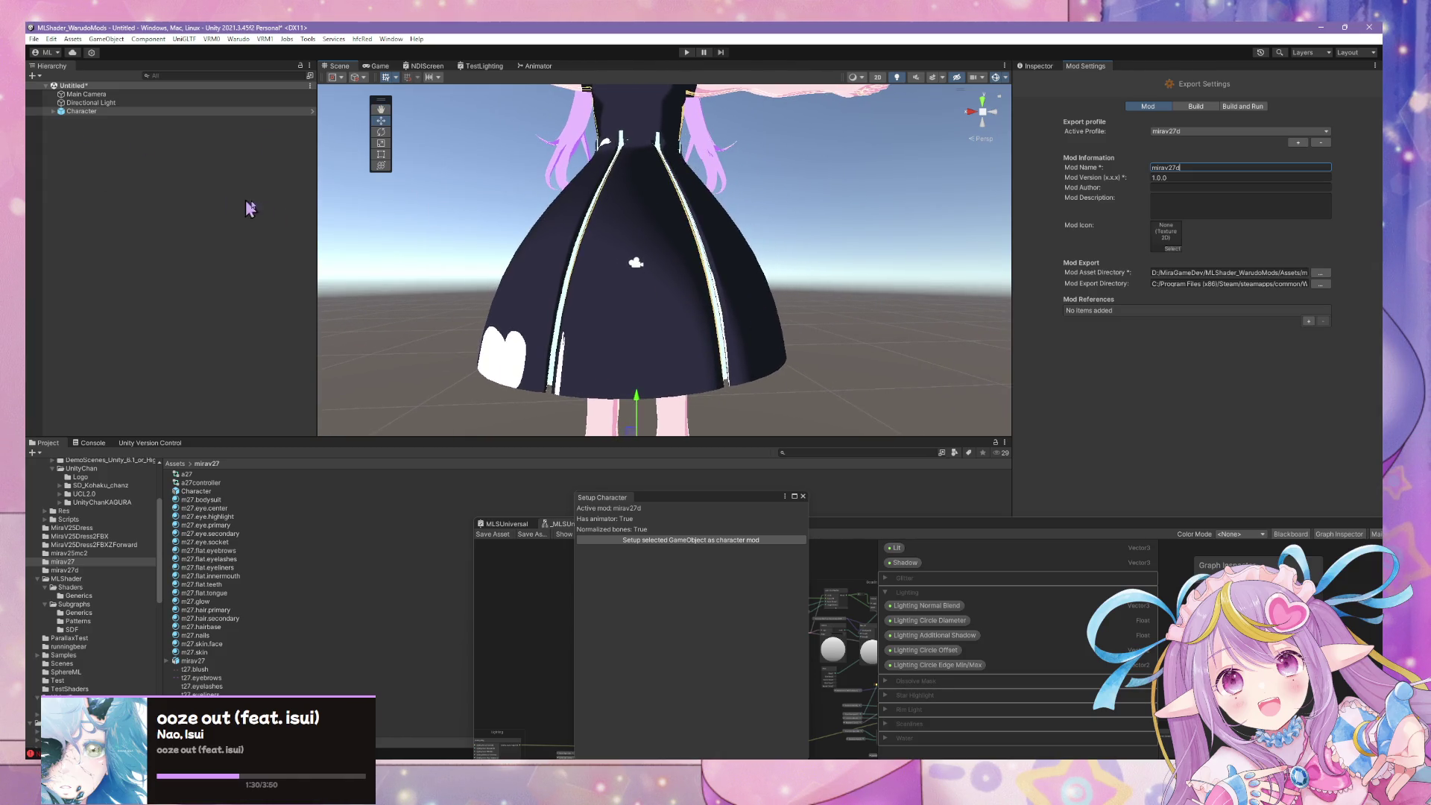
scroll(427, 266, "down", 5)
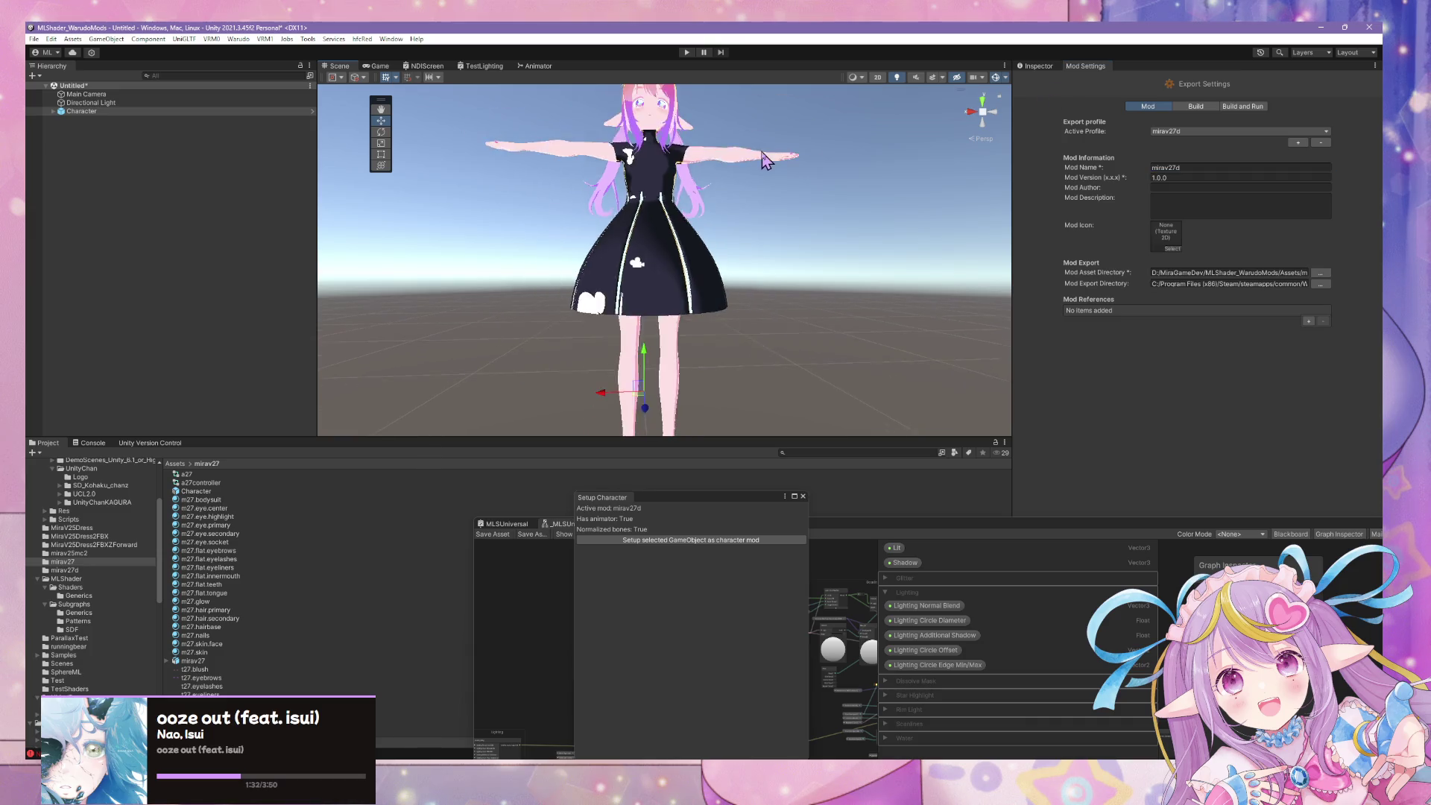
scroll(767, 159, "up", 2)
scroll(773, 170, "down", 1)
scroll(774, 170, "up", 6)
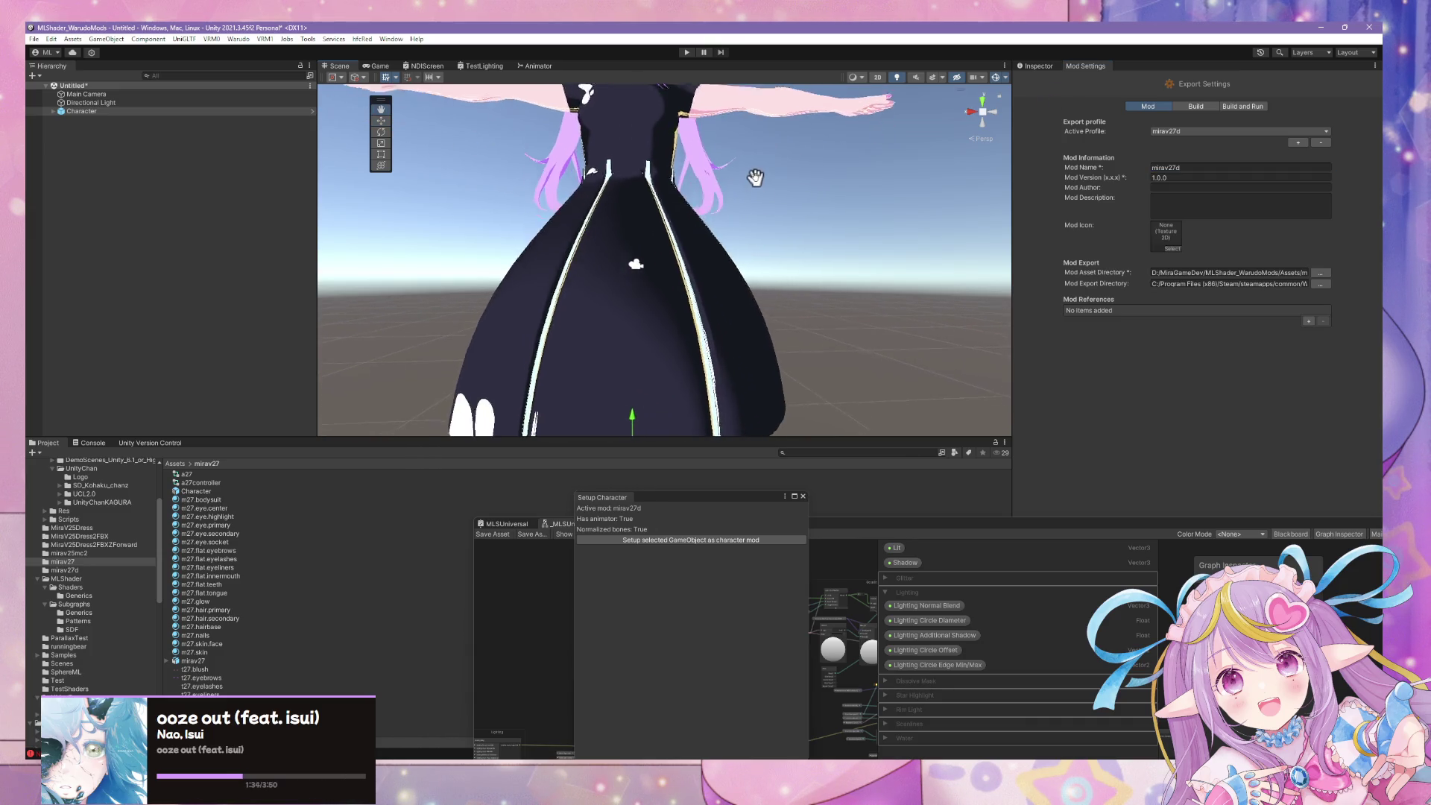
left_click_drag(741, 193, 746, 210)
scroll(746, 210, "down", 4)
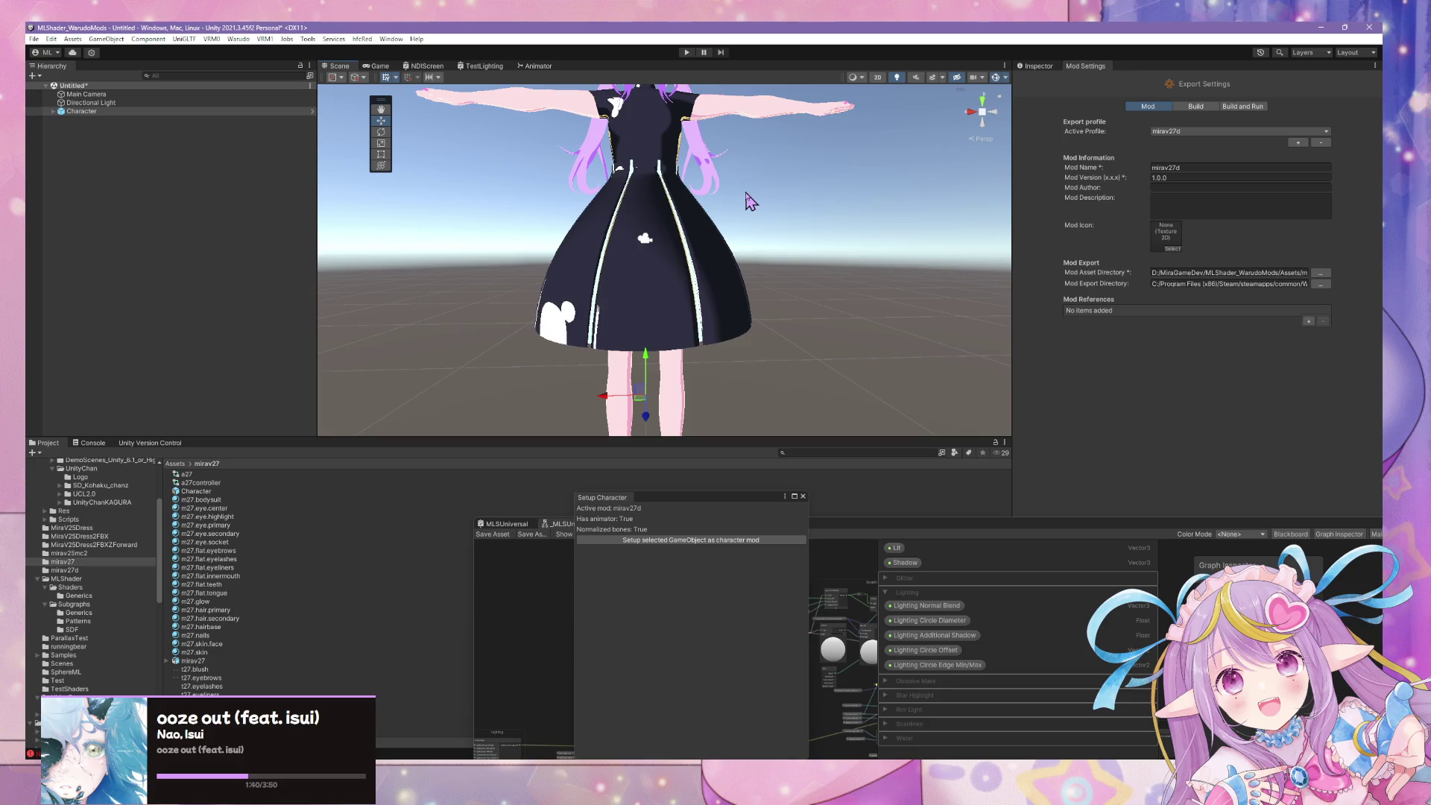
left_click(67, 111)
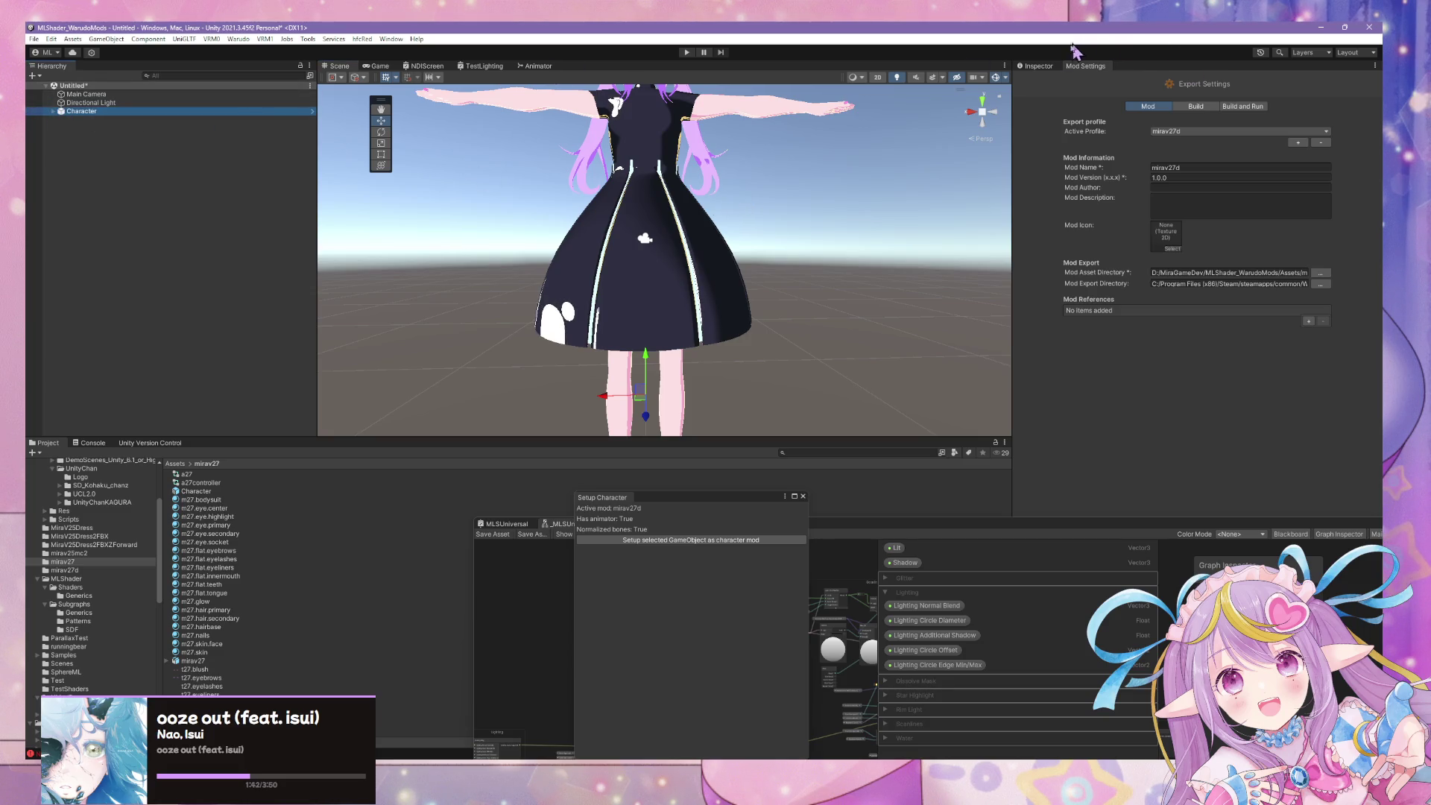
left_click(1055, 69)
Step: Open the Character prefab, expand its children like Armature and body.dress, and search components for 'cap'
left_click(1086, 104)
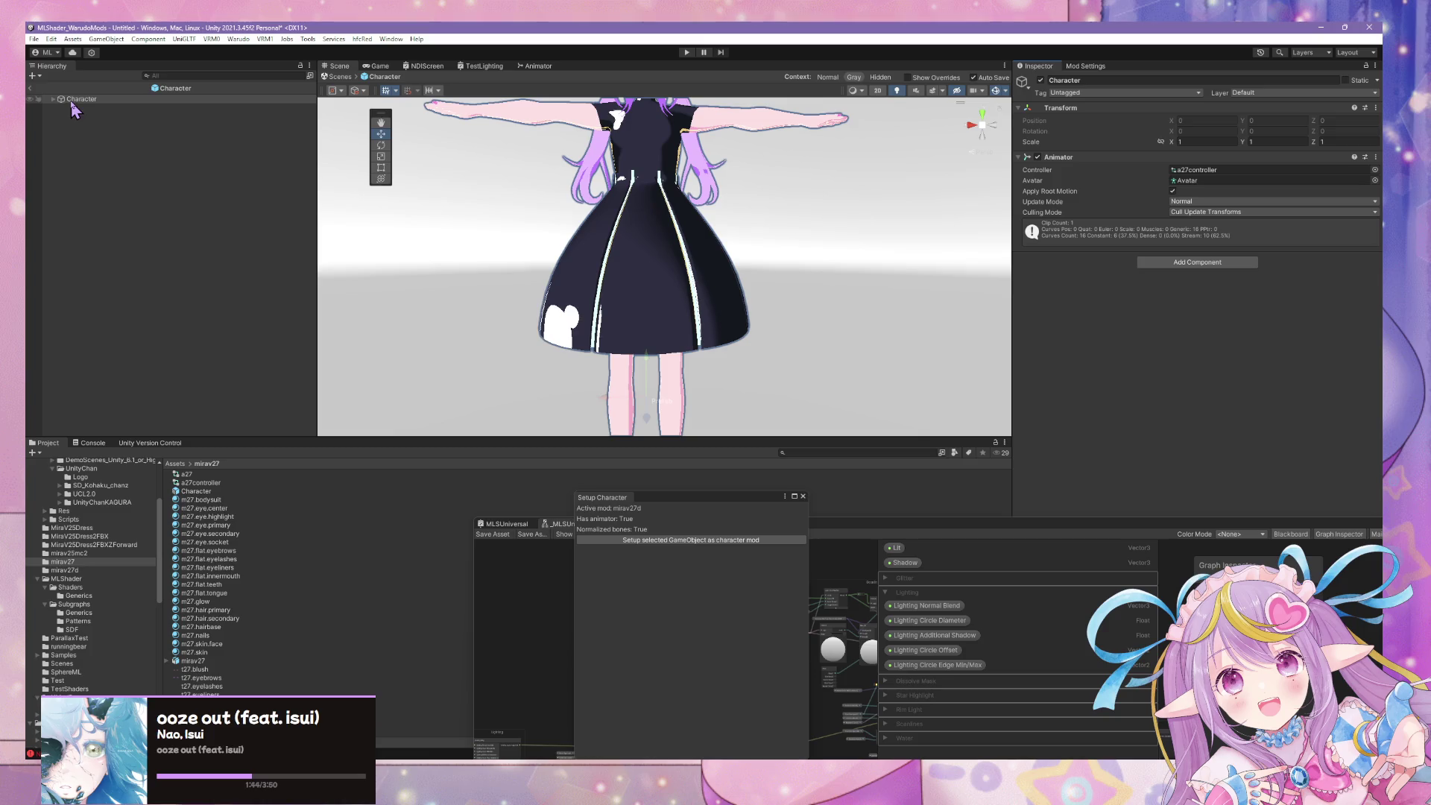
left_click(52, 99)
left_click(1197, 263)
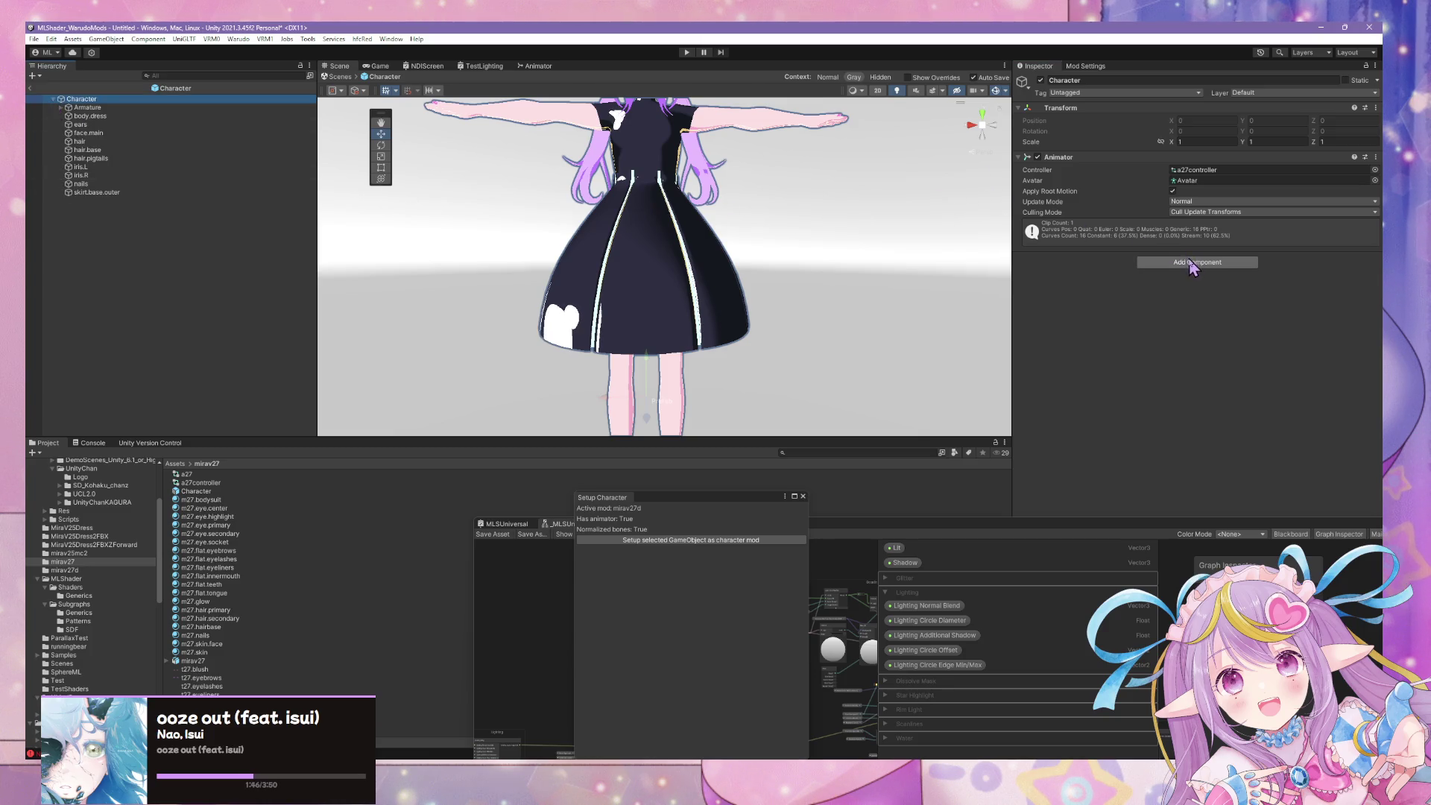
type("cap")
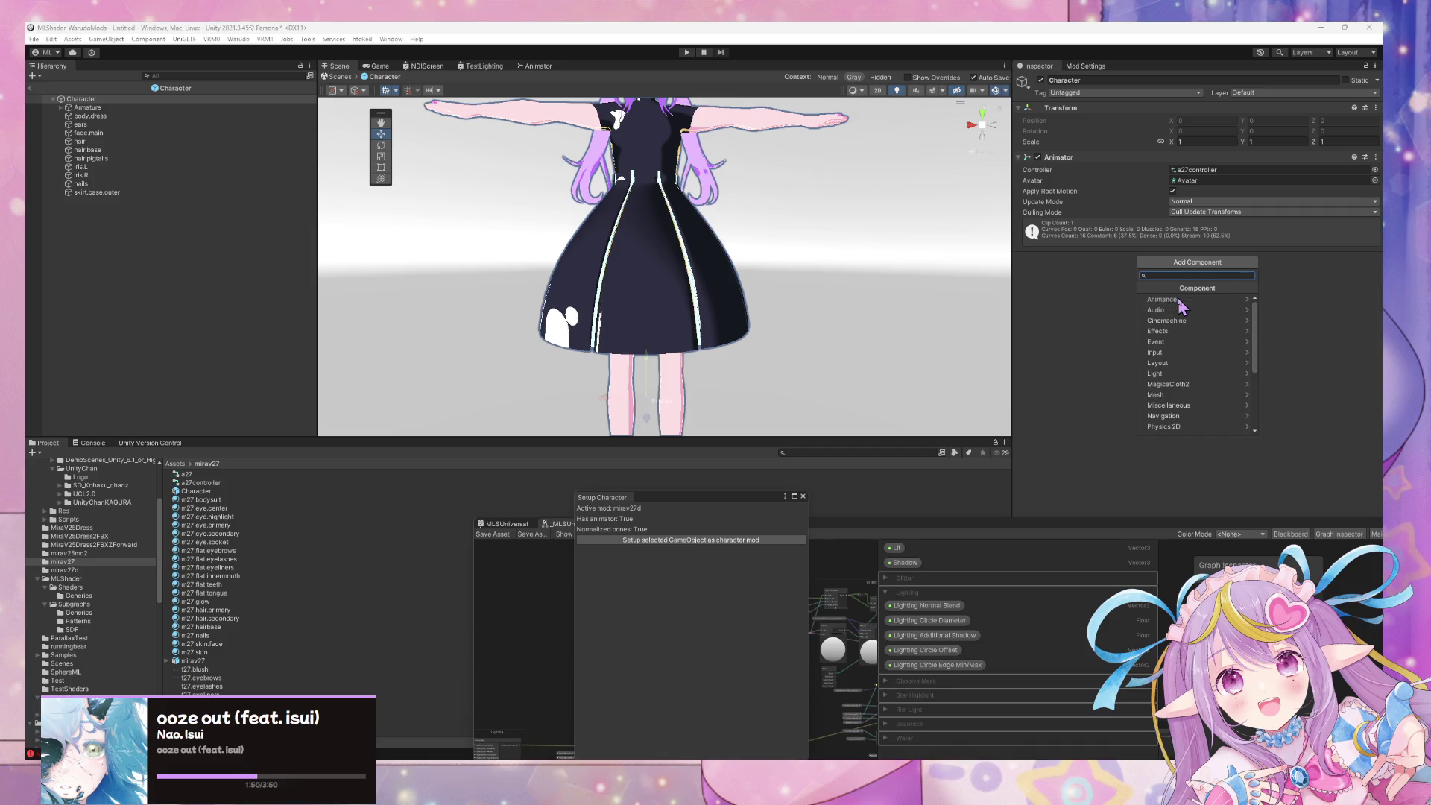
right_click(143, 222)
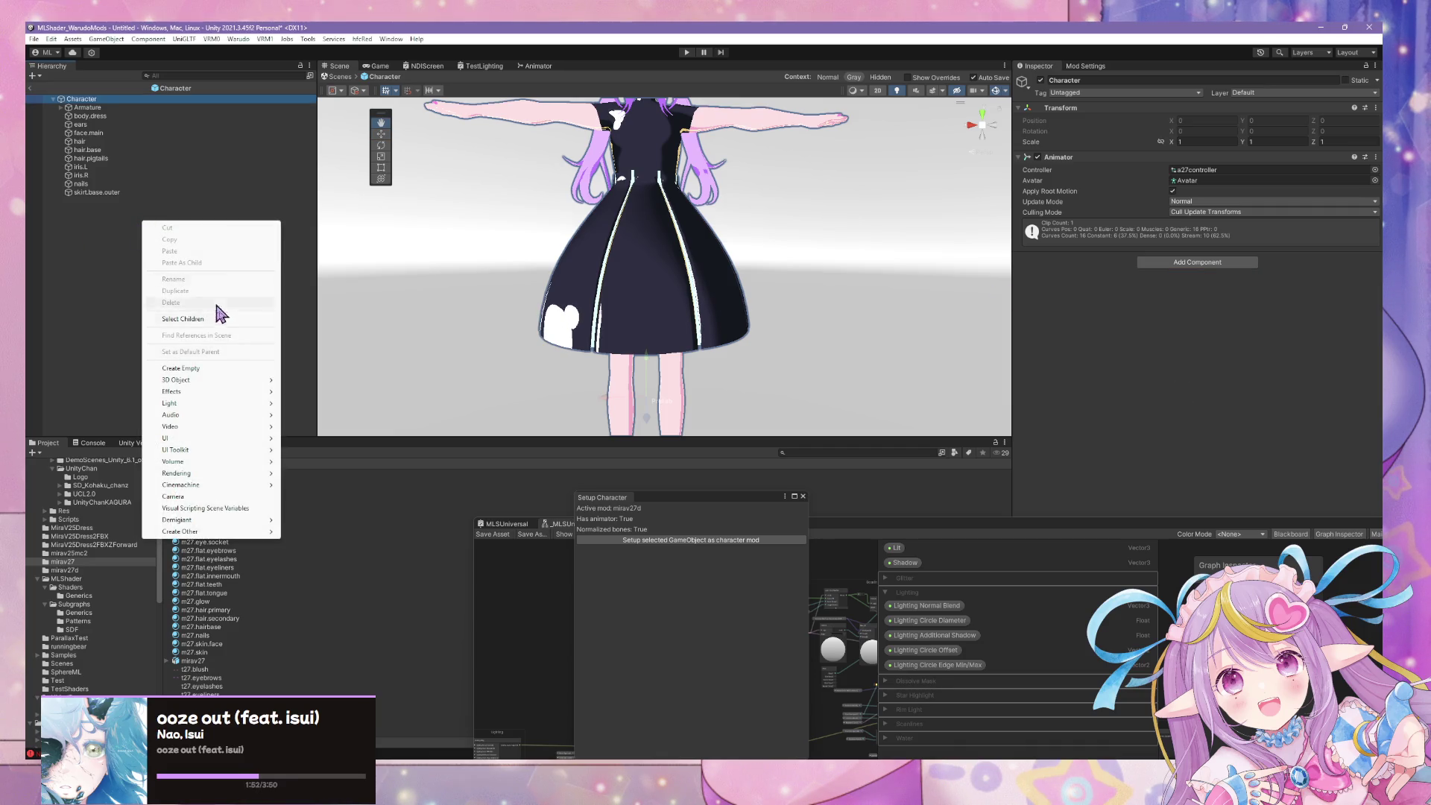
Step: Create an empty child of Character named mc2skirt with position X and Y set to 0
left_click(186, 368)
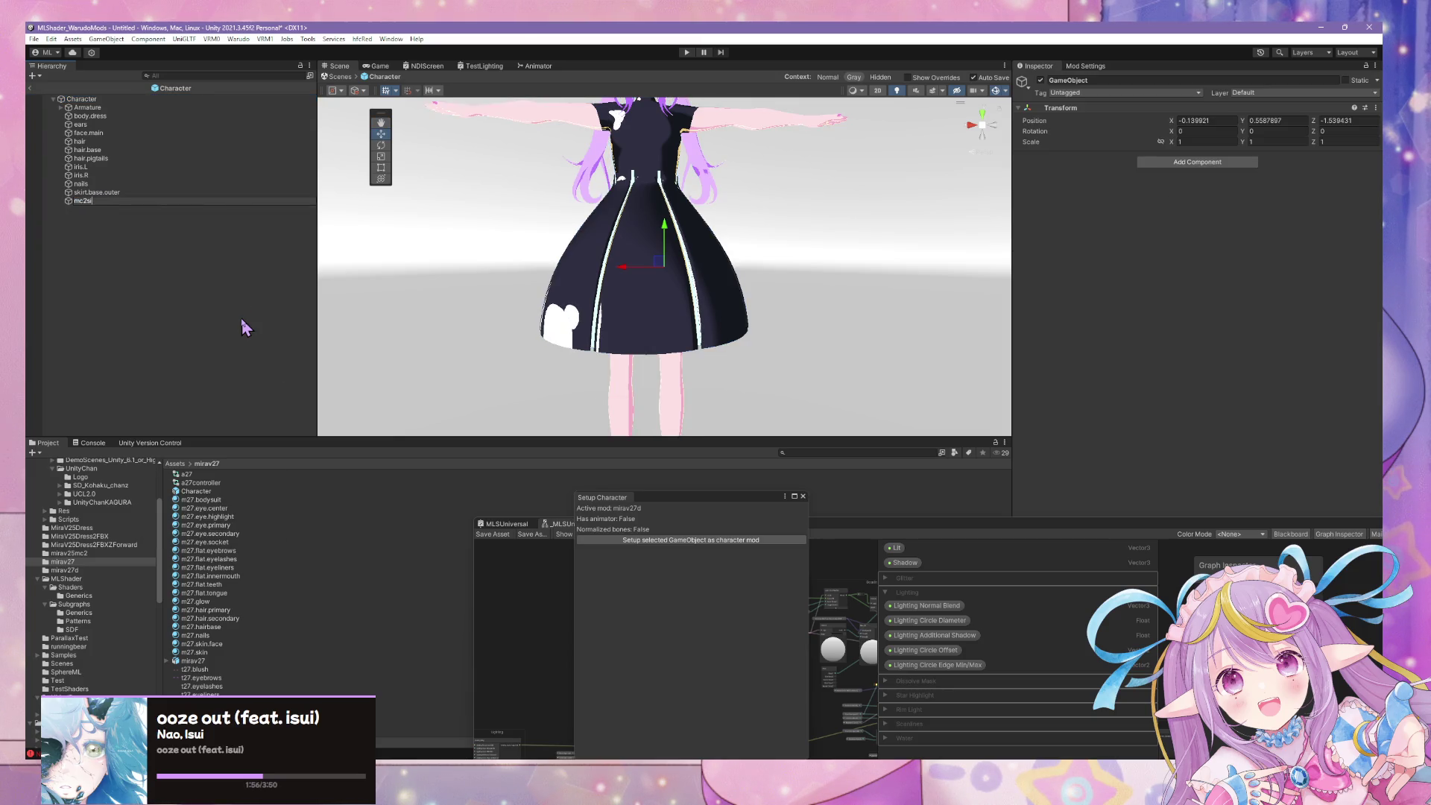
type("kirt")
key("Return")
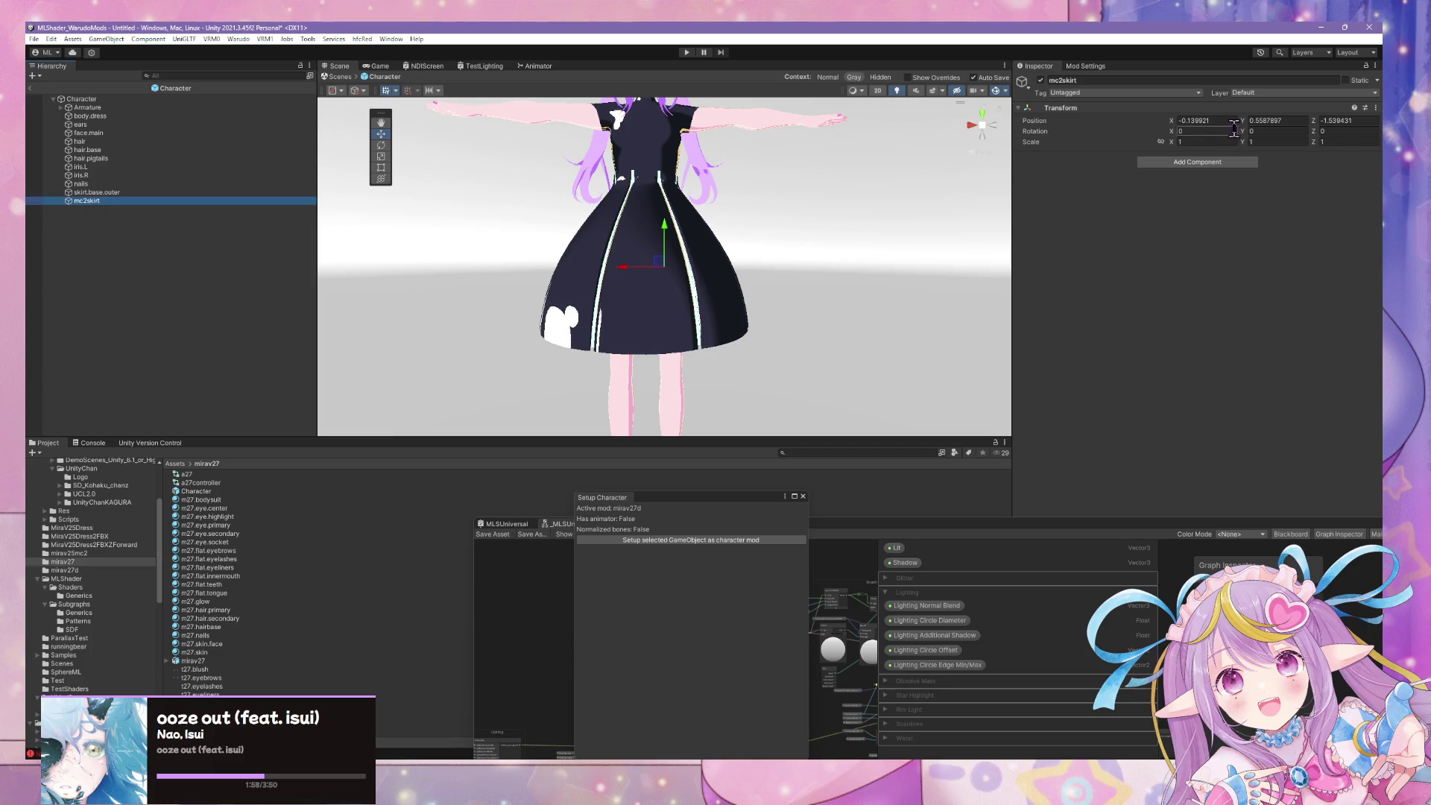
left_click(1230, 120)
type("0")
key("Tab")
type("0")
key("Tab")
type("0")
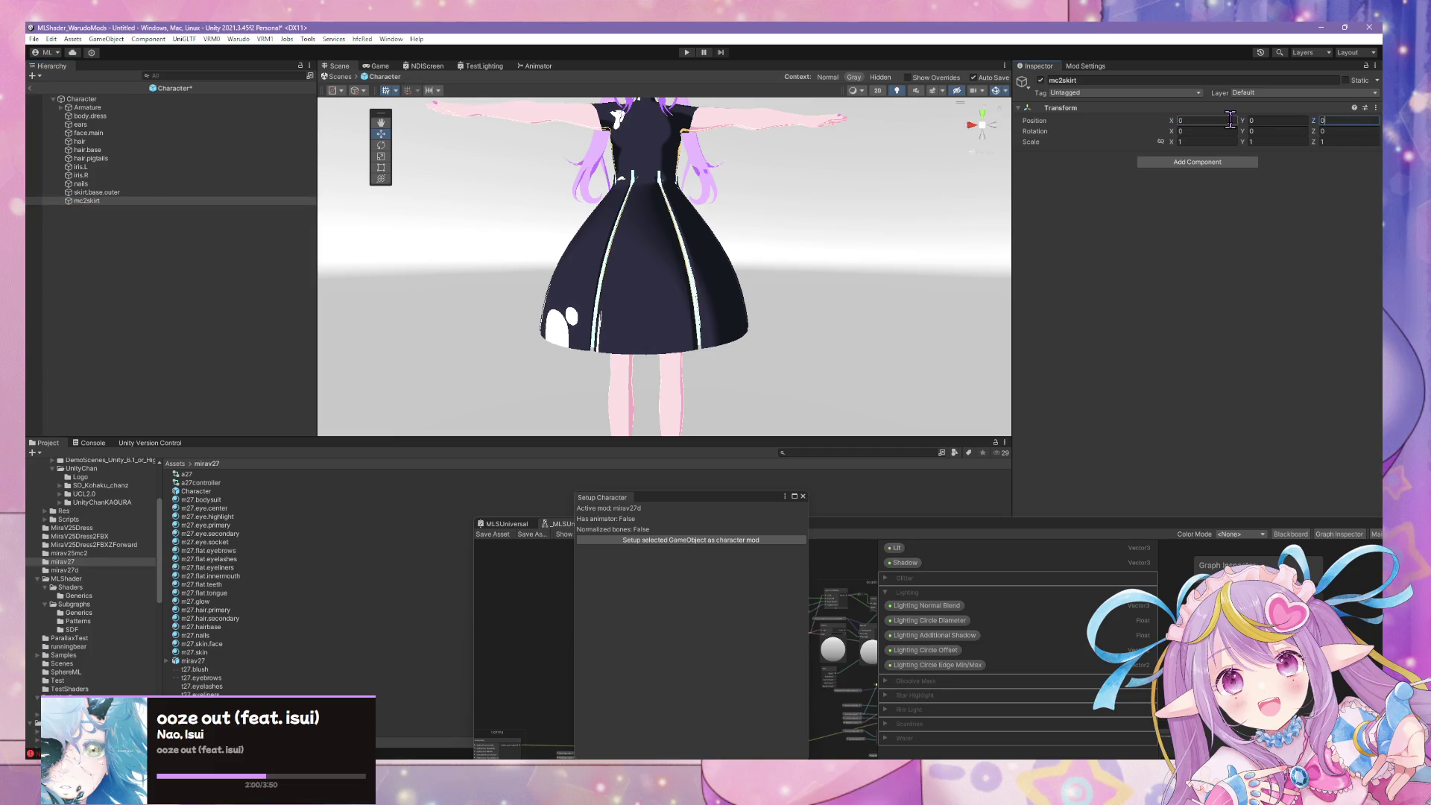
Step: Add a MagicaCloth component to mc2skirt
left_click(1218, 162)
scroll(1217, 239, "down", 5)
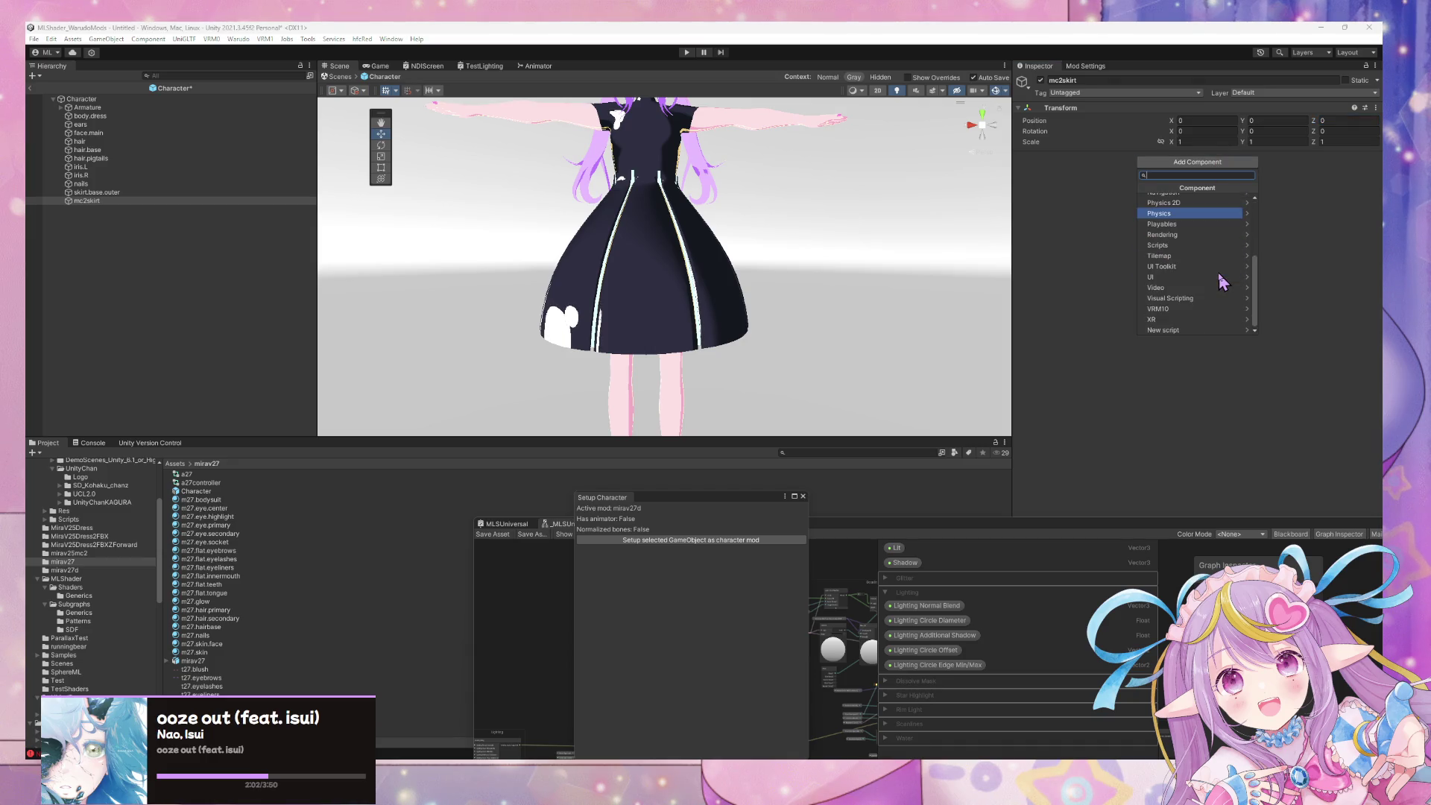
type("ma")
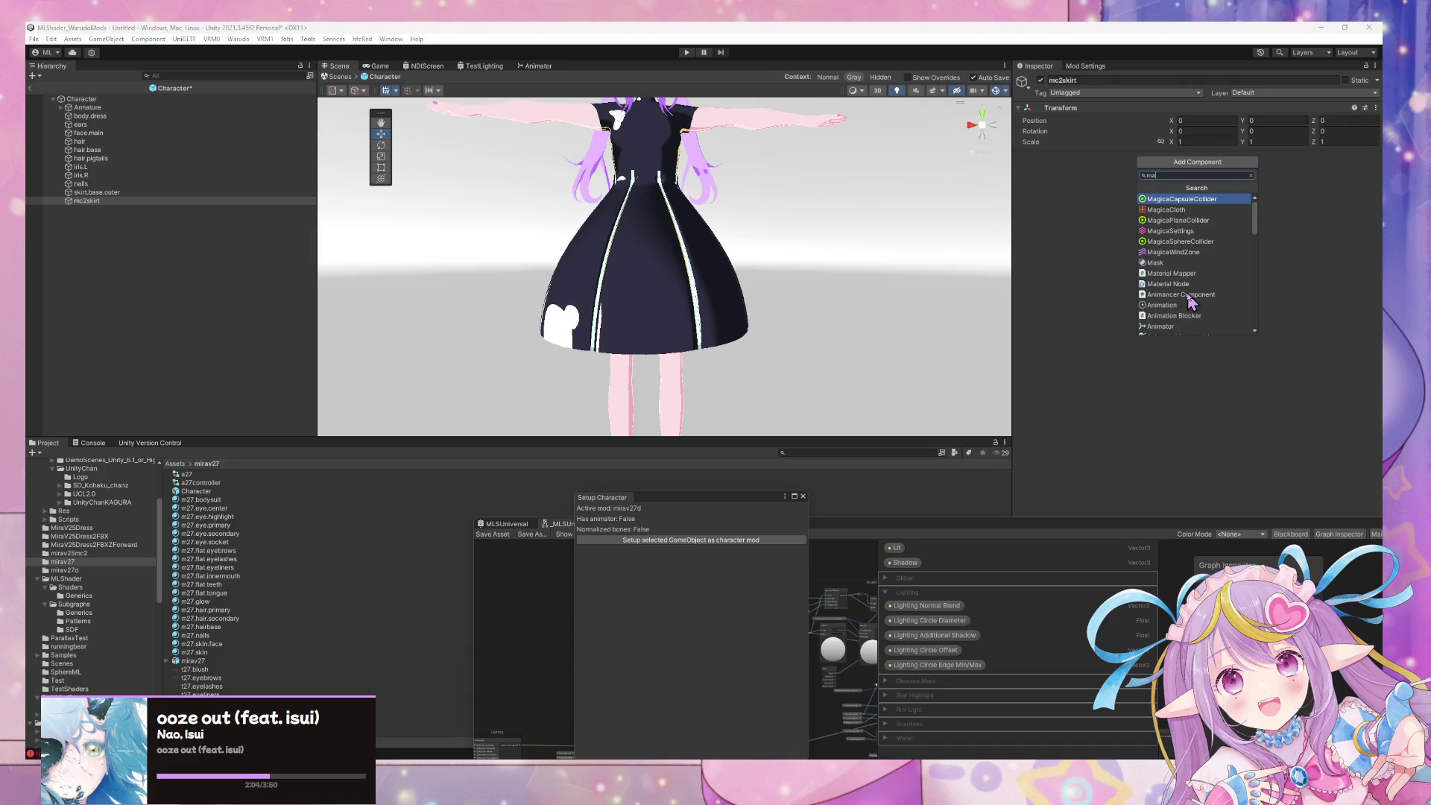
type("gica")
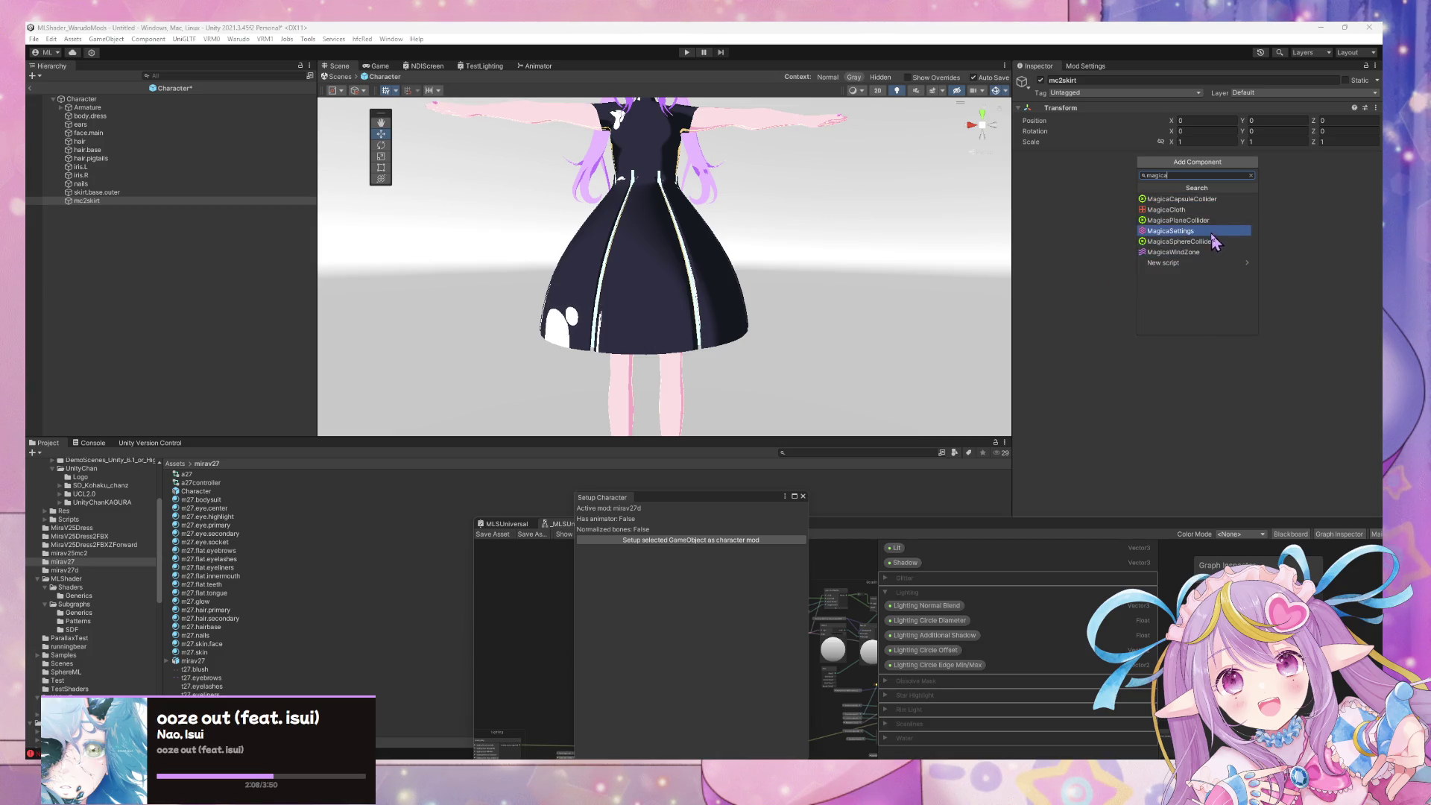
left_click(1218, 211)
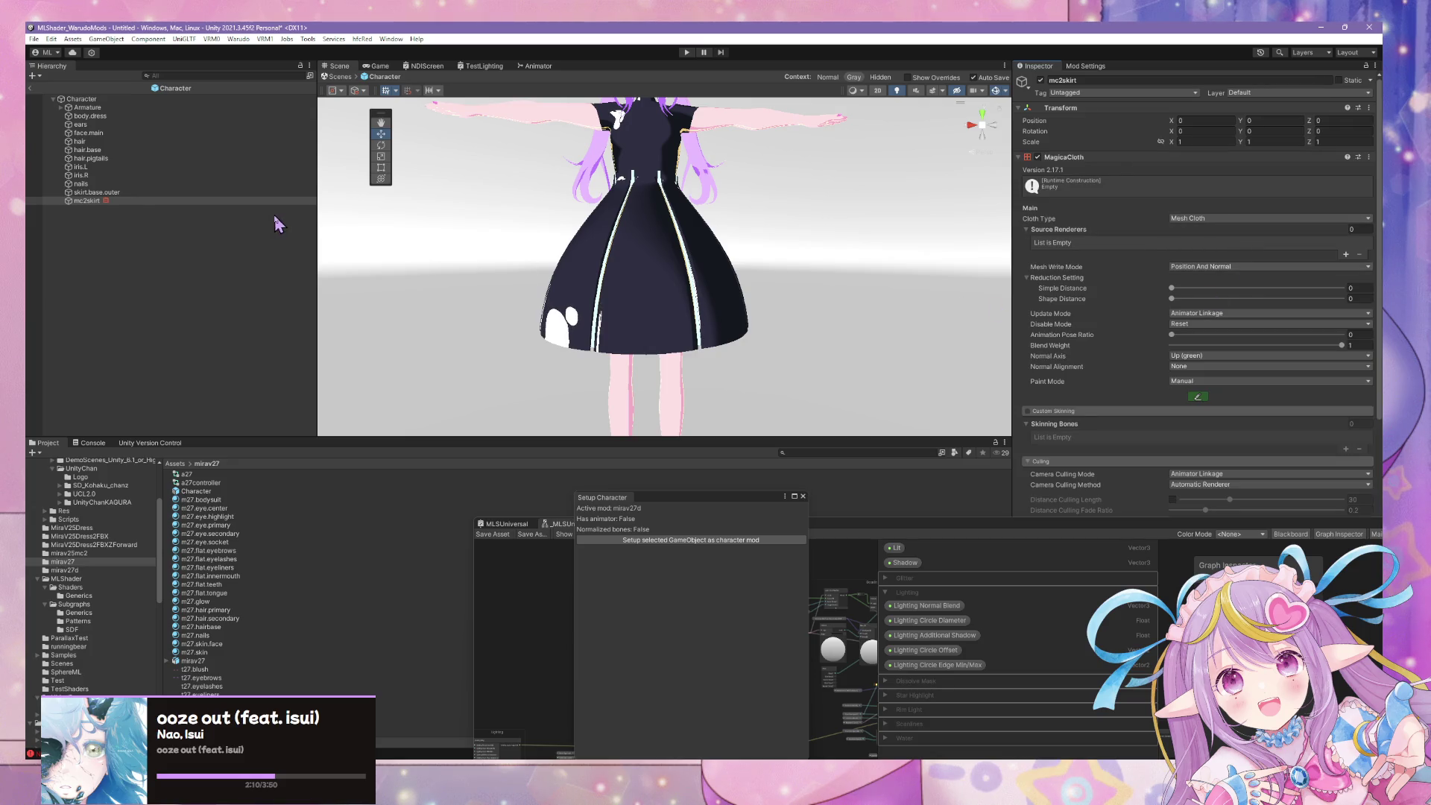
Step: Add skirt.base.outer as the cloth's source renderer and inspect the magenta skirt mesh
left_click(1345, 254)
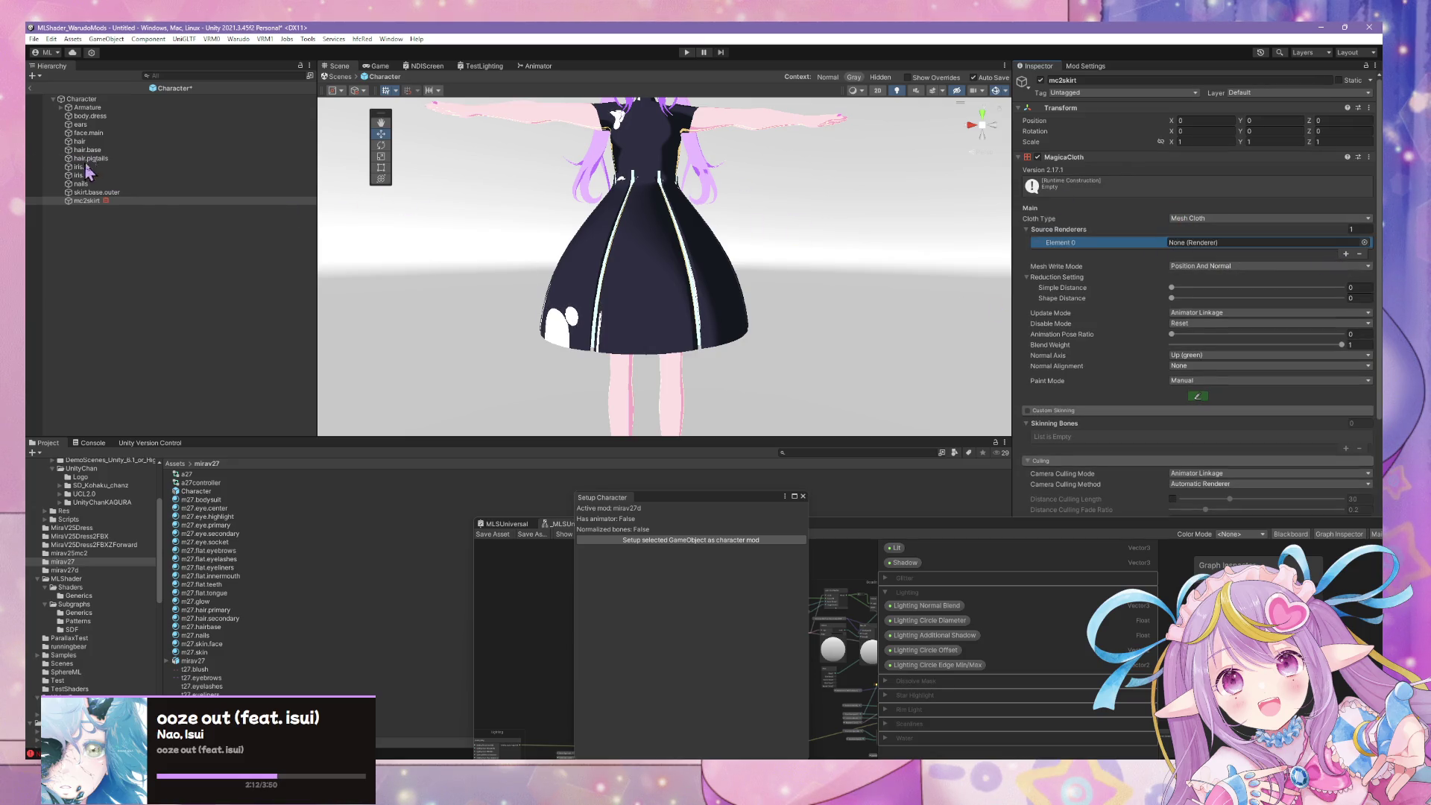
left_click(140, 194)
left_click_drag(140, 197, 1246, 249)
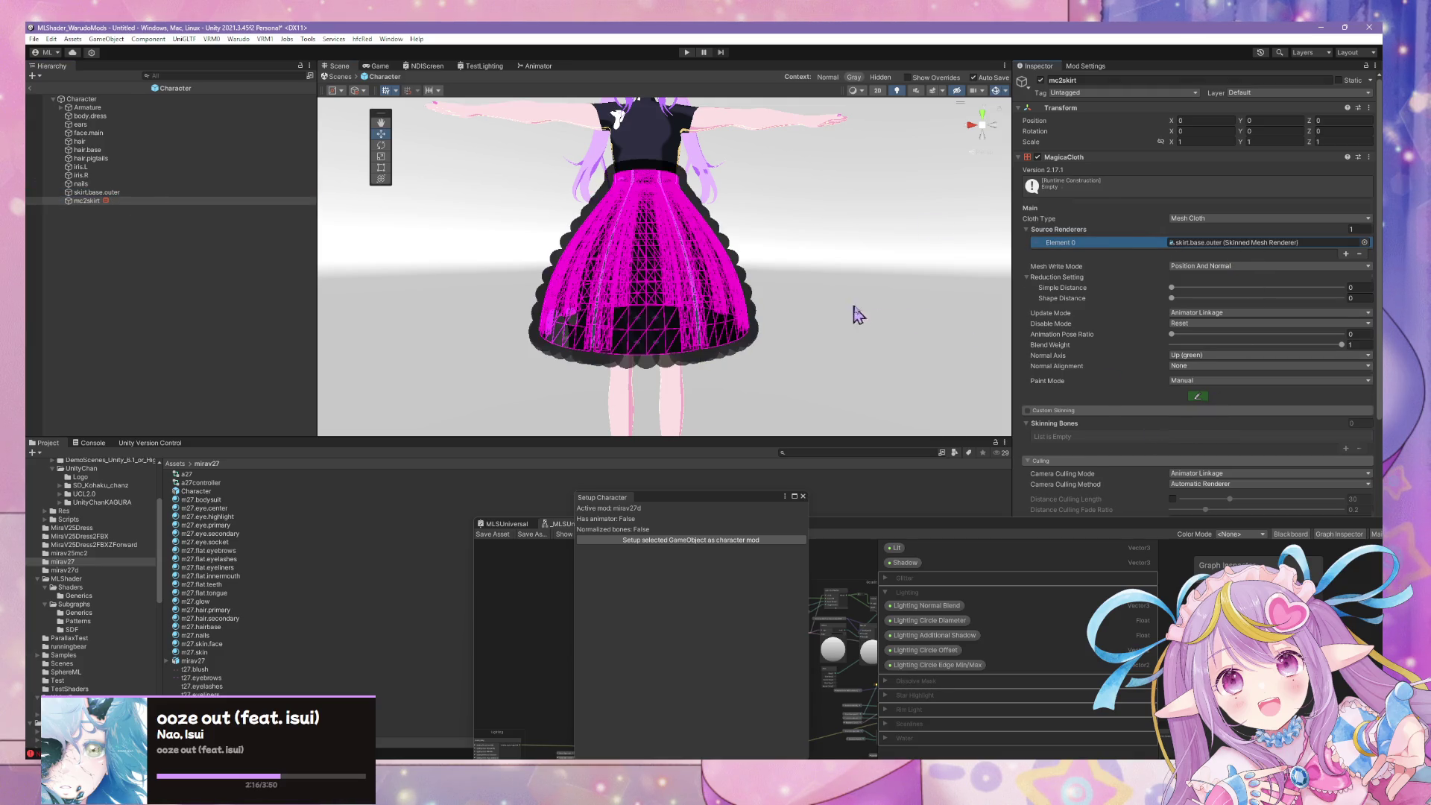
mouse_move(853, 313)
left_mouse_down()
mouse_move(840, 269)
mouse_move(792, 217)
left_mouse_up()
scroll(792, 217, "up", 5)
scroll(792, 217, "down", 5)
scroll(793, 217, "up", 3)
scroll(793, 217, "down", 2)
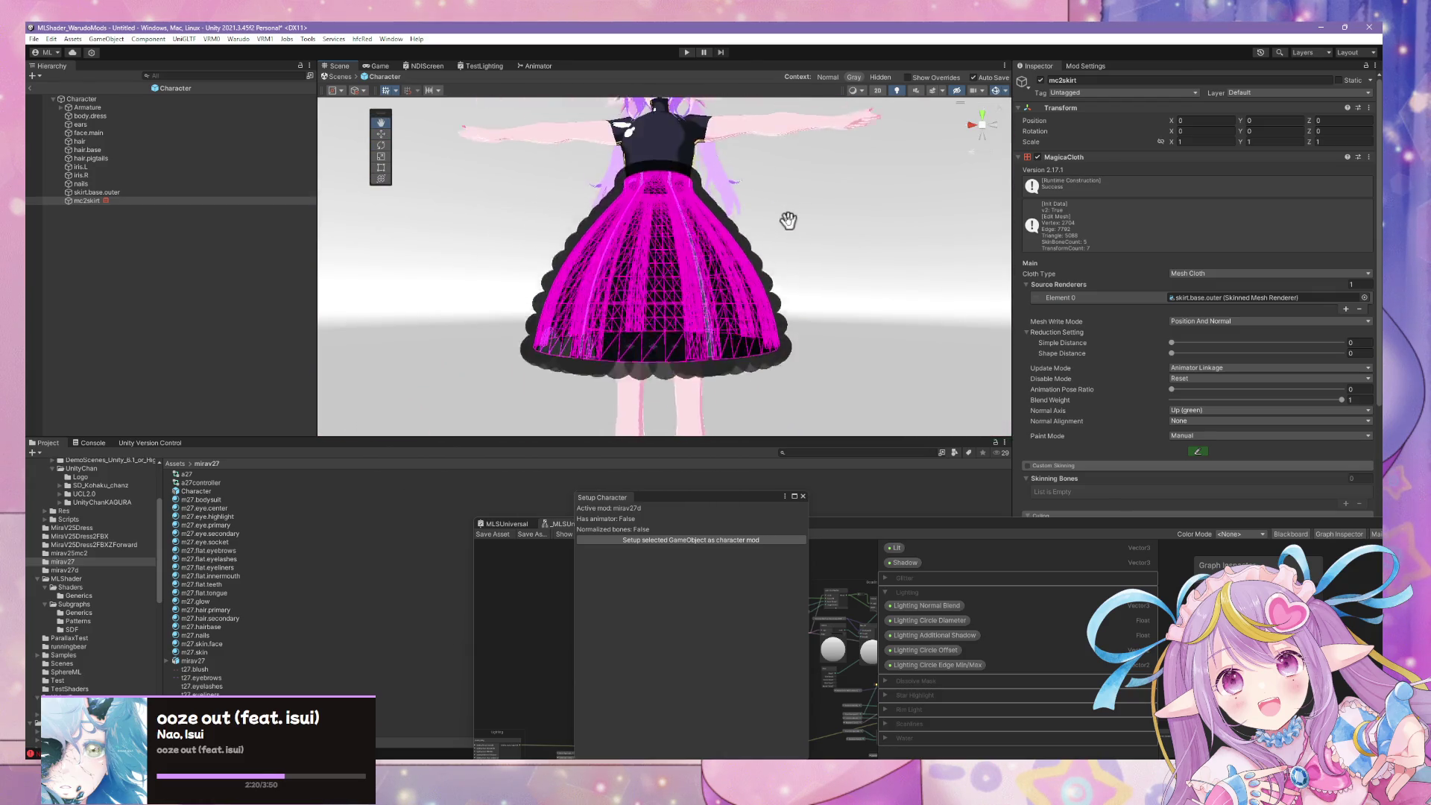
scroll(793, 221, "down", 3)
scroll(805, 220, "up", 3)
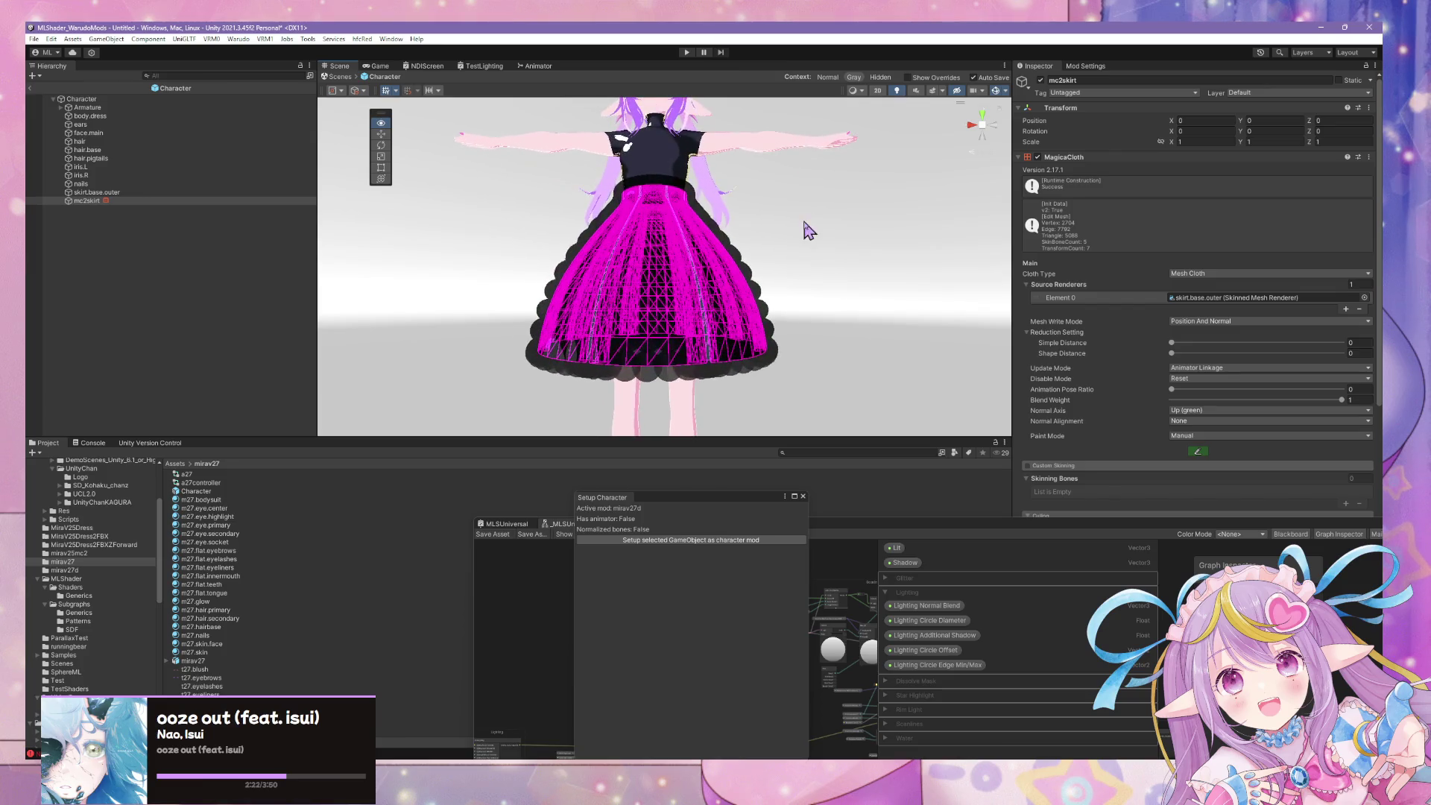
scroll(808, 230, "down", 2)
Step: Start painting the skirt's movement attributes and frame the skirt from the side
left_click(1205, 454)
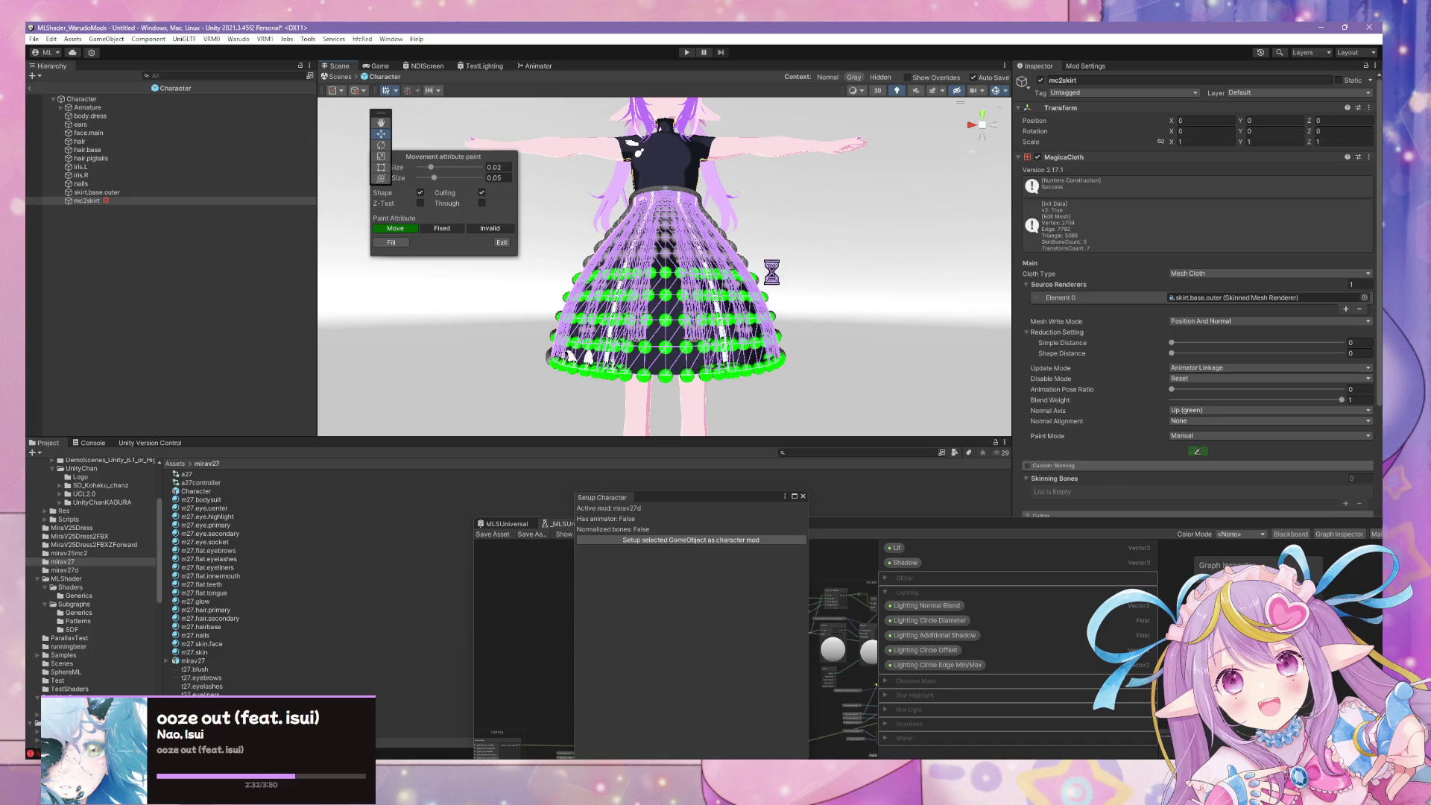
scroll(709, 249, "up", 5)
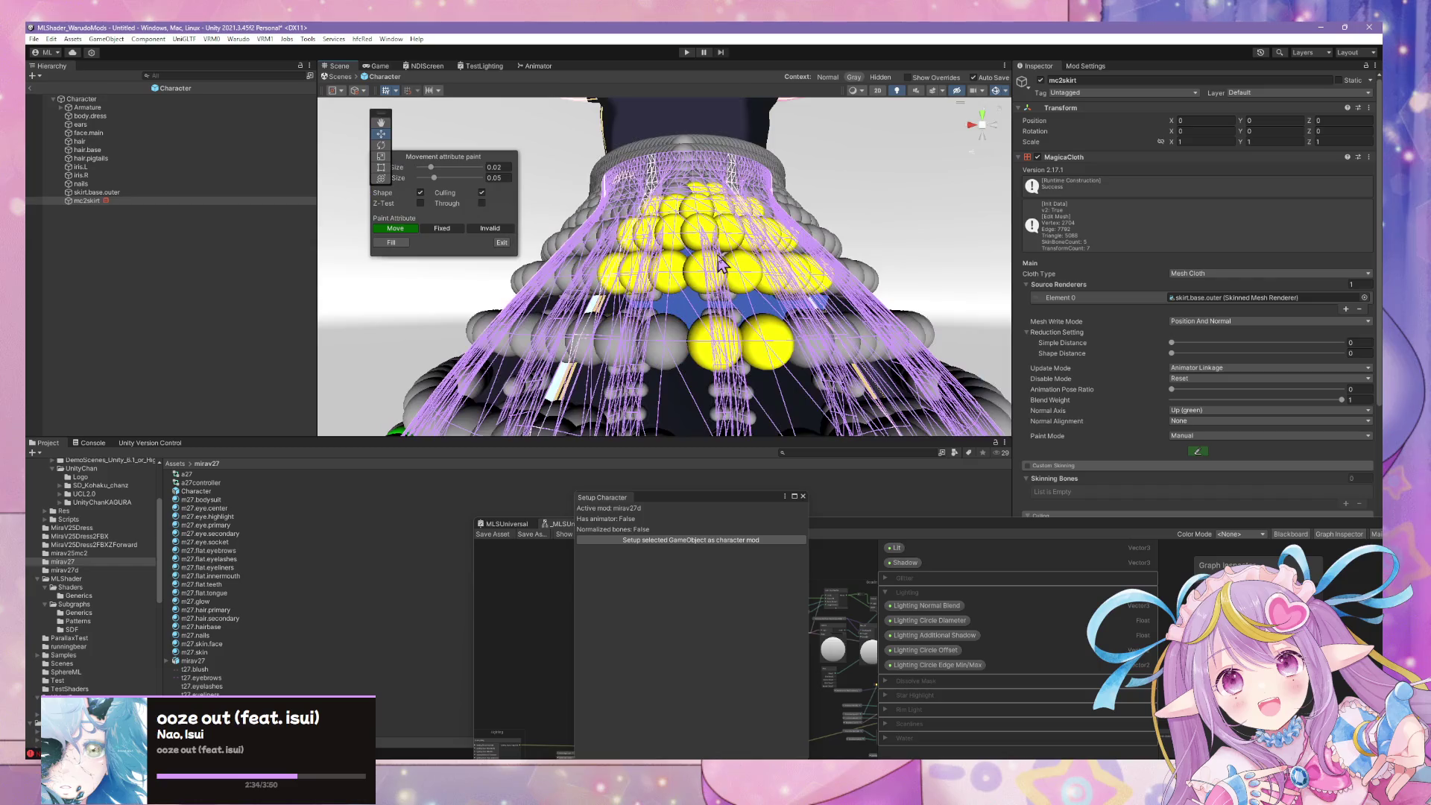
scroll(720, 262, "down", 5)
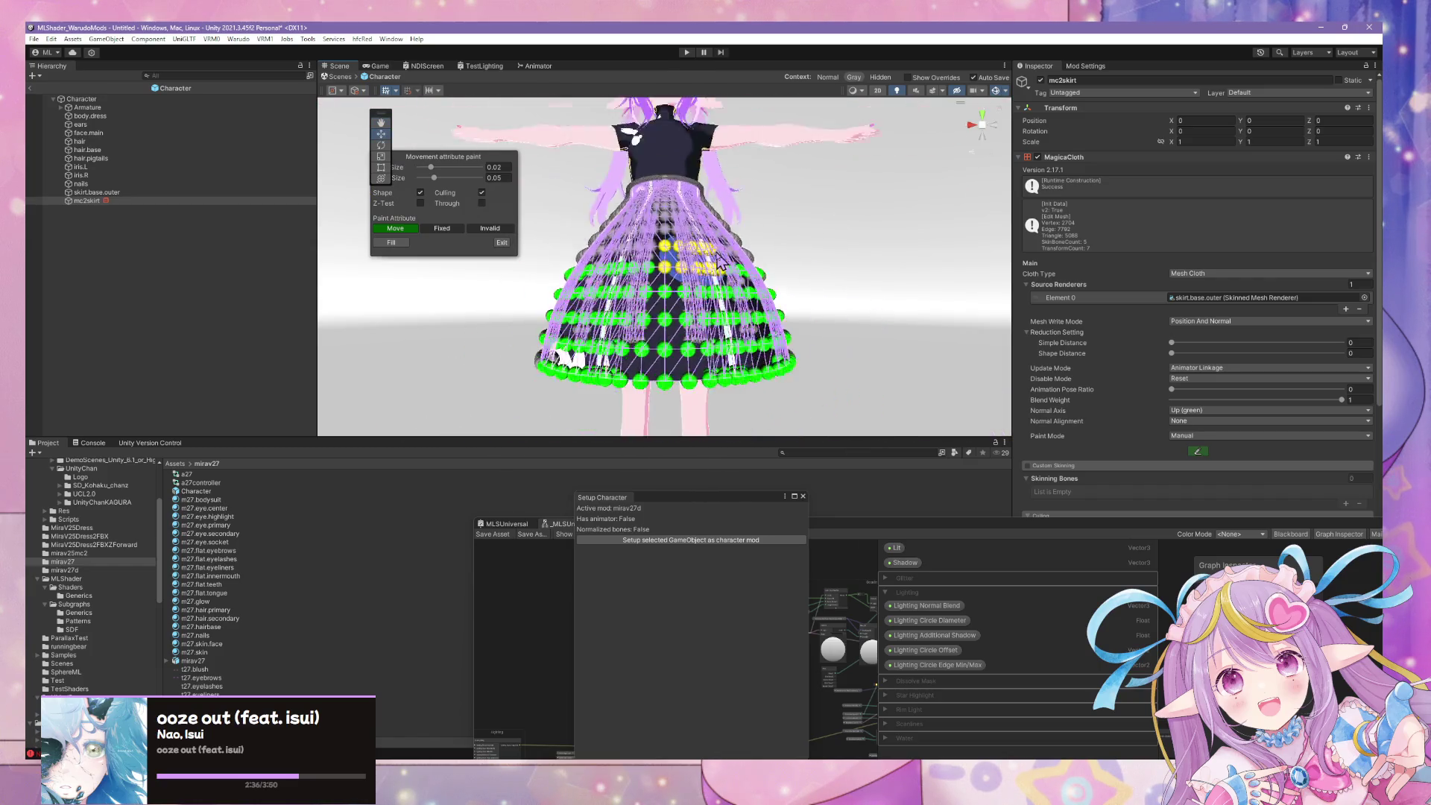
mouse_move(720, 262)
left_mouse_down()
mouse_move(745, 351)
mouse_move(613, 344)
left_mouse_up()
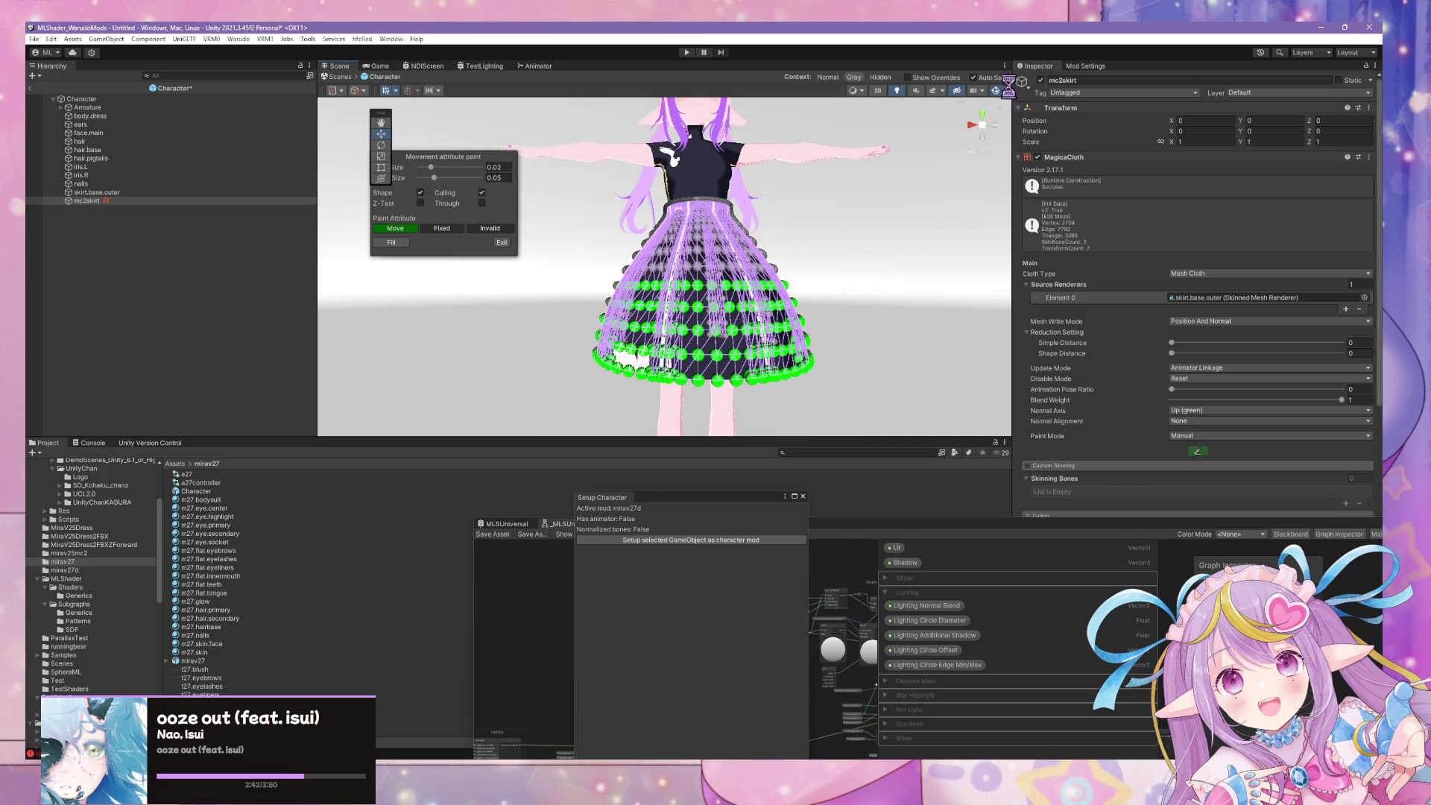
left_click(999, 127)
scroll(699, 249, "up", 5)
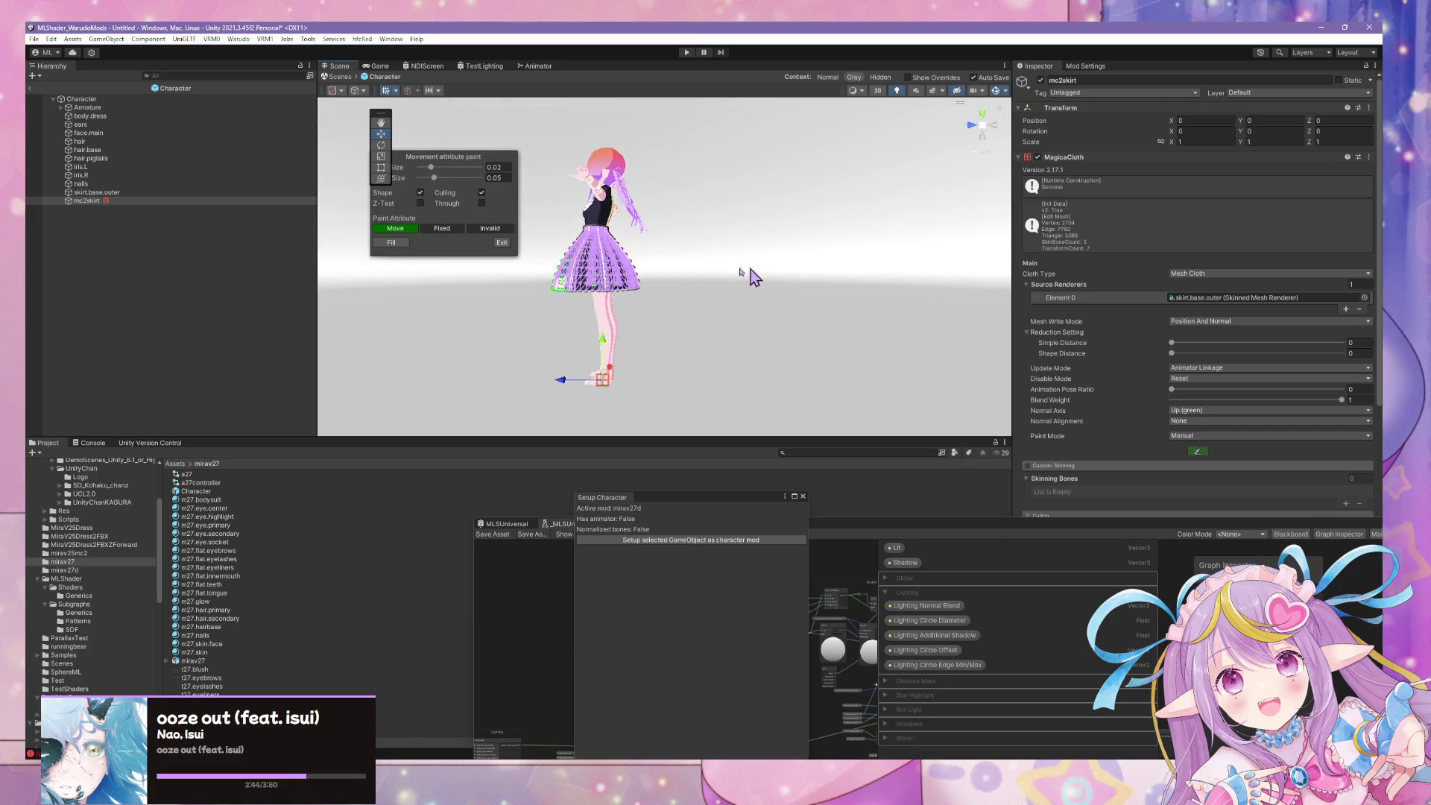
key("f")
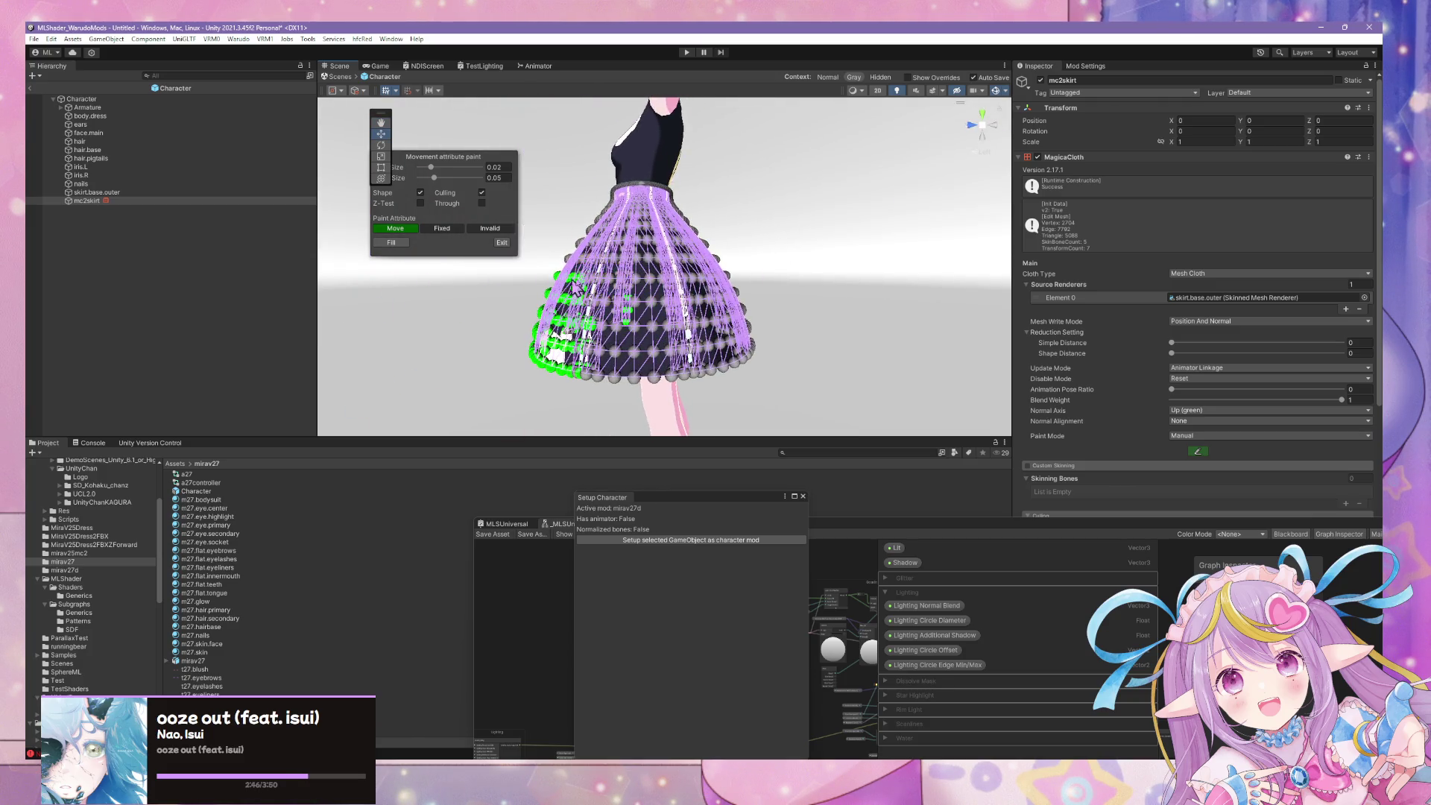
Step: Paint the skirt's bottom row, remaining hem and lower centre points as Move
left_click_drag(608, 364, 655, 371)
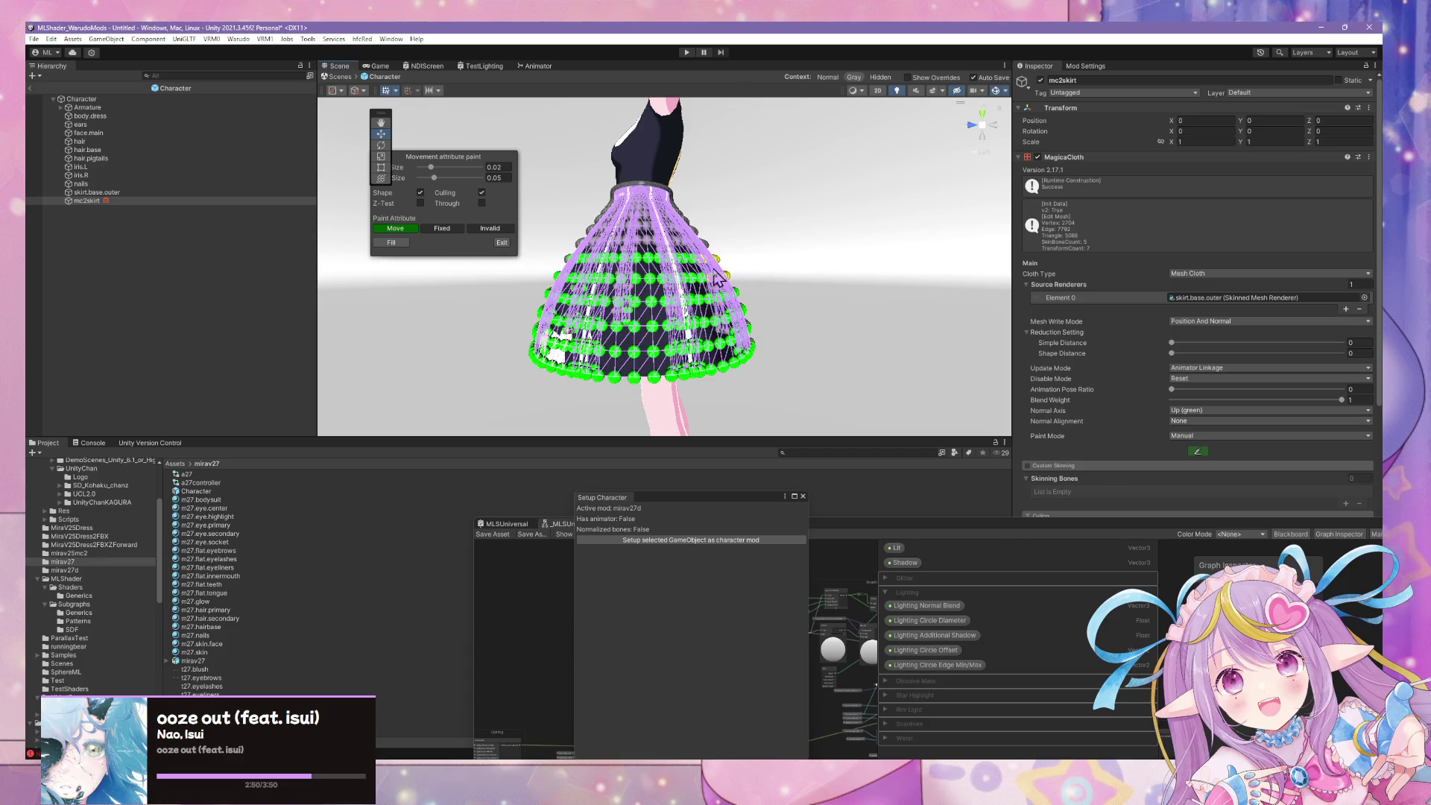
left_click(996, 127)
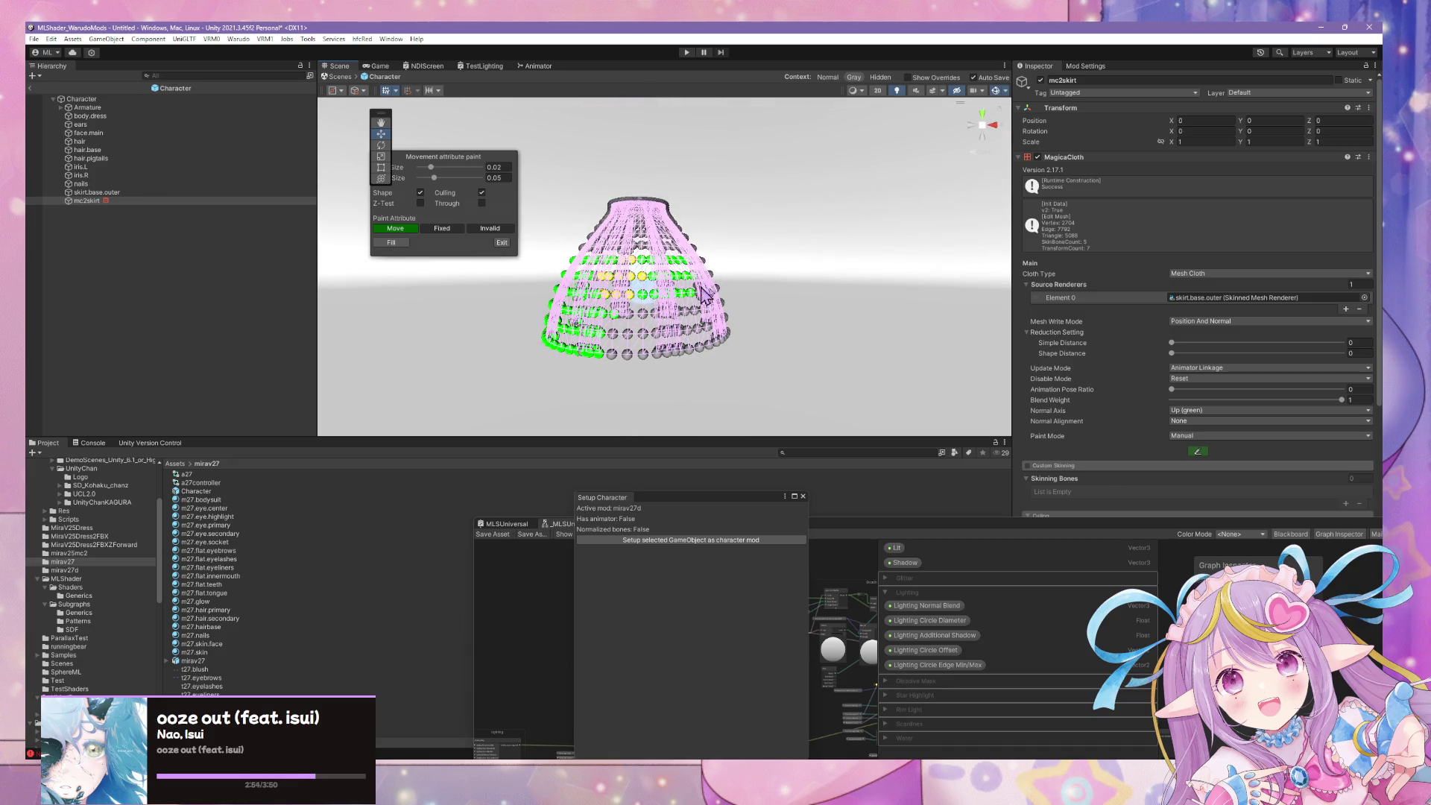
left_click_drag(733, 333, 607, 351)
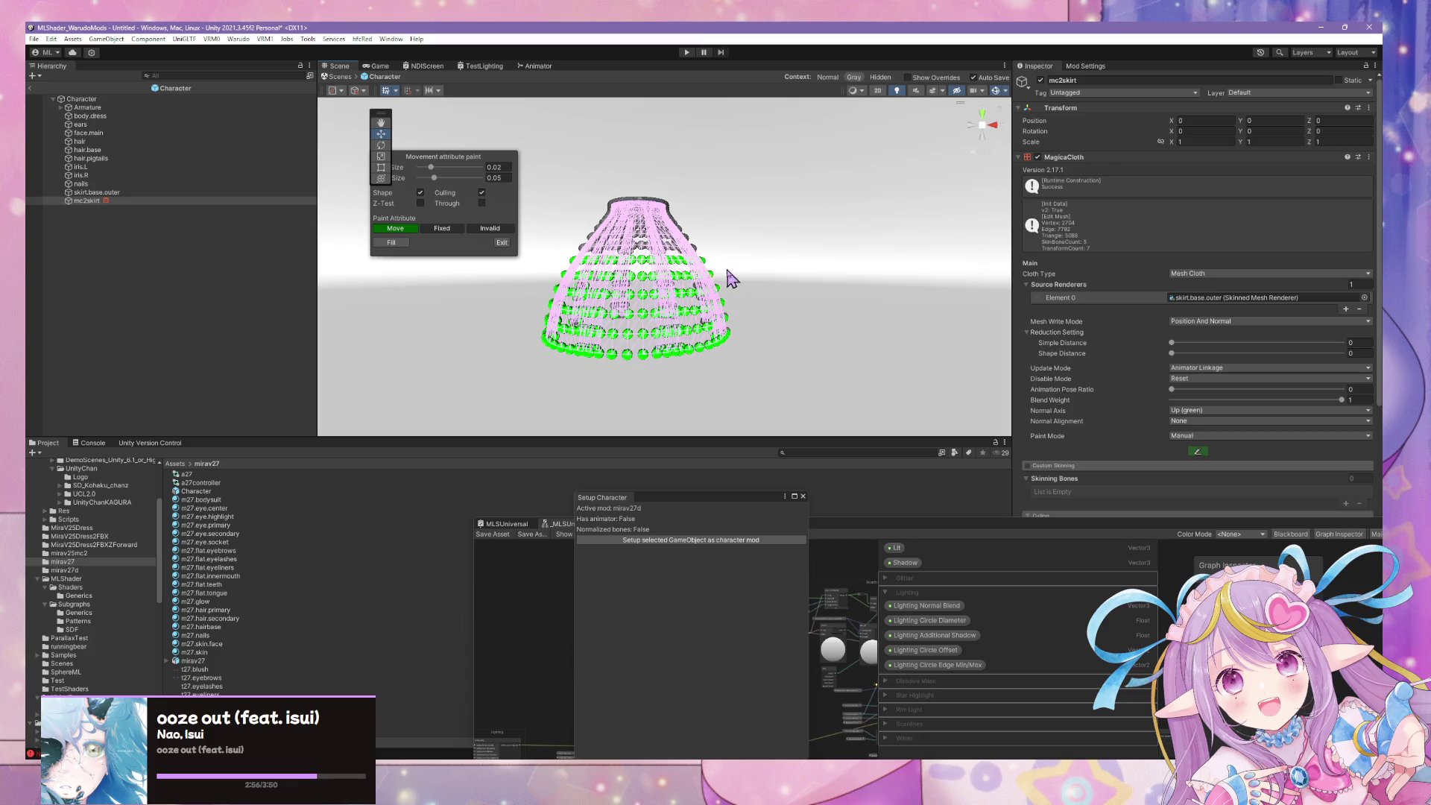
left_click(997, 129)
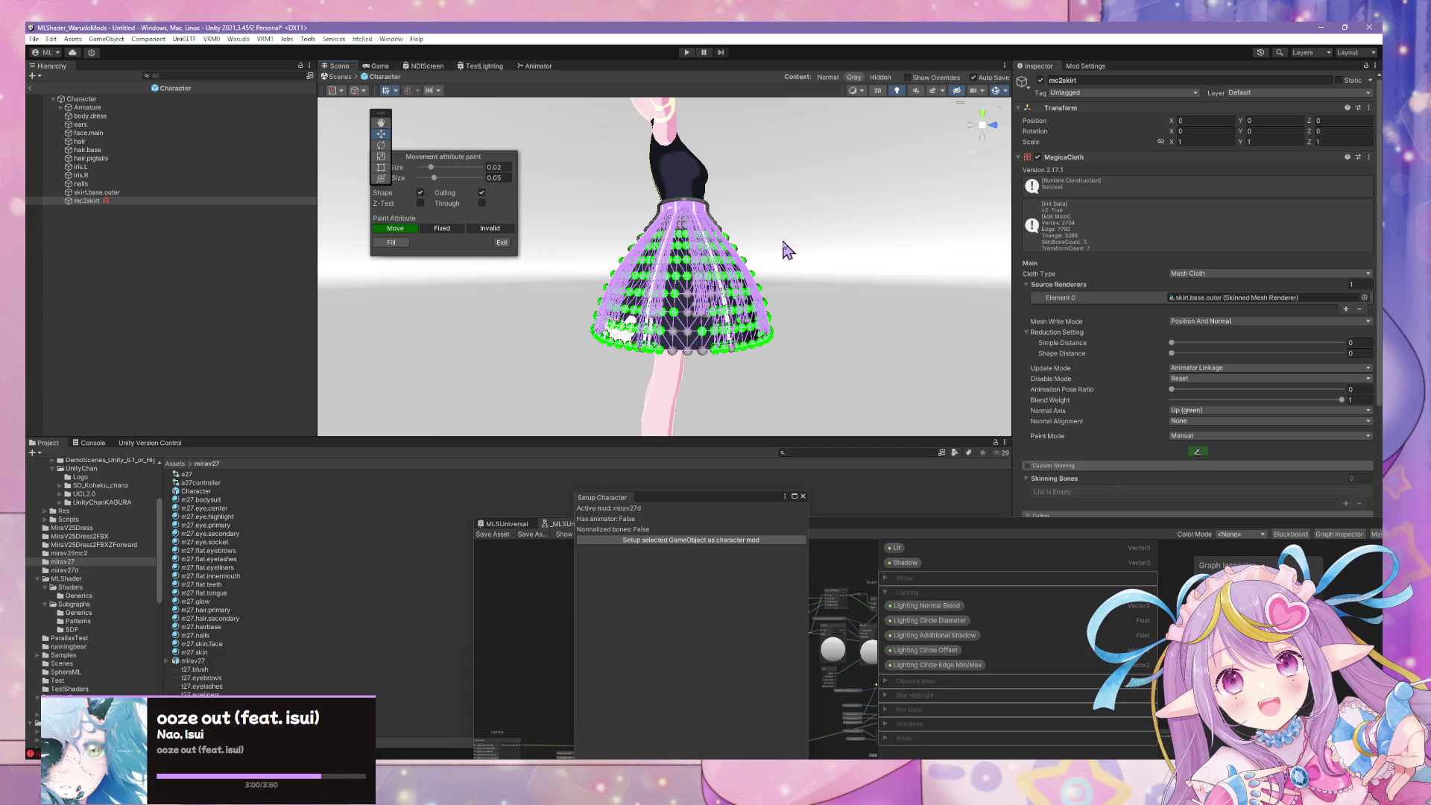
mouse_move(665, 282)
left_mouse_down()
mouse_move(689, 350)
mouse_move(723, 343)
left_mouse_up()
left_click(993, 126)
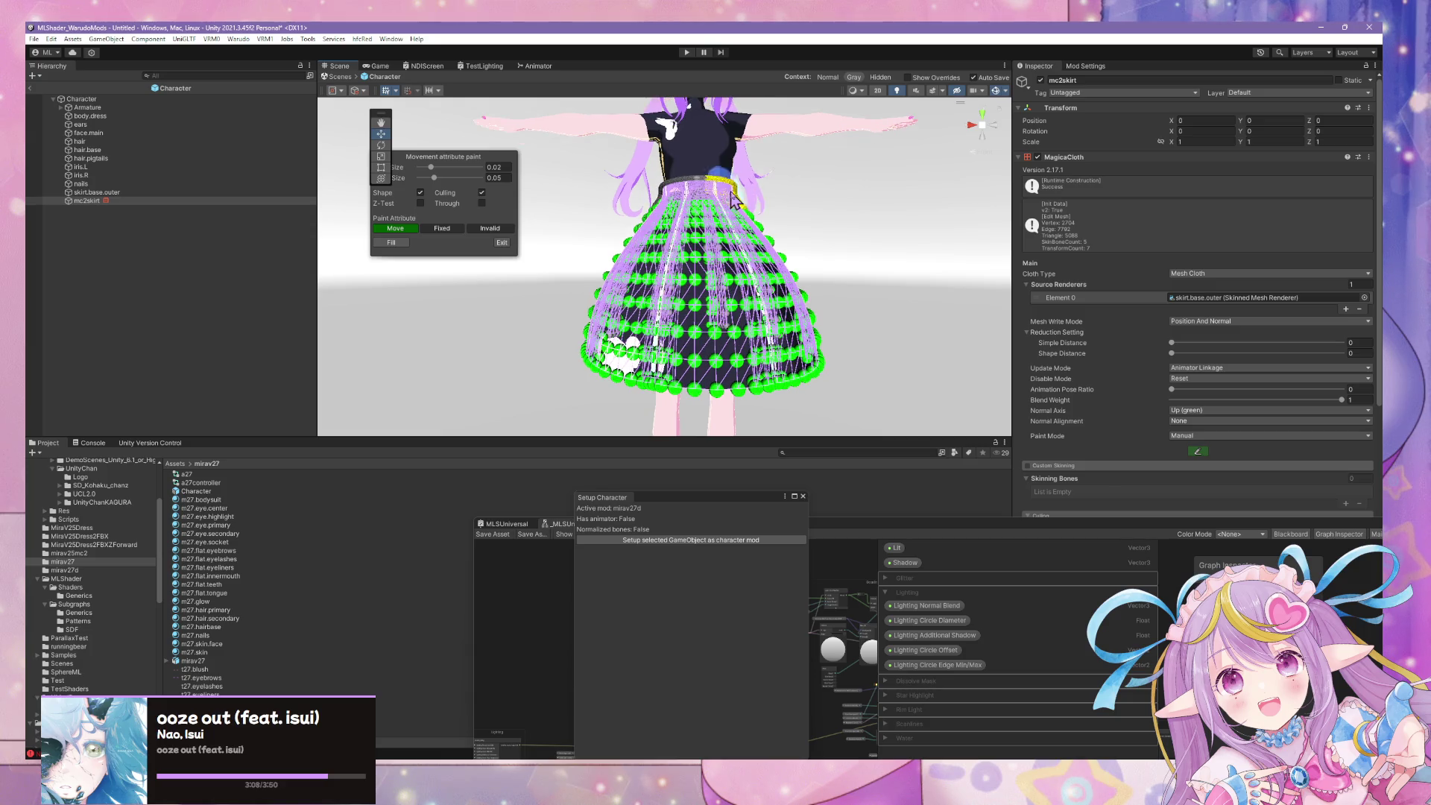
Step: Shrink the paint brush and clear the marking from the skirt's top row
scroll(678, 317, "up", 6)
scroll(678, 317, "up", 4)
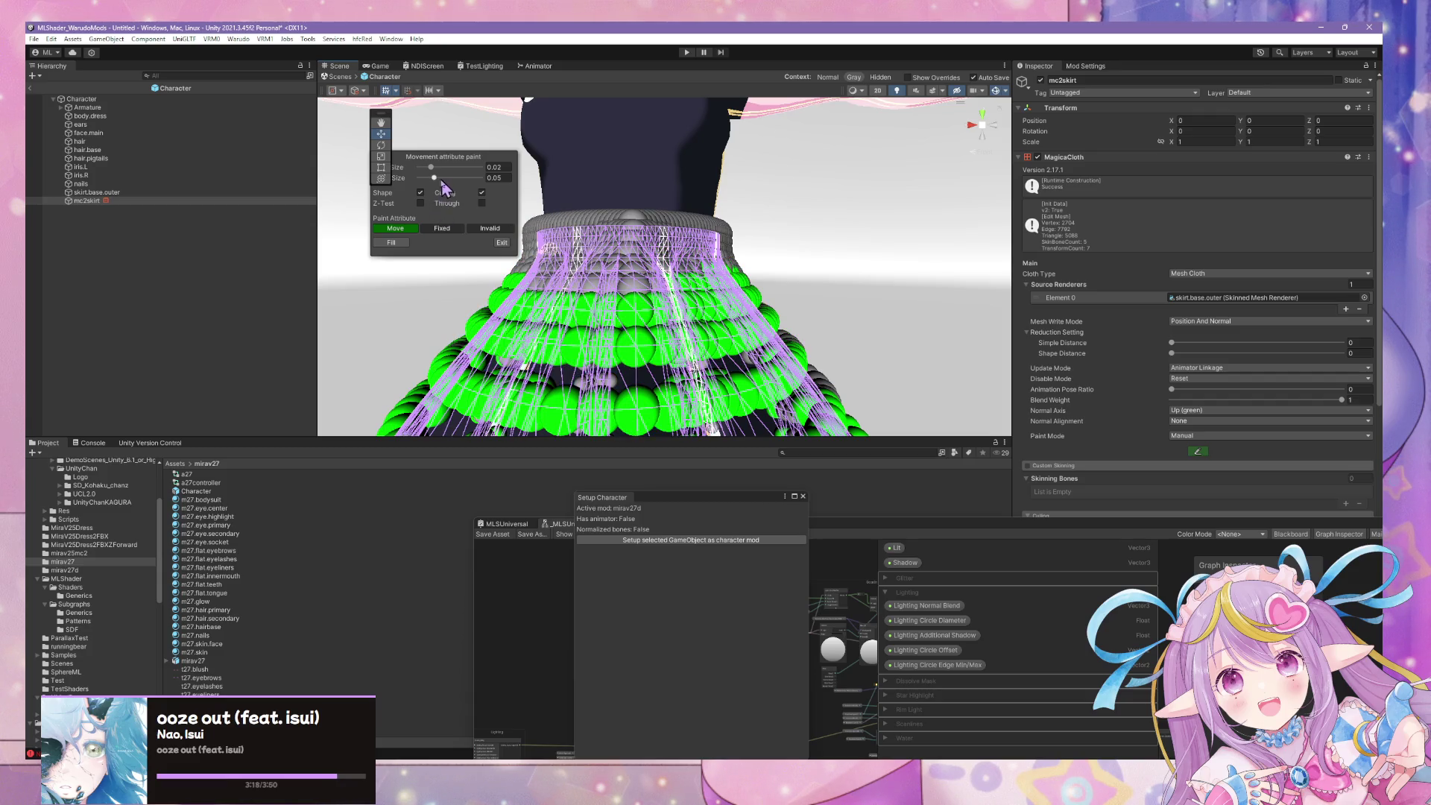
left_click_drag(441, 182, 430, 181)
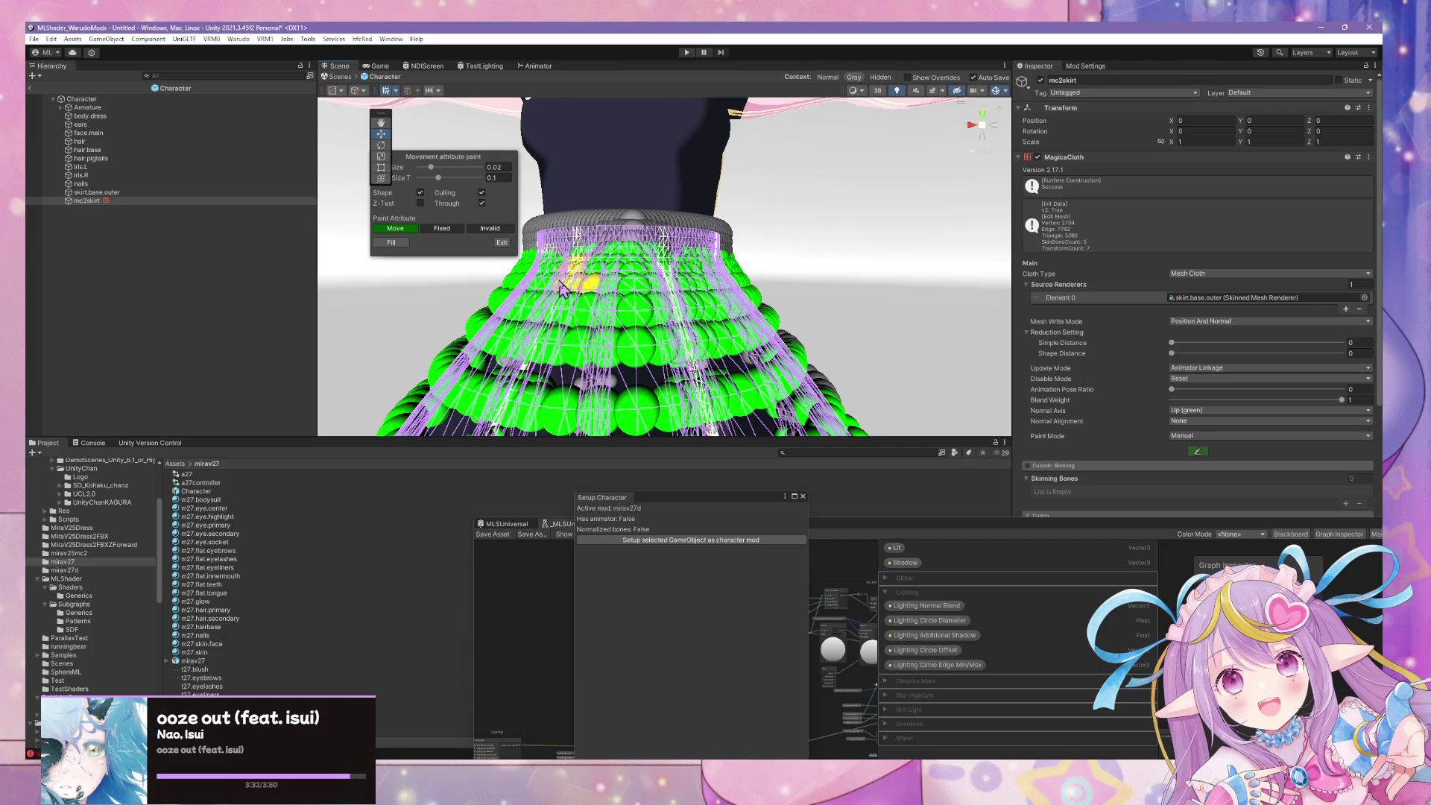
mouse_move(712, 273)
left_mouse_down()
mouse_move(553, 273)
mouse_move(872, 256)
left_mouse_up()
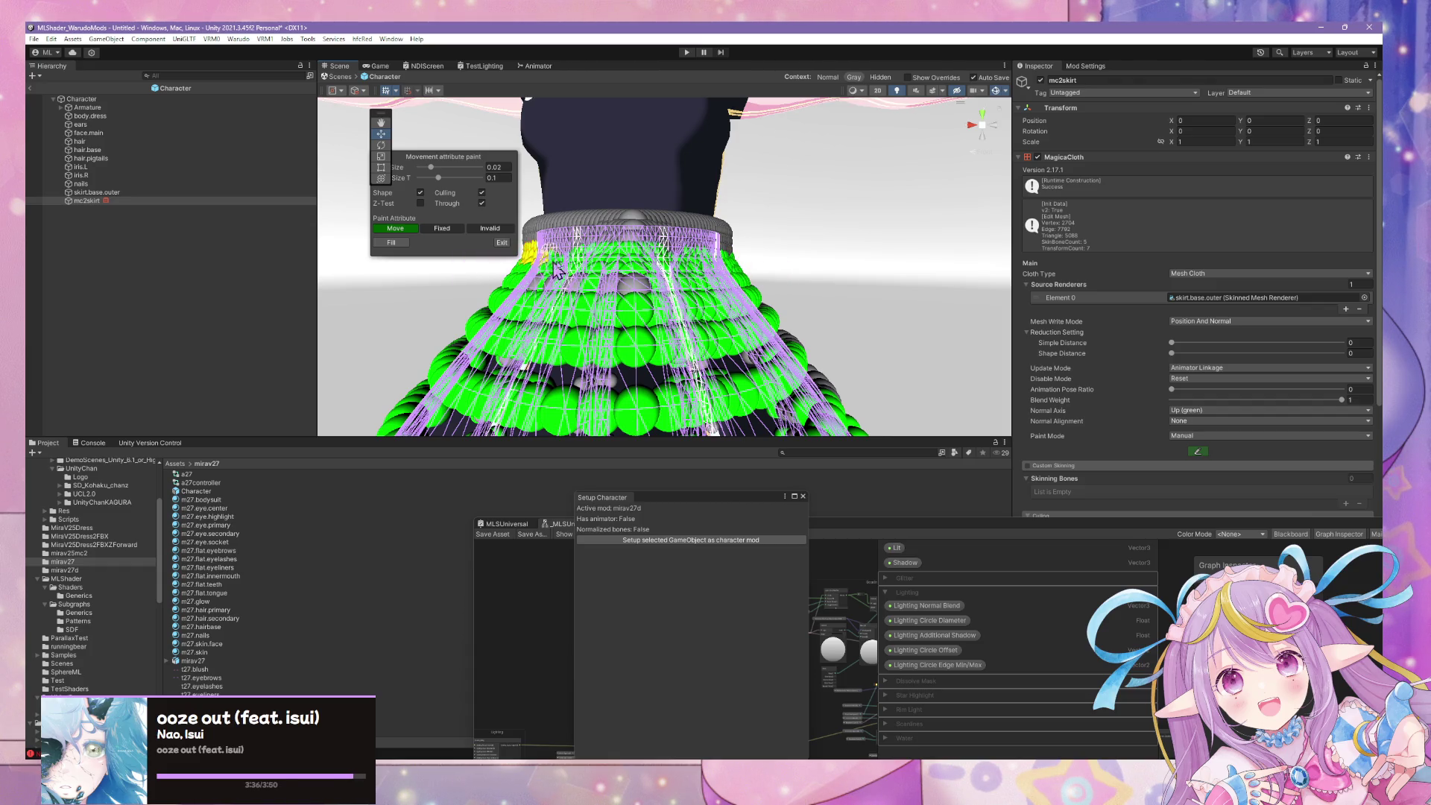
left_click_drag(716, 272, 521, 273)
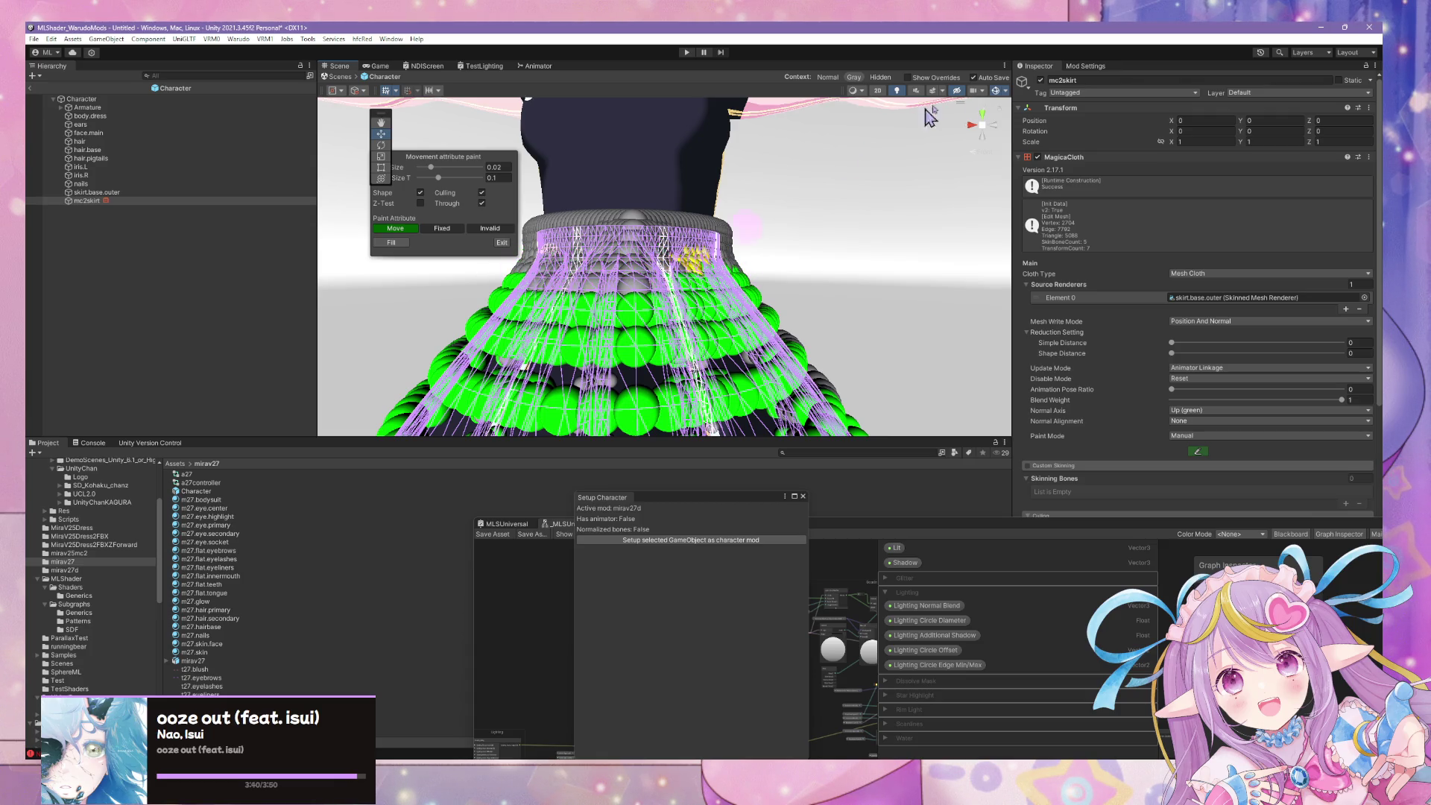
Step: From a flat straight-on view, paint the skirt's top rows as Move, undoing one mistake
left_click(983, 127)
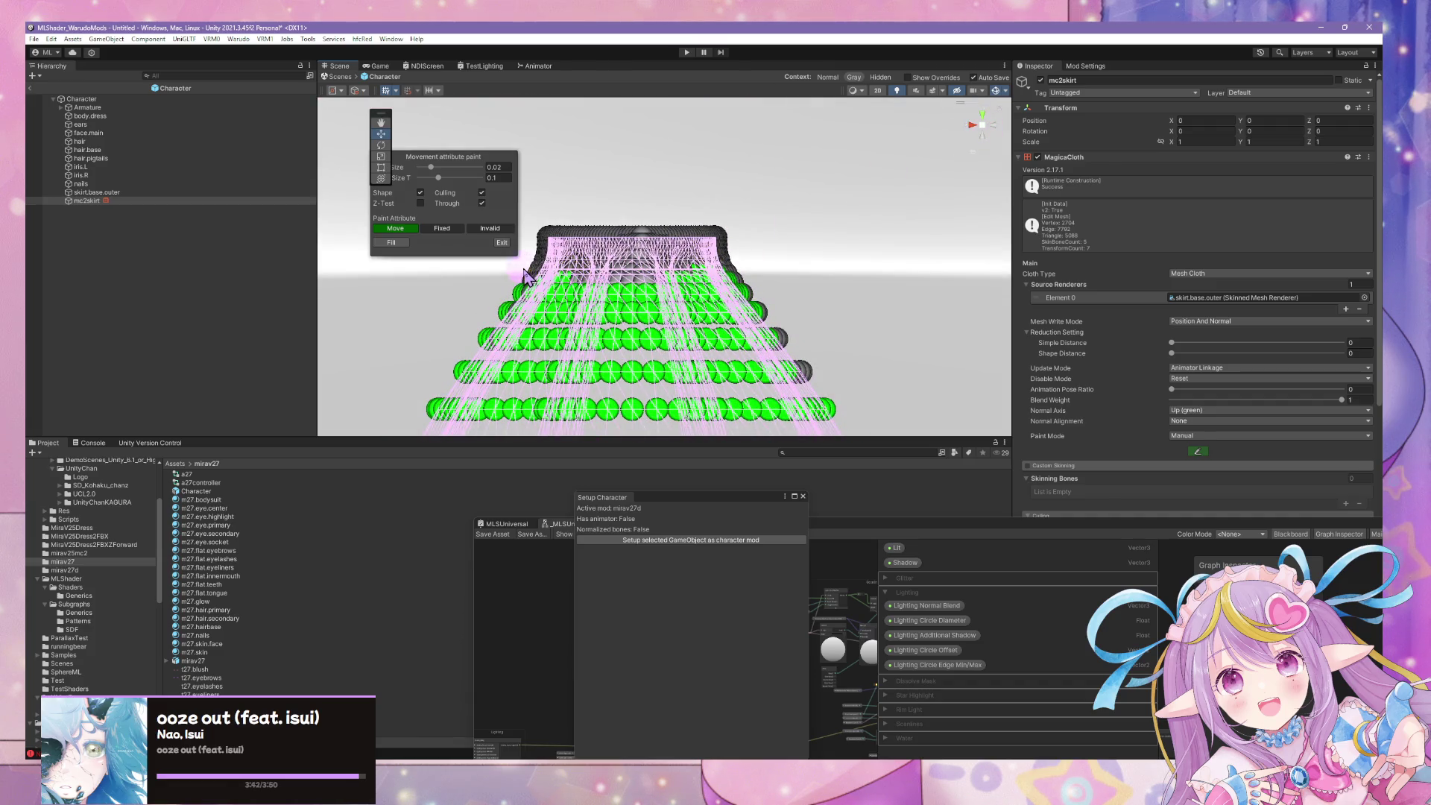
left_click_drag(524, 276, 779, 283)
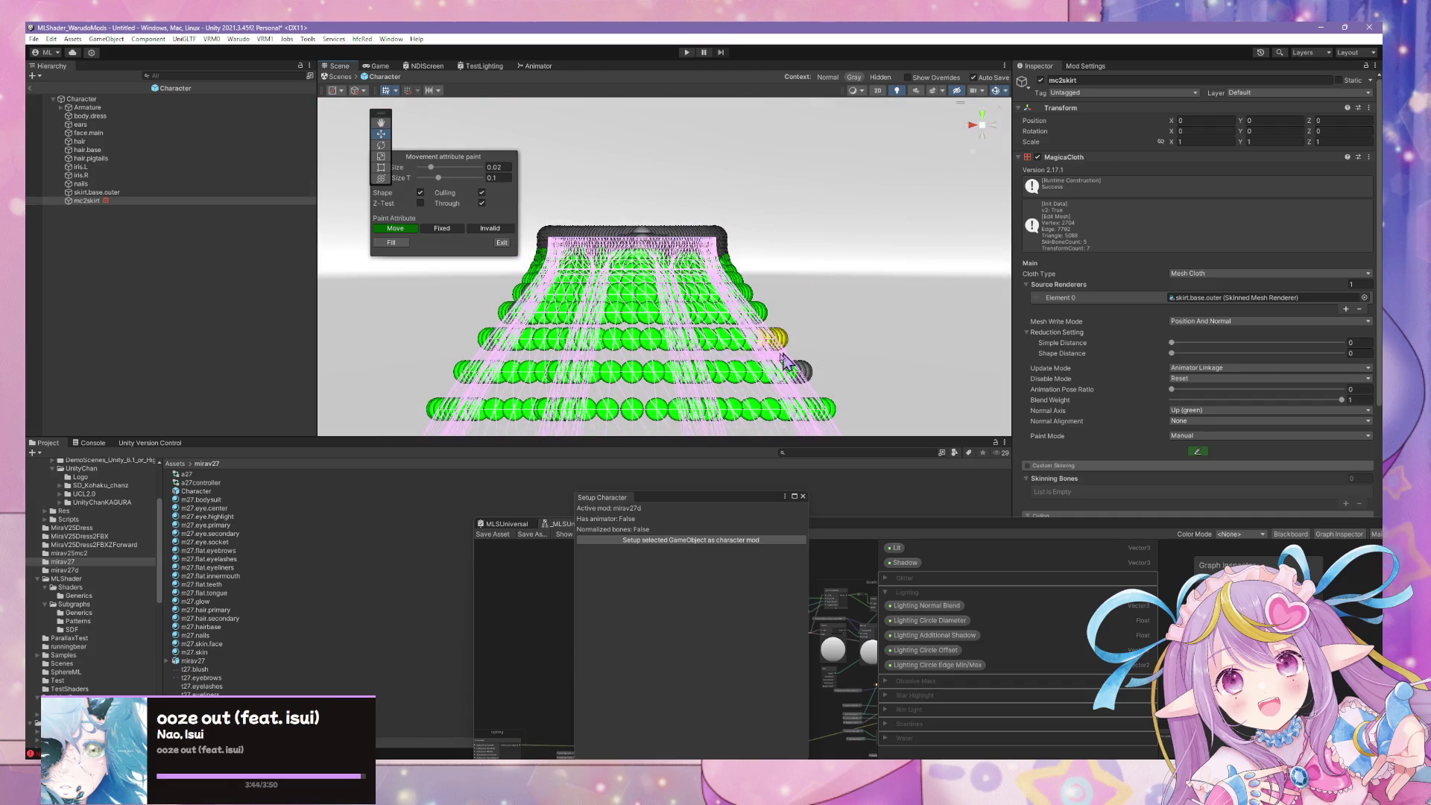
left_click_drag(785, 362, 760, 372)
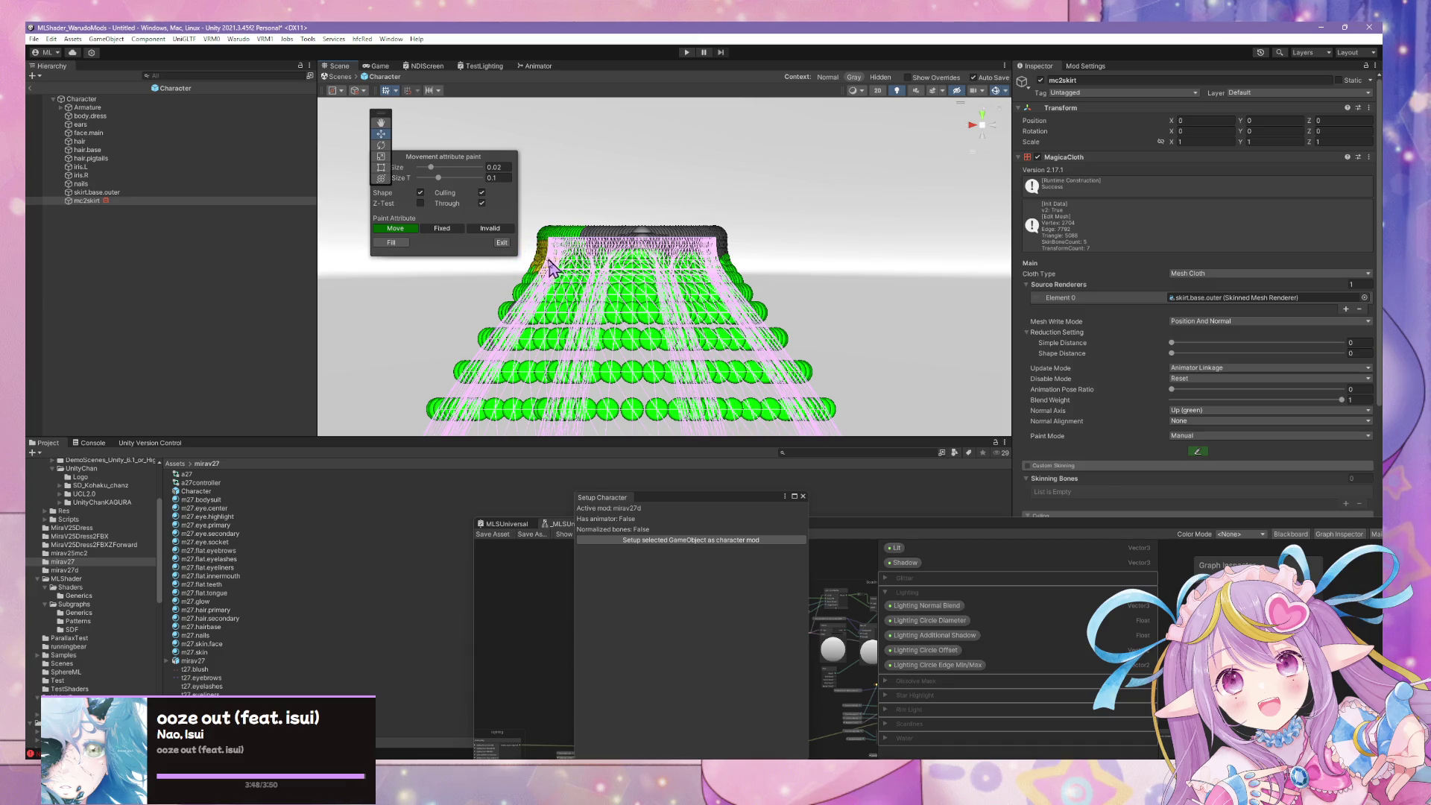
key("ctrl+z")
key("ctrl+z")
mouse_move(527, 266)
left_mouse_down()
mouse_move(723, 257)
mouse_move(496, 288)
mouse_move(486, 320)
mouse_move(507, 354)
mouse_move(648, 387)
mouse_move(827, 399)
mouse_move(758, 335)
mouse_move(746, 292)
mouse_move(773, 298)
mouse_move(715, 237)
mouse_move(548, 237)
left_mouse_up()
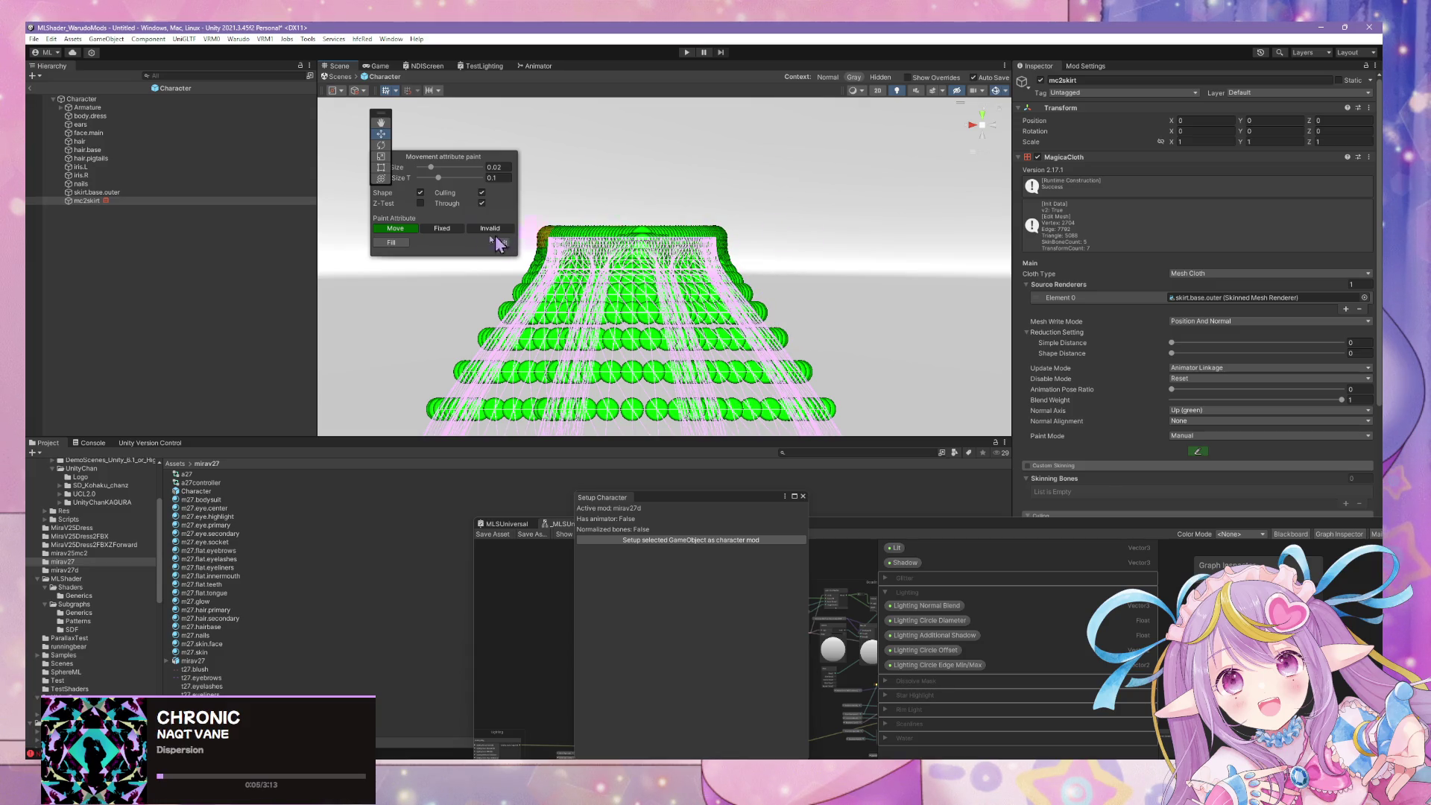
Step: Brush a first Fixed stroke on the skirt's top row, then reset all points to Move
left_click(444, 232)
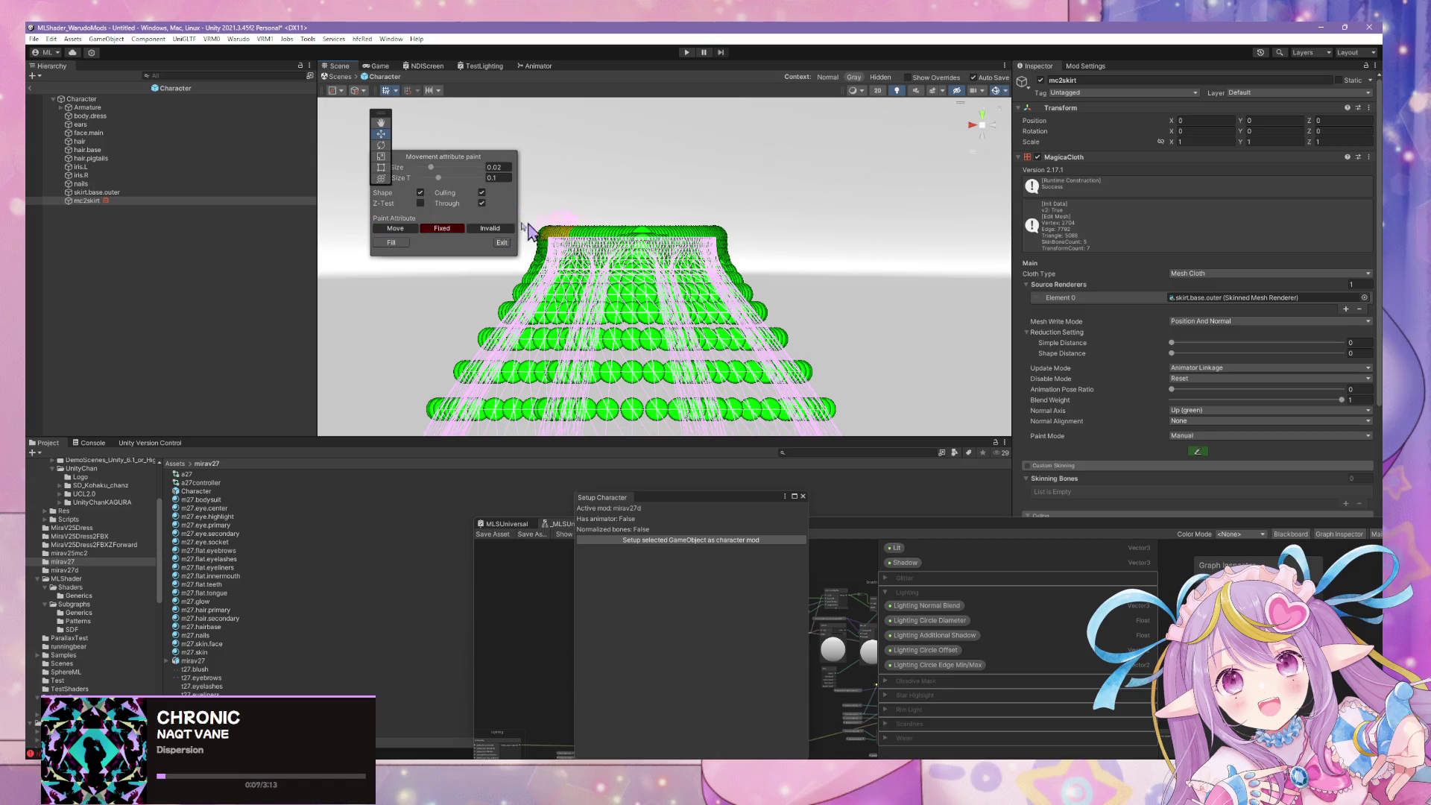
left_click_drag(528, 233, 585, 233)
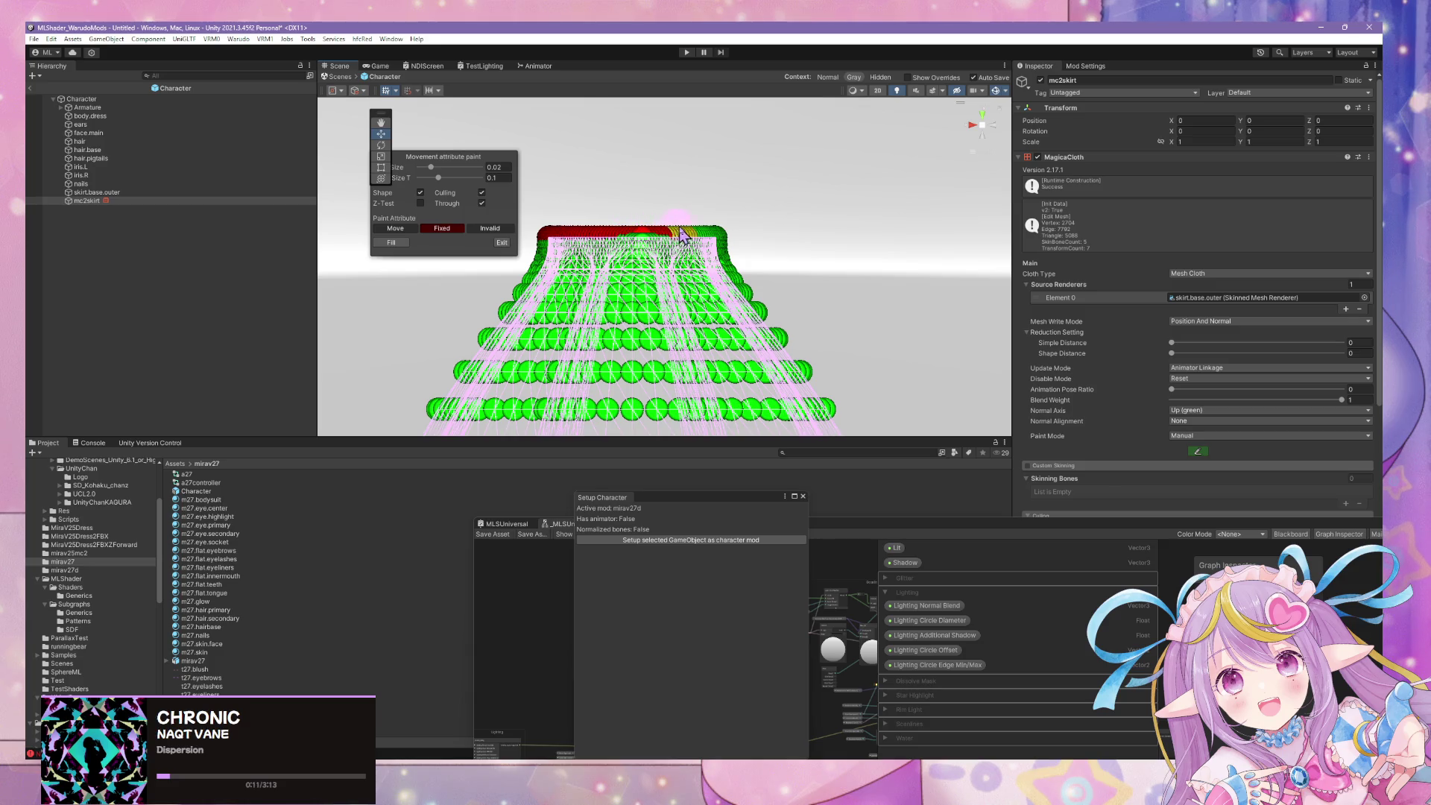
left_click(997, 133)
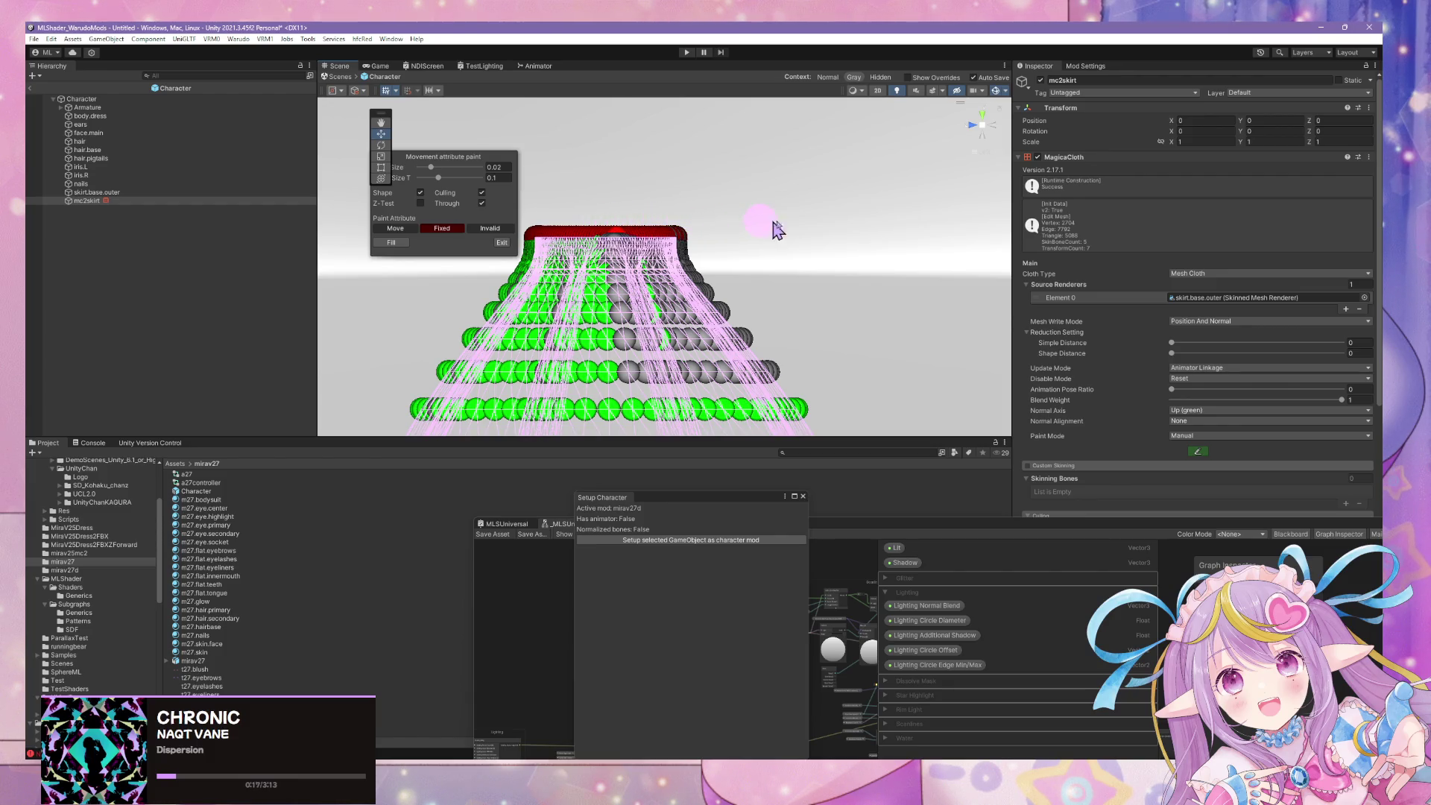
left_click(396, 228)
left_click(391, 243)
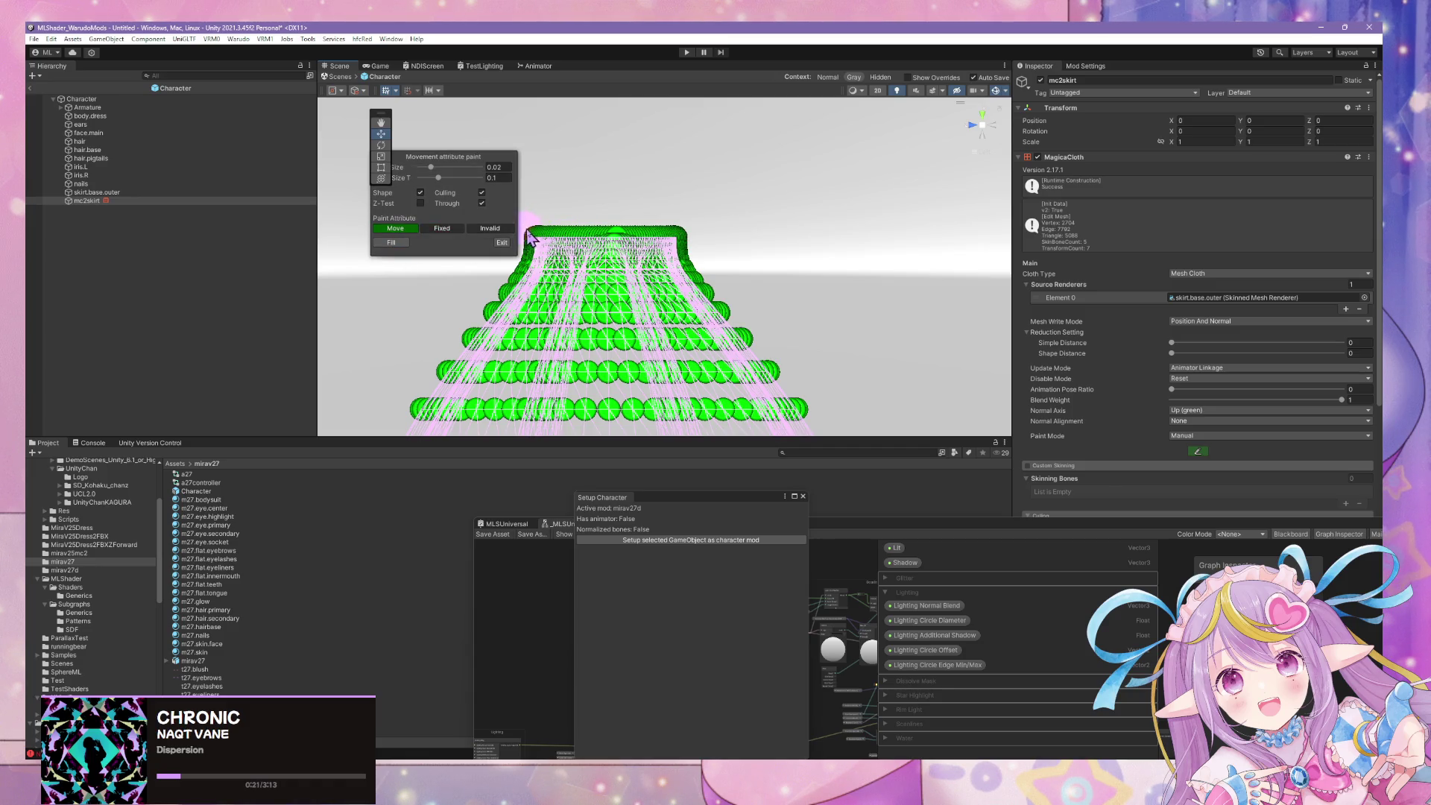
Step: Paint the skirt's top row Fixed side by side while turning around the skirt
left_click(442, 228)
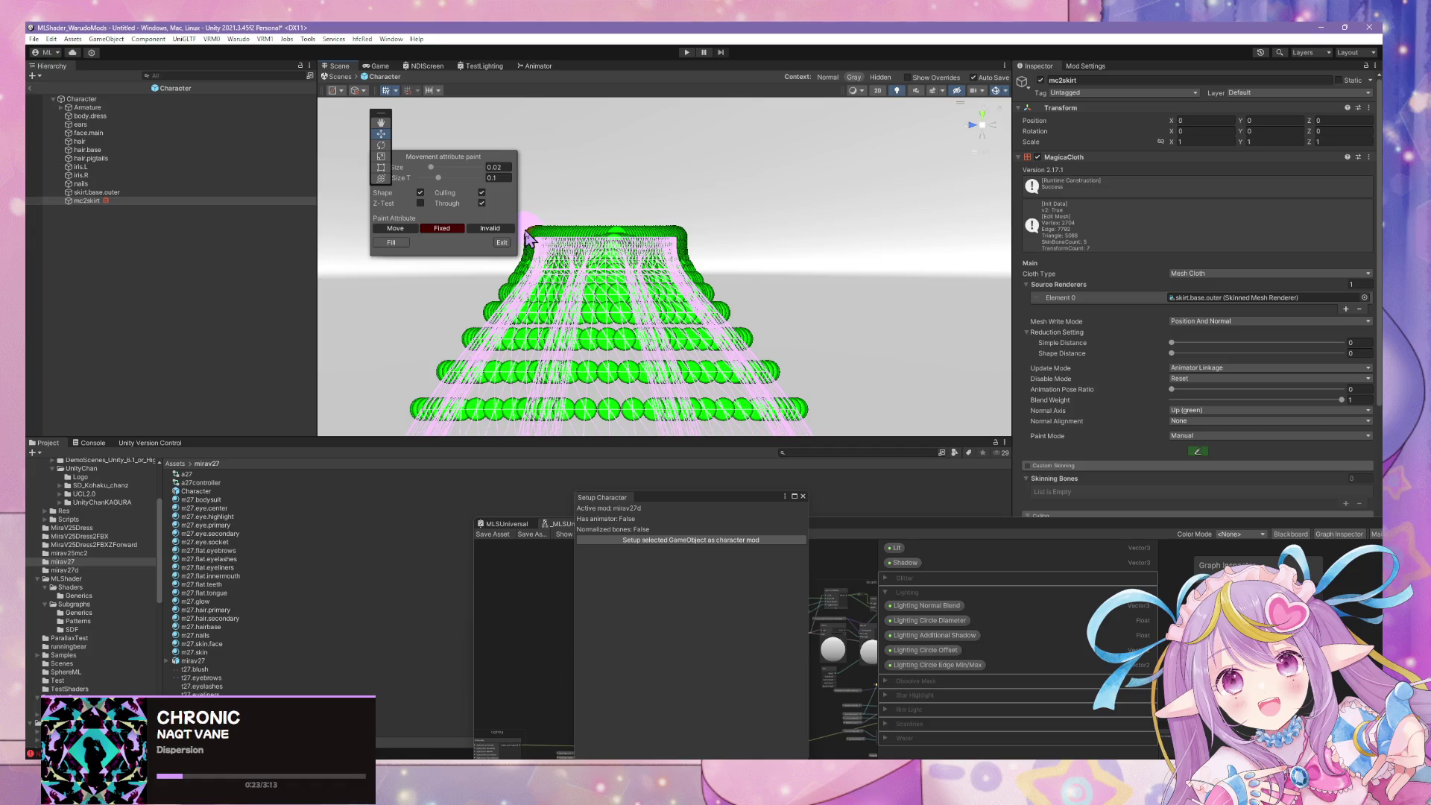
left_click_drag(531, 235, 701, 241)
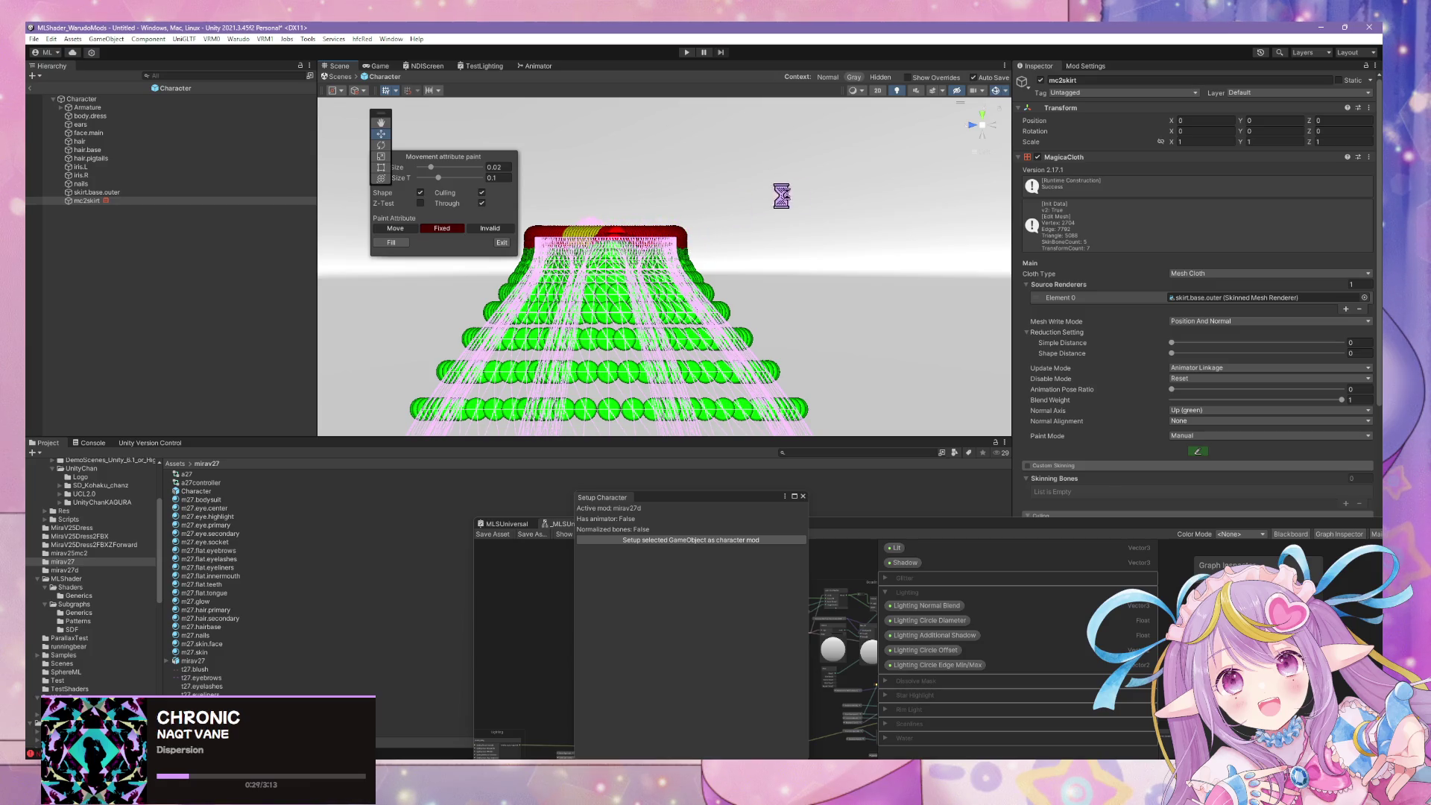
left_click(994, 132)
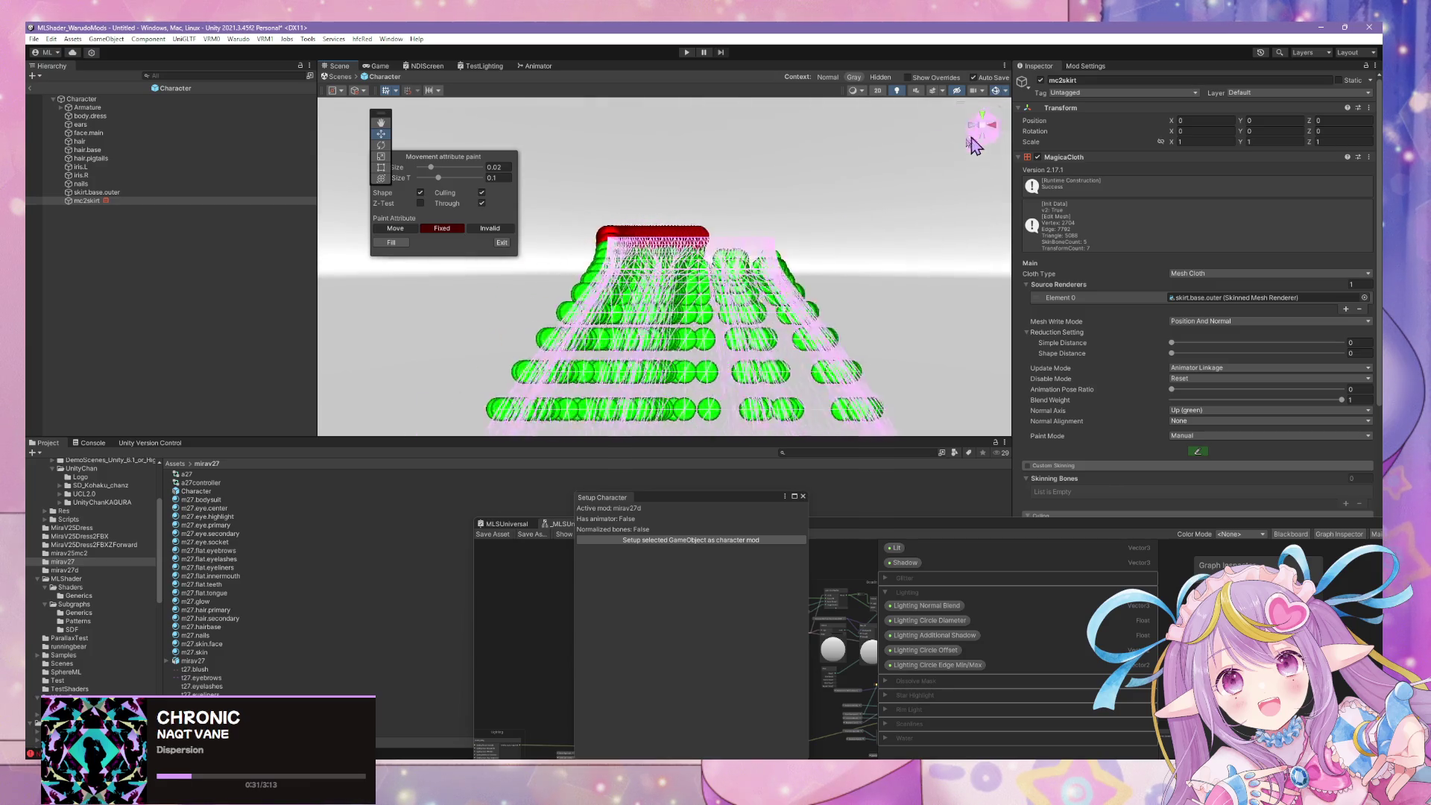
left_click_drag(706, 240, 777, 240)
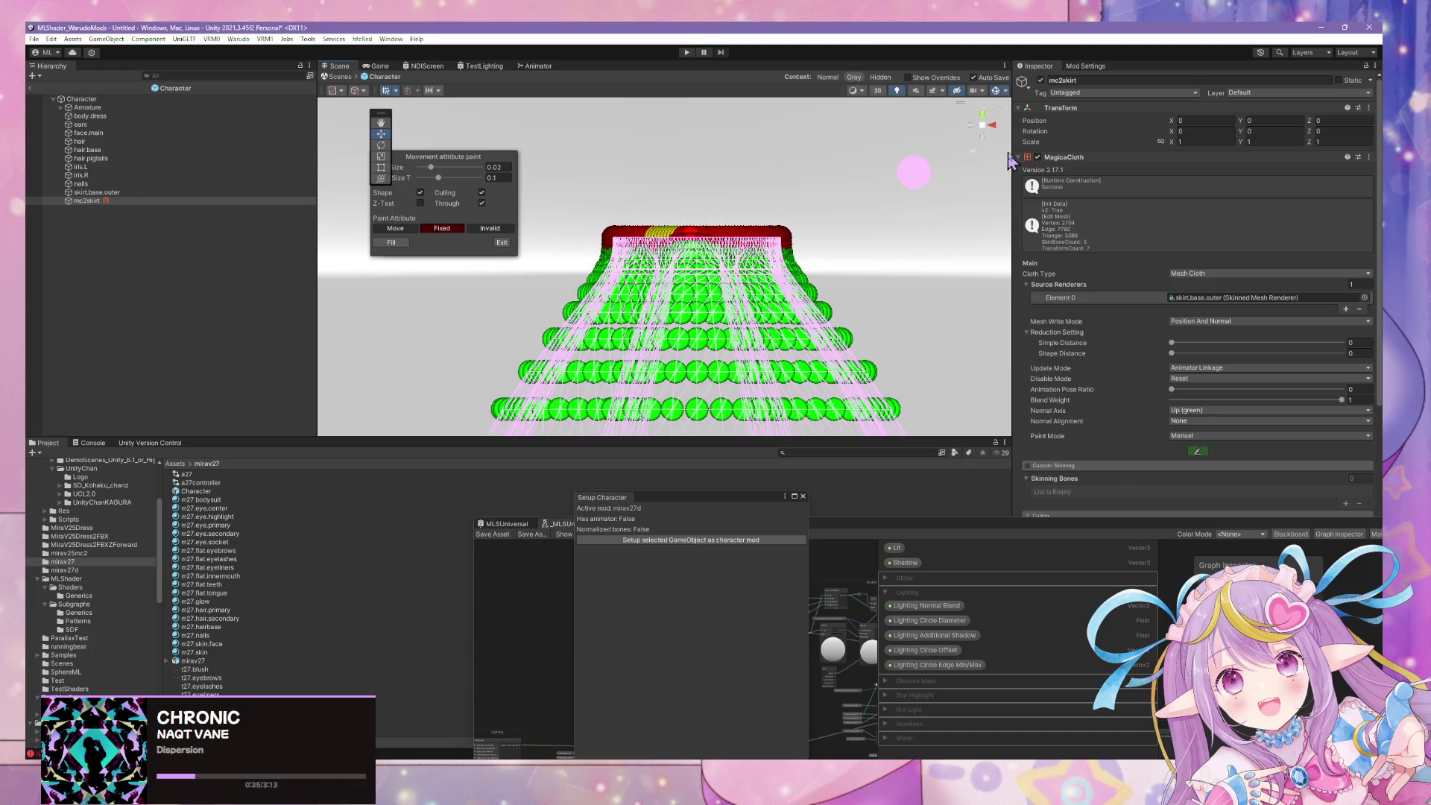
left_click(997, 128)
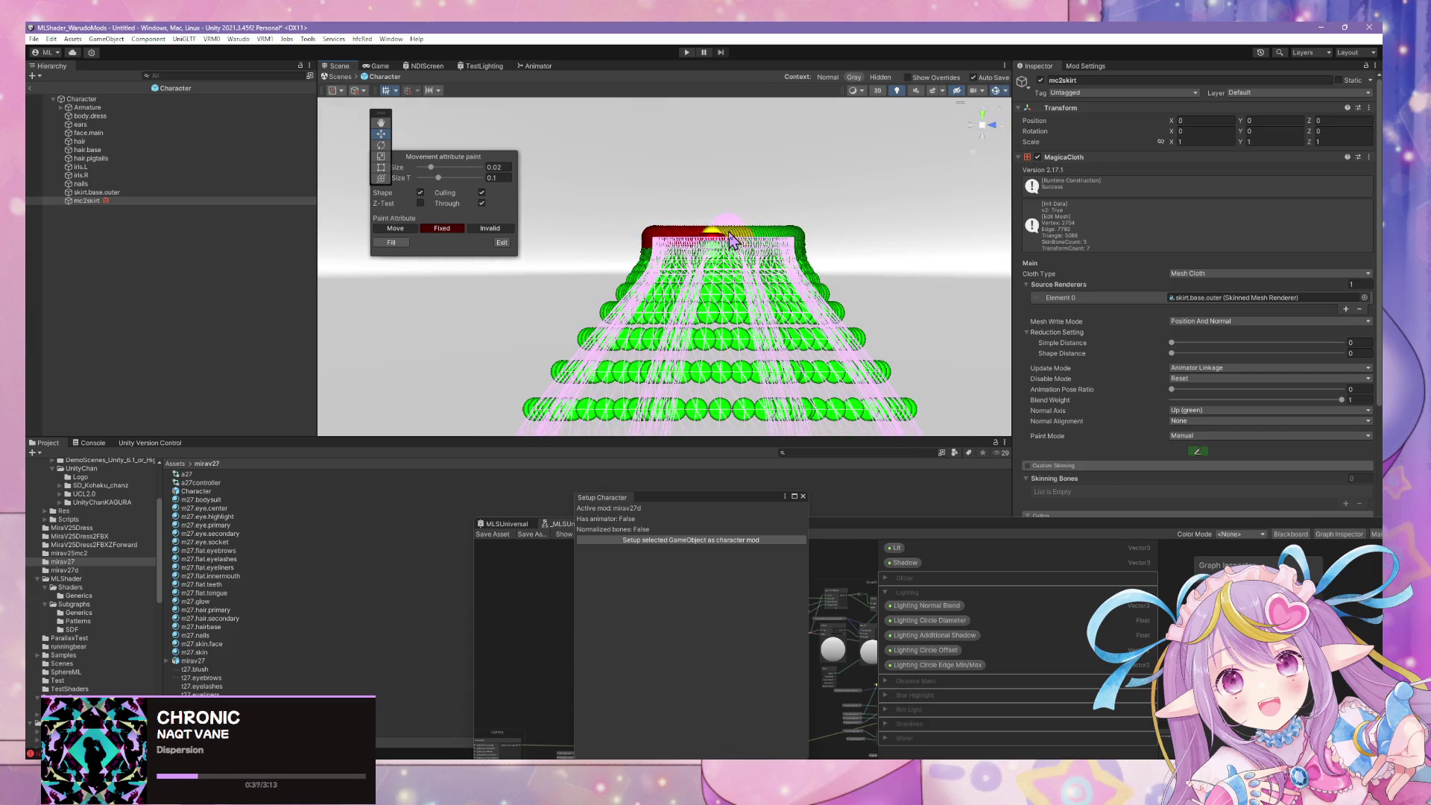
left_click_drag(732, 242, 788, 240)
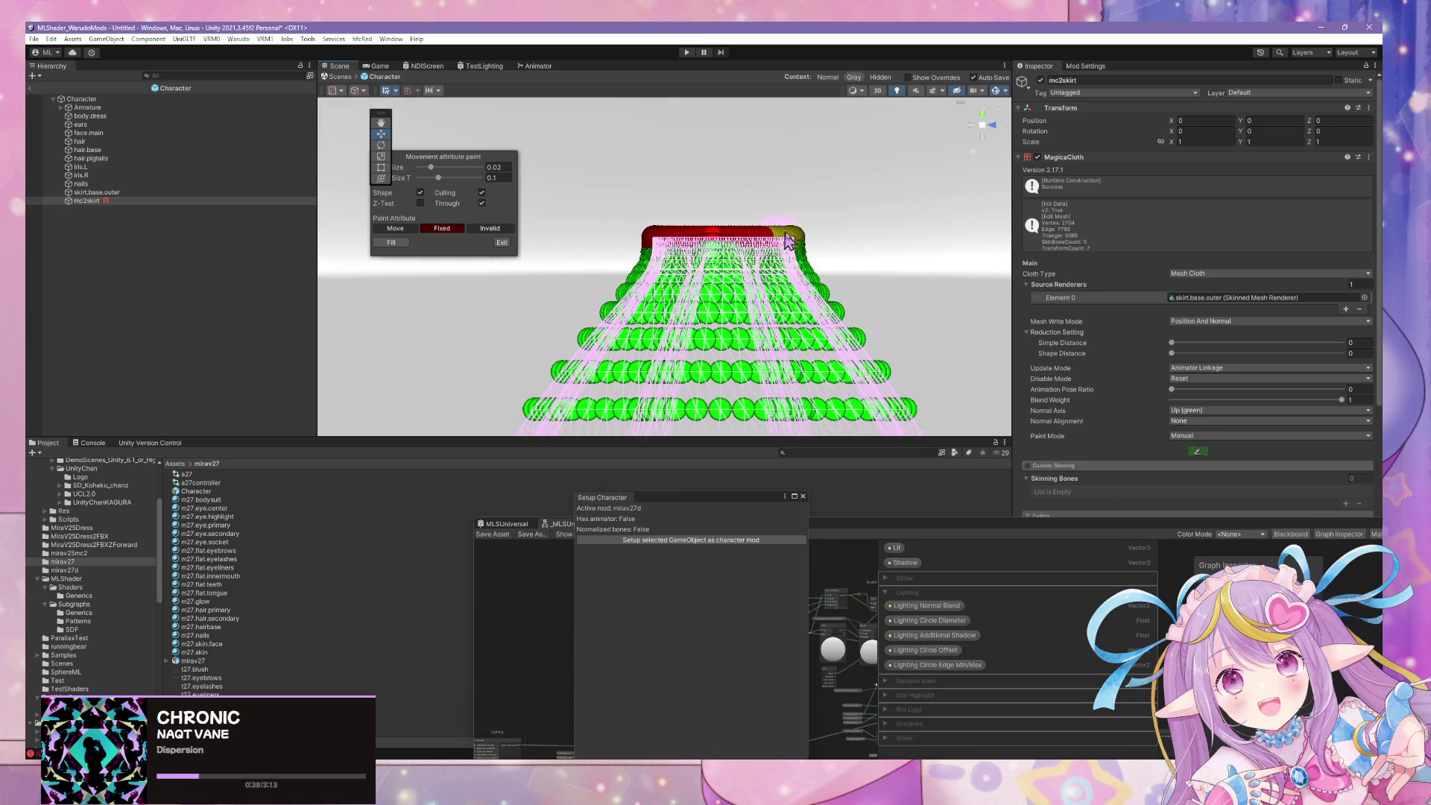
left_click(999, 134)
mouse_move(749, 250)
left_mouse_down()
mouse_move(748, 182)
mouse_move(718, 218)
mouse_move(798, 294)
mouse_move(901, 224)
mouse_move(1016, 310)
mouse_move(1154, 245)
left_mouse_up()
mouse_move(915, 225)
left_mouse_down()
mouse_move(753, 345)
mouse_move(533, 357)
mouse_move(731, 310)
left_mouse_up()
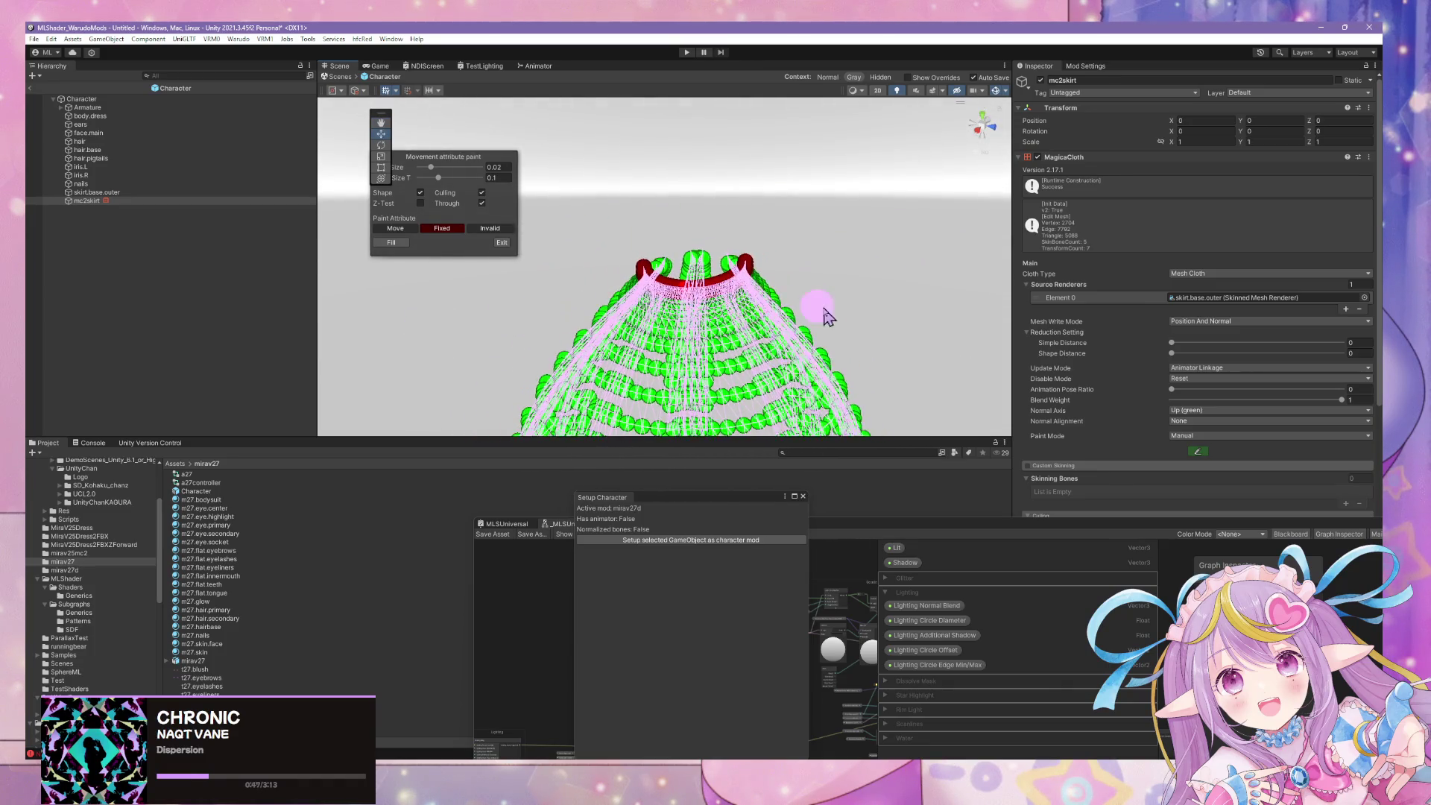
mouse_move(817, 306)
left_mouse_down()
mouse_move(775, 283)
mouse_move(766, 239)
left_mouse_up()
left_click(987, 146)
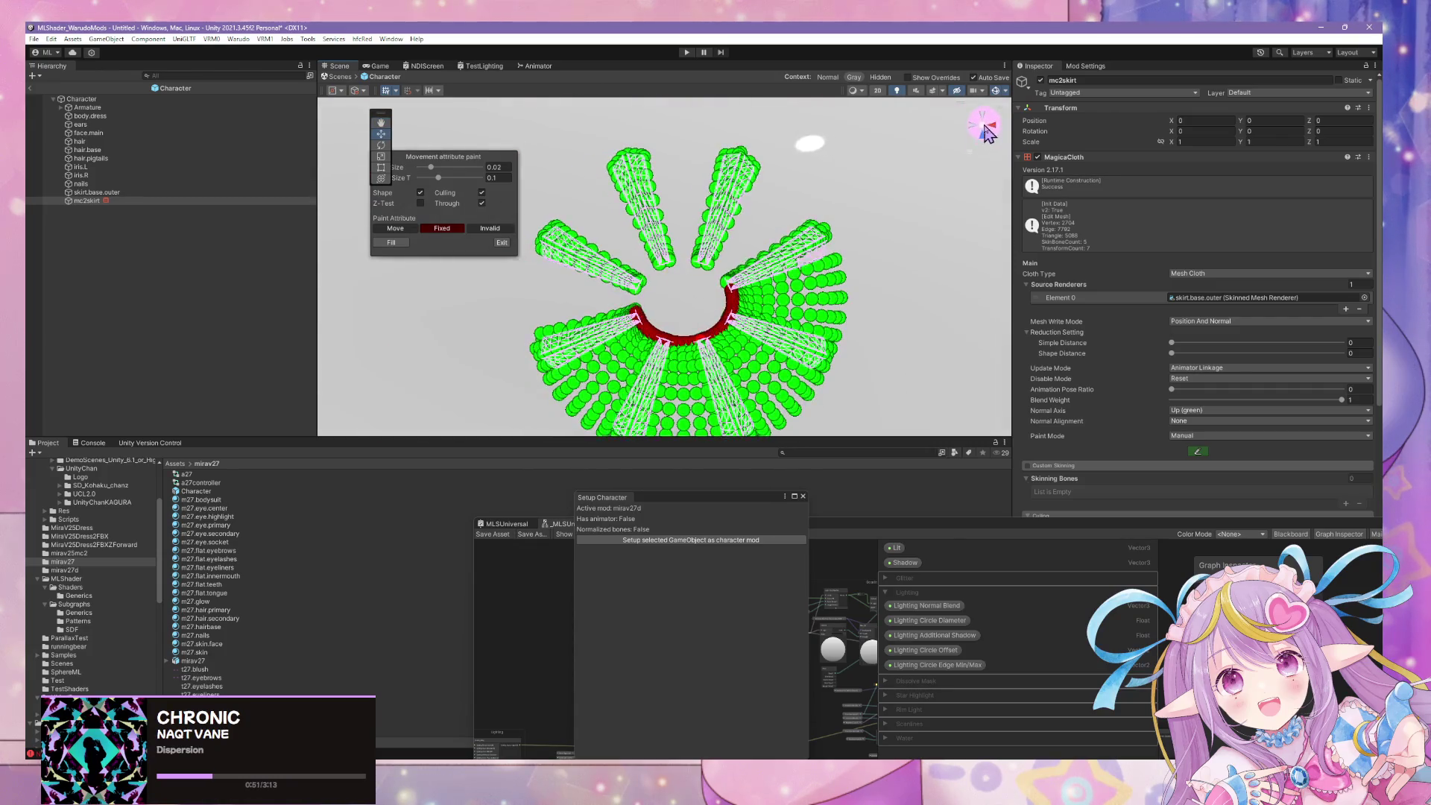
left_click(988, 127)
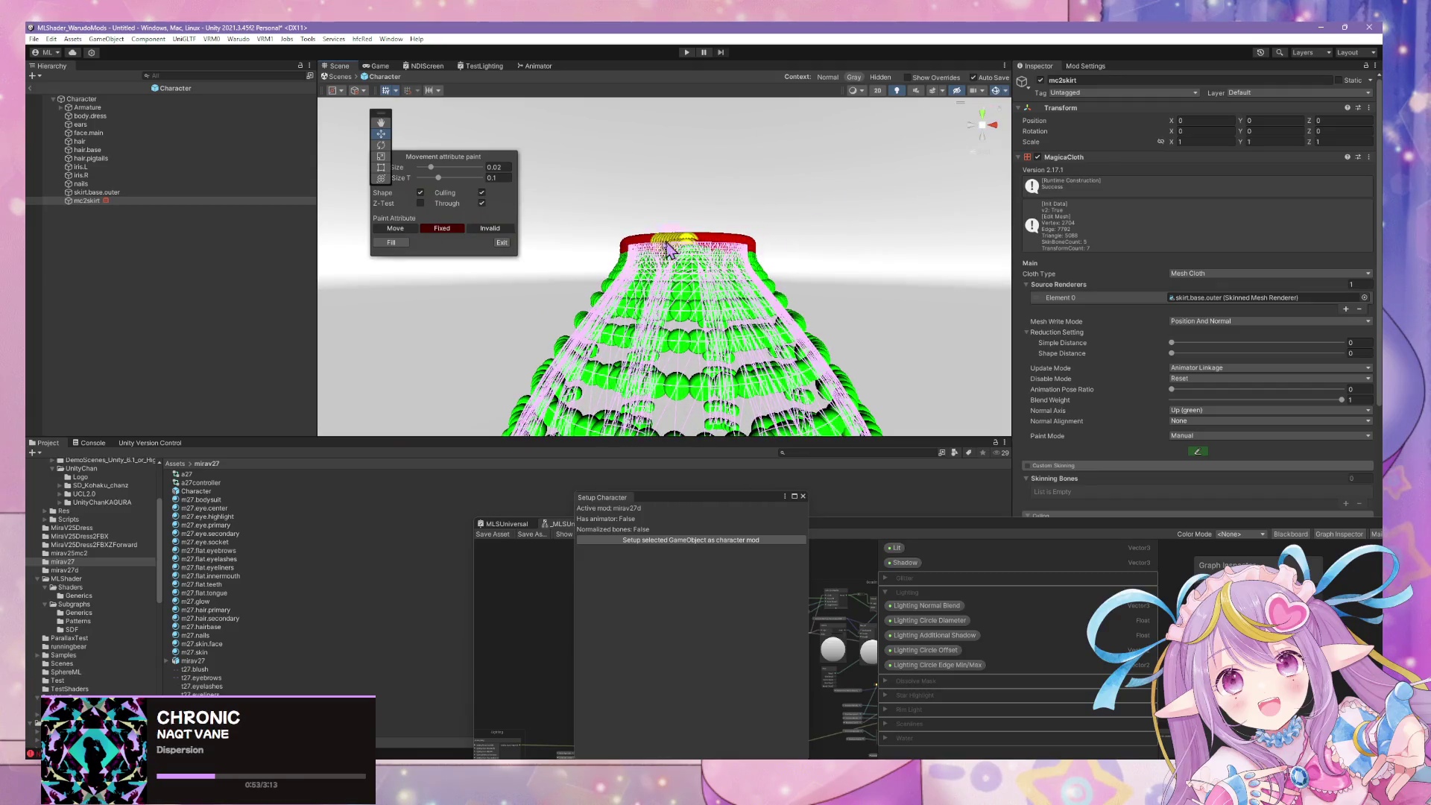
left_click(993, 127)
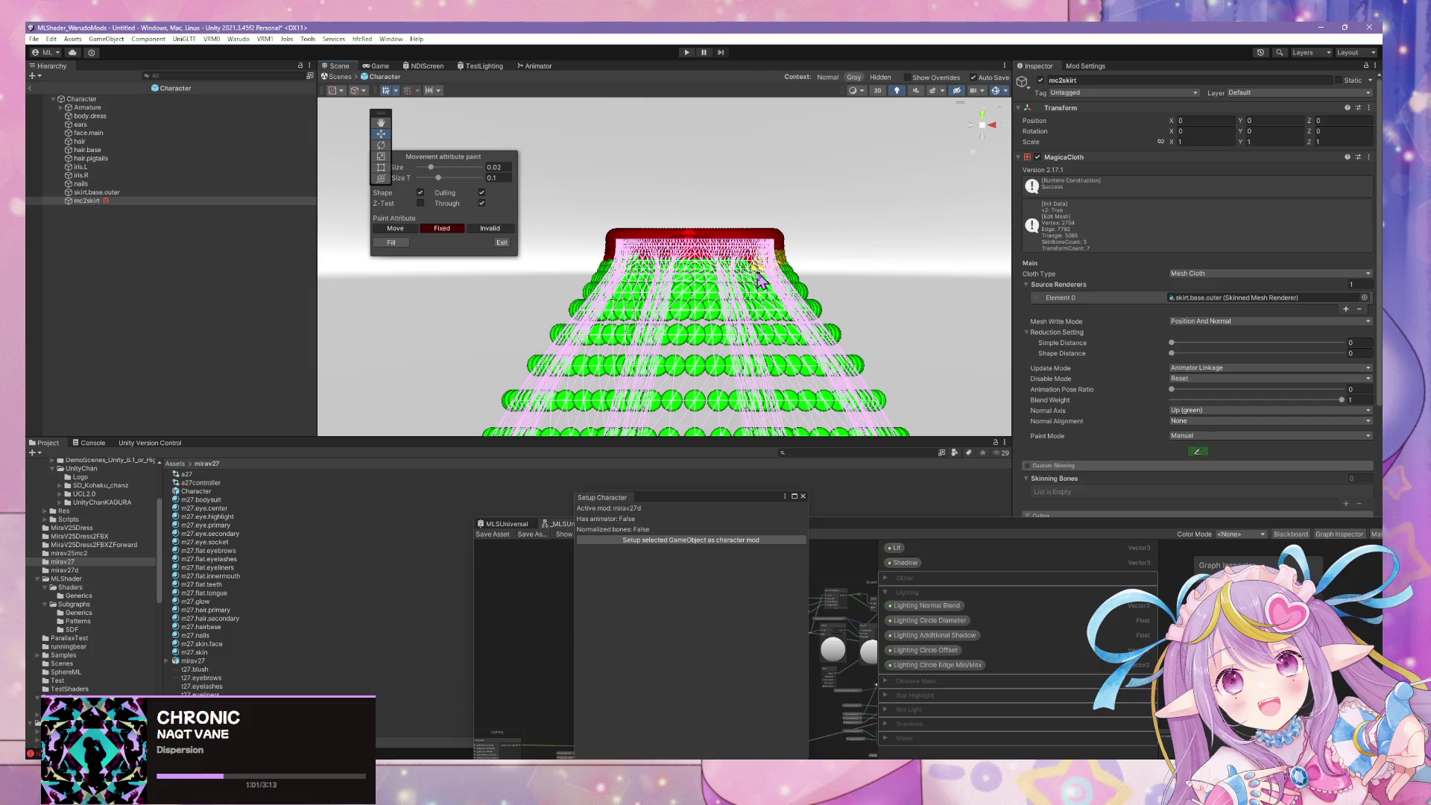
Step: Reselect Fixed and paint the skirt's upper rows Fixed on the front side
left_click(408, 229)
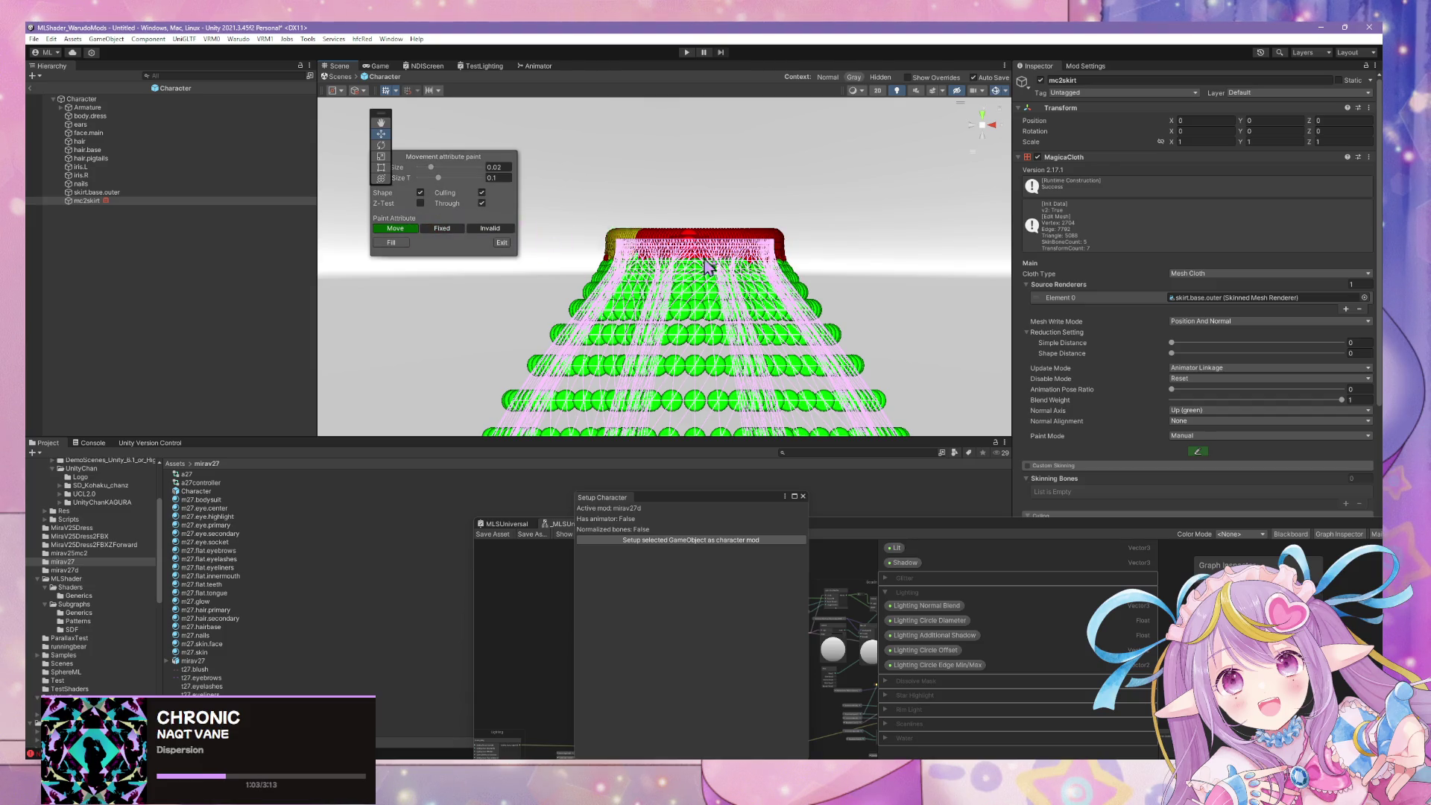
left_click(442, 228)
mouse_move(594, 261)
left_mouse_down()
mouse_move(811, 265)
mouse_move(686, 253)
mouse_move(589, 266)
left_mouse_up()
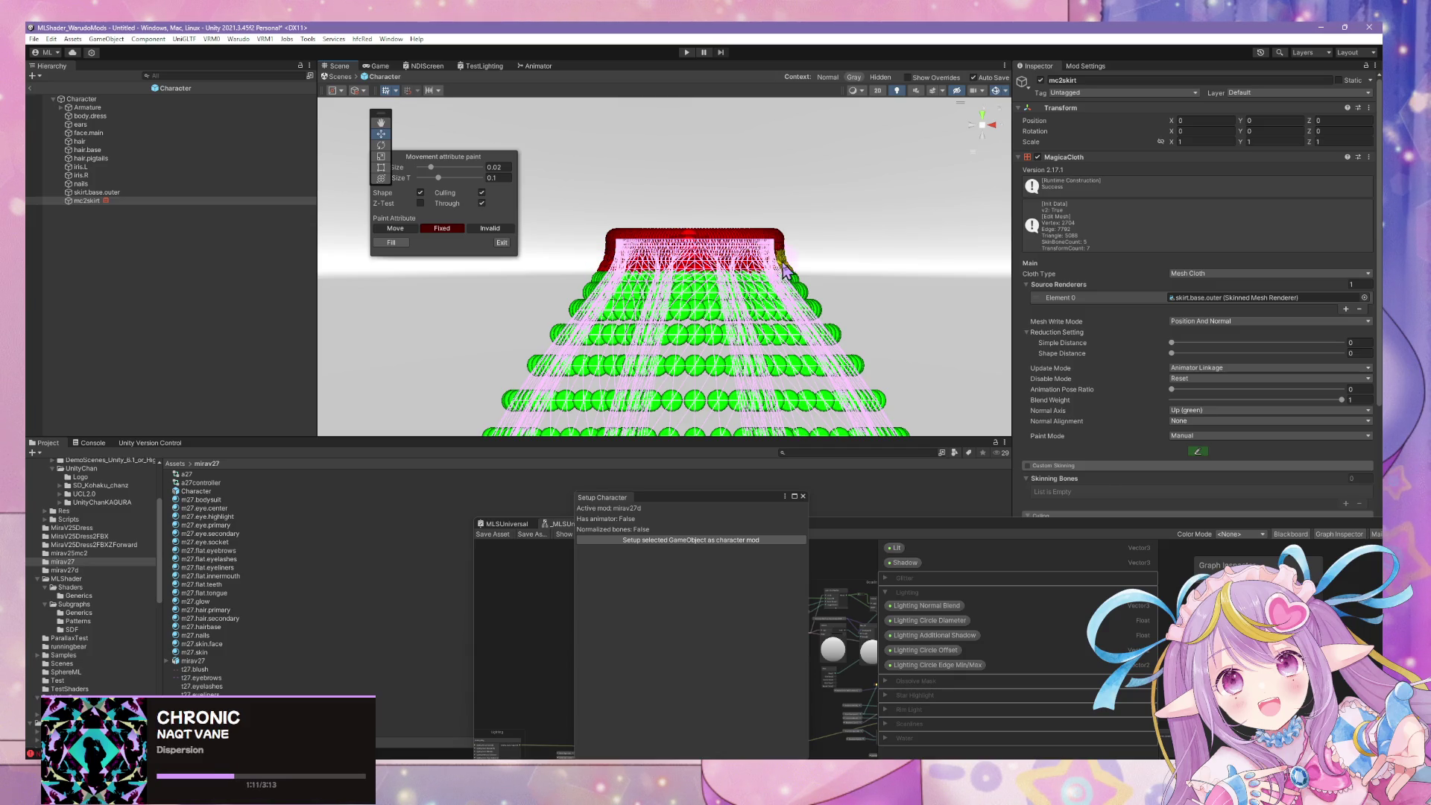
left_click(994, 125)
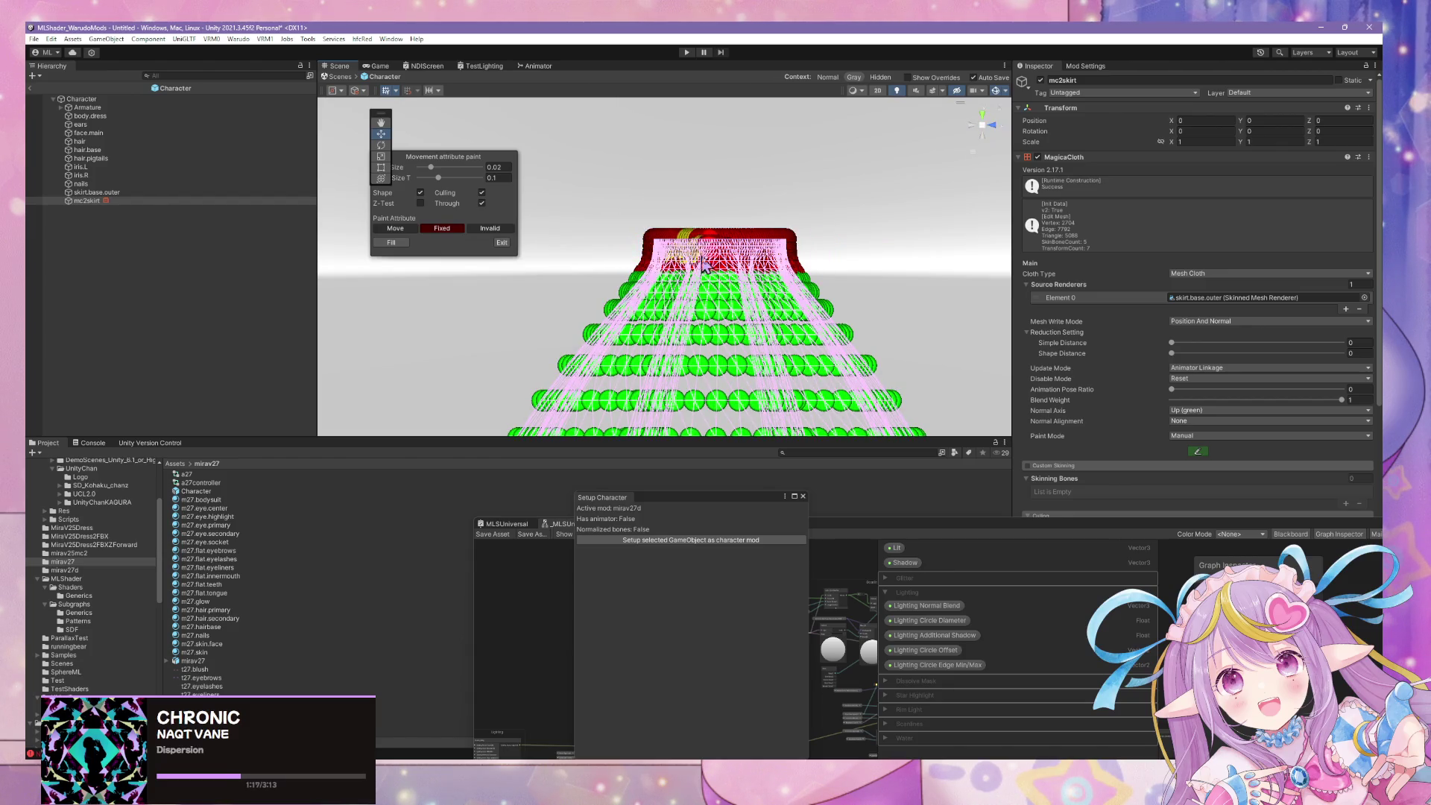
left_click(998, 130)
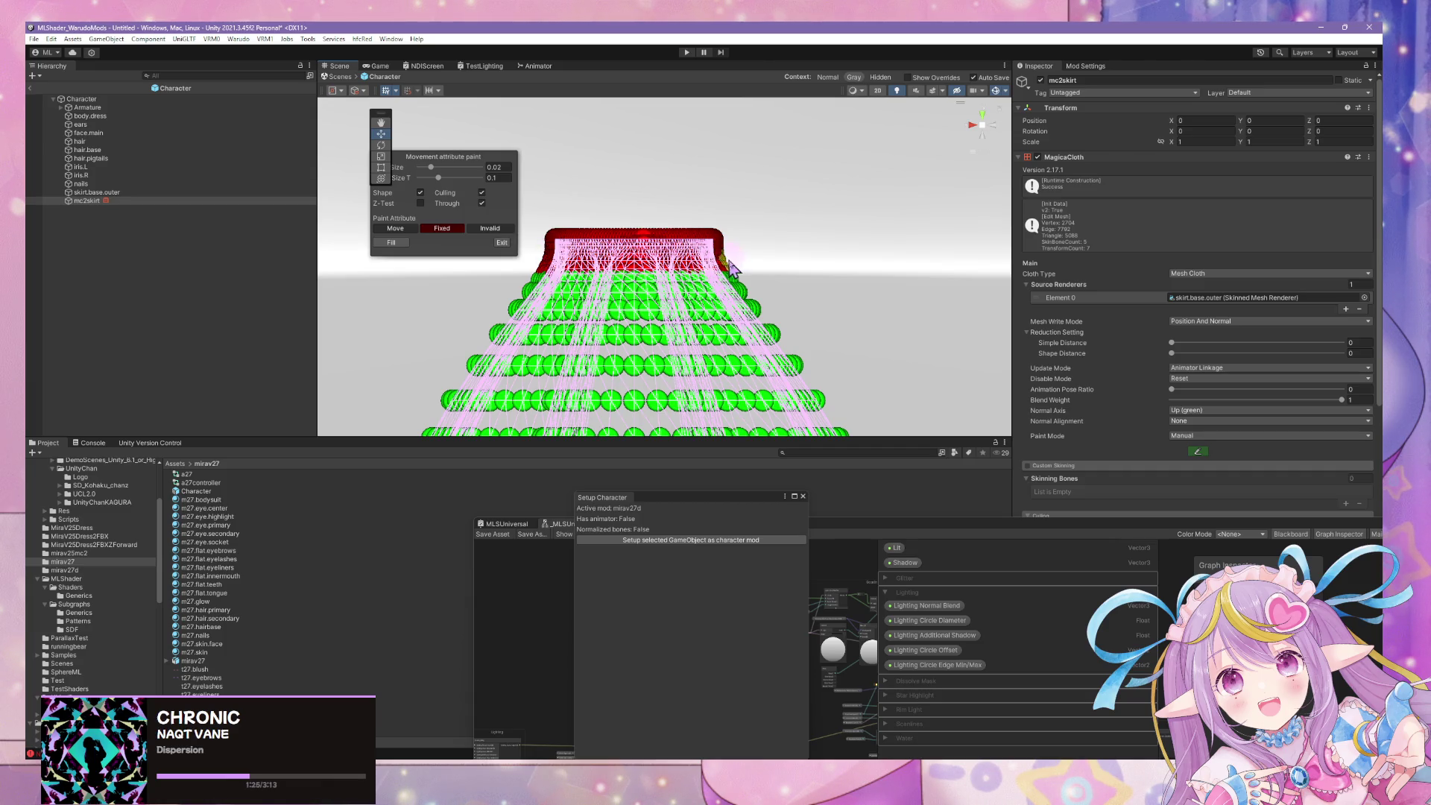
left_click(995, 129)
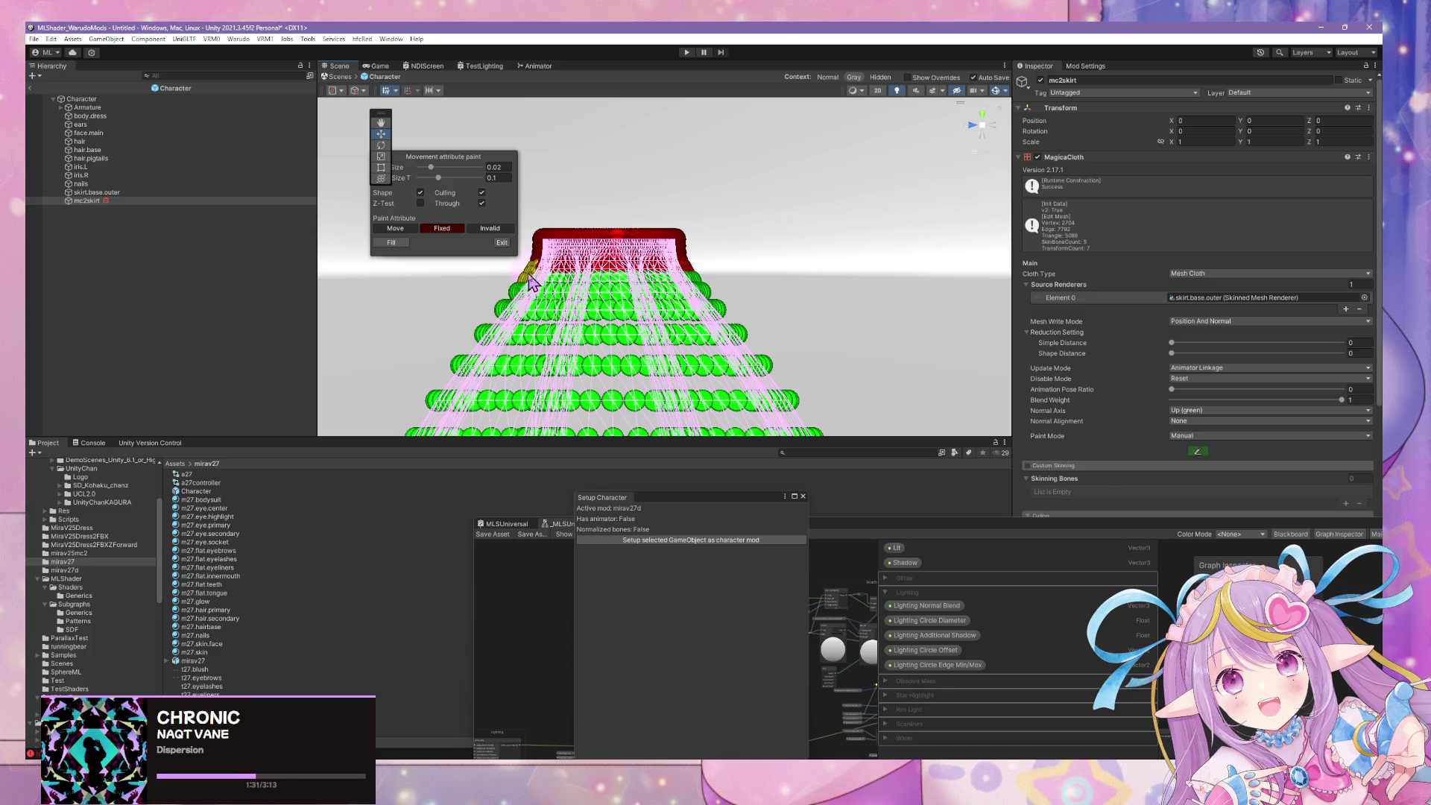
left_click_drag(545, 280, 675, 277)
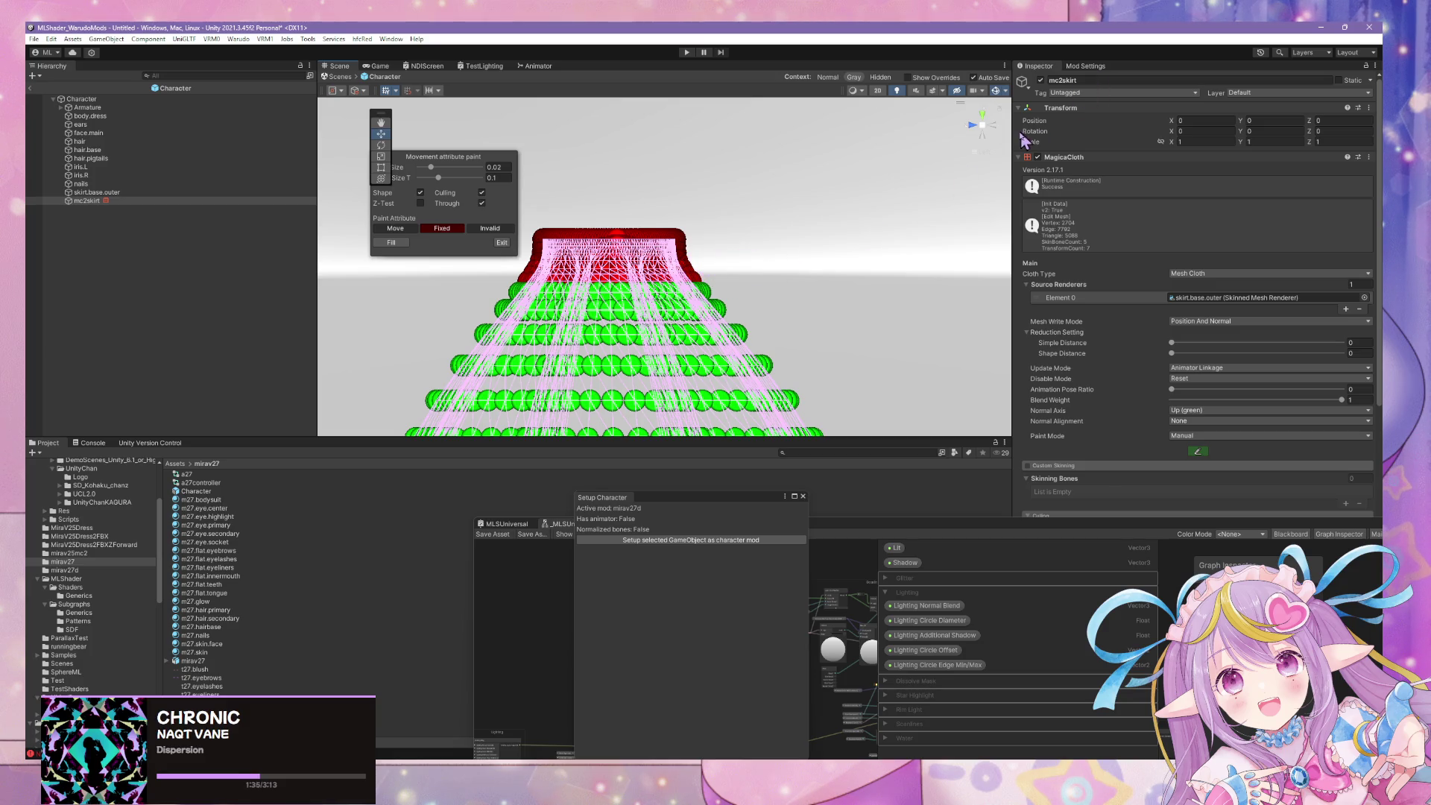
Step: Continue painting the upper rows Fixed on the remaining sides of the skirt
left_click(995, 129)
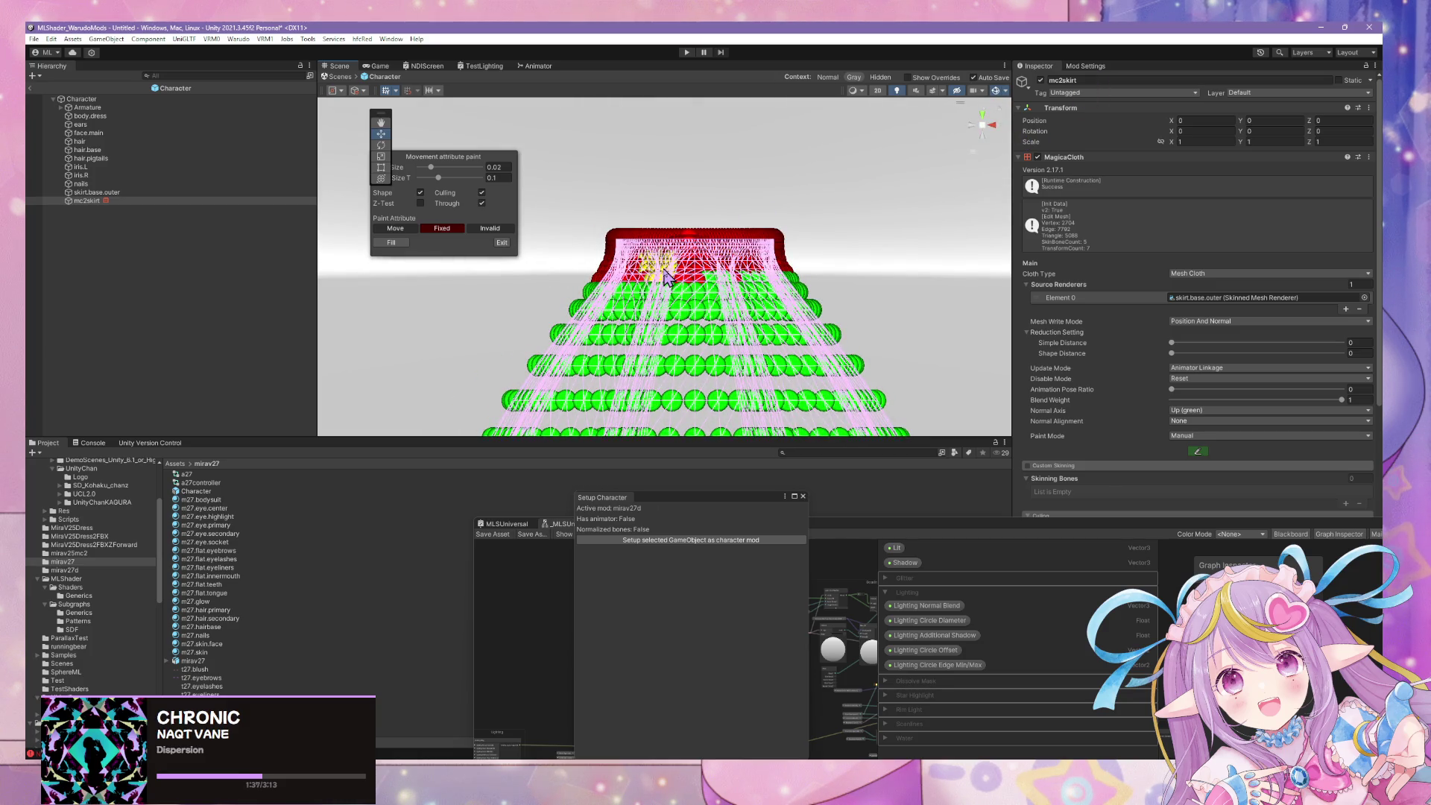
left_click_drag(701, 276, 768, 278)
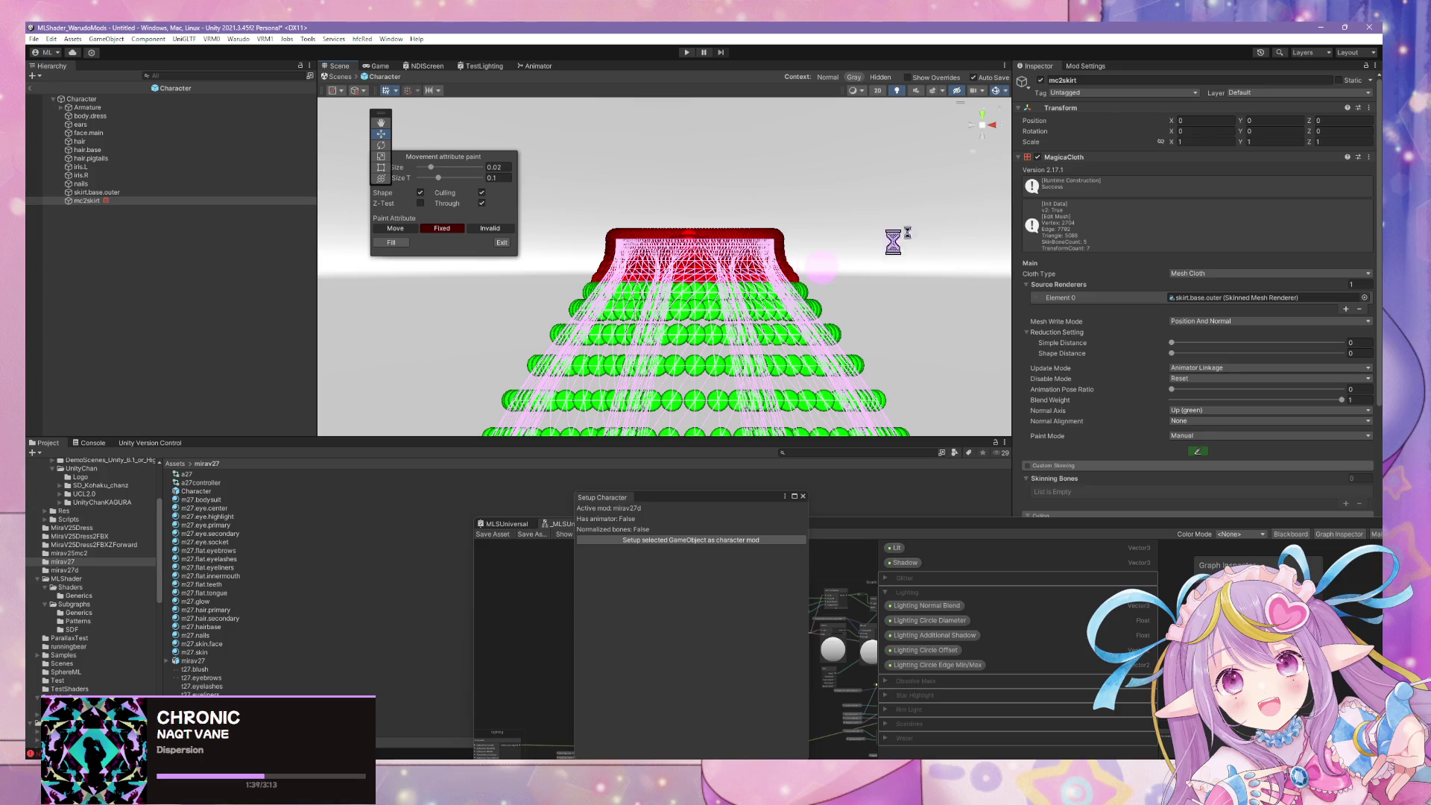
left_click(992, 126)
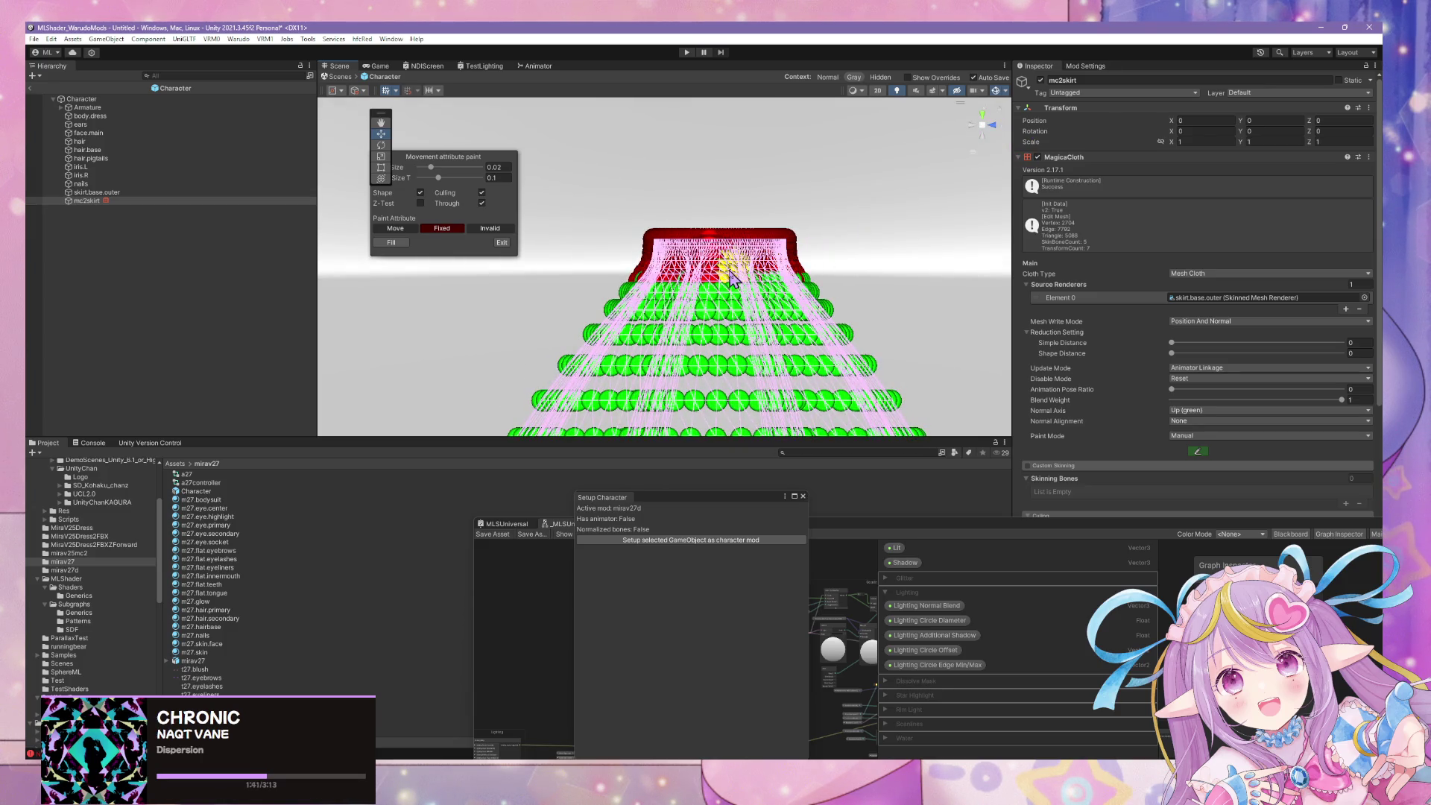
left_click_drag(740, 276, 798, 277)
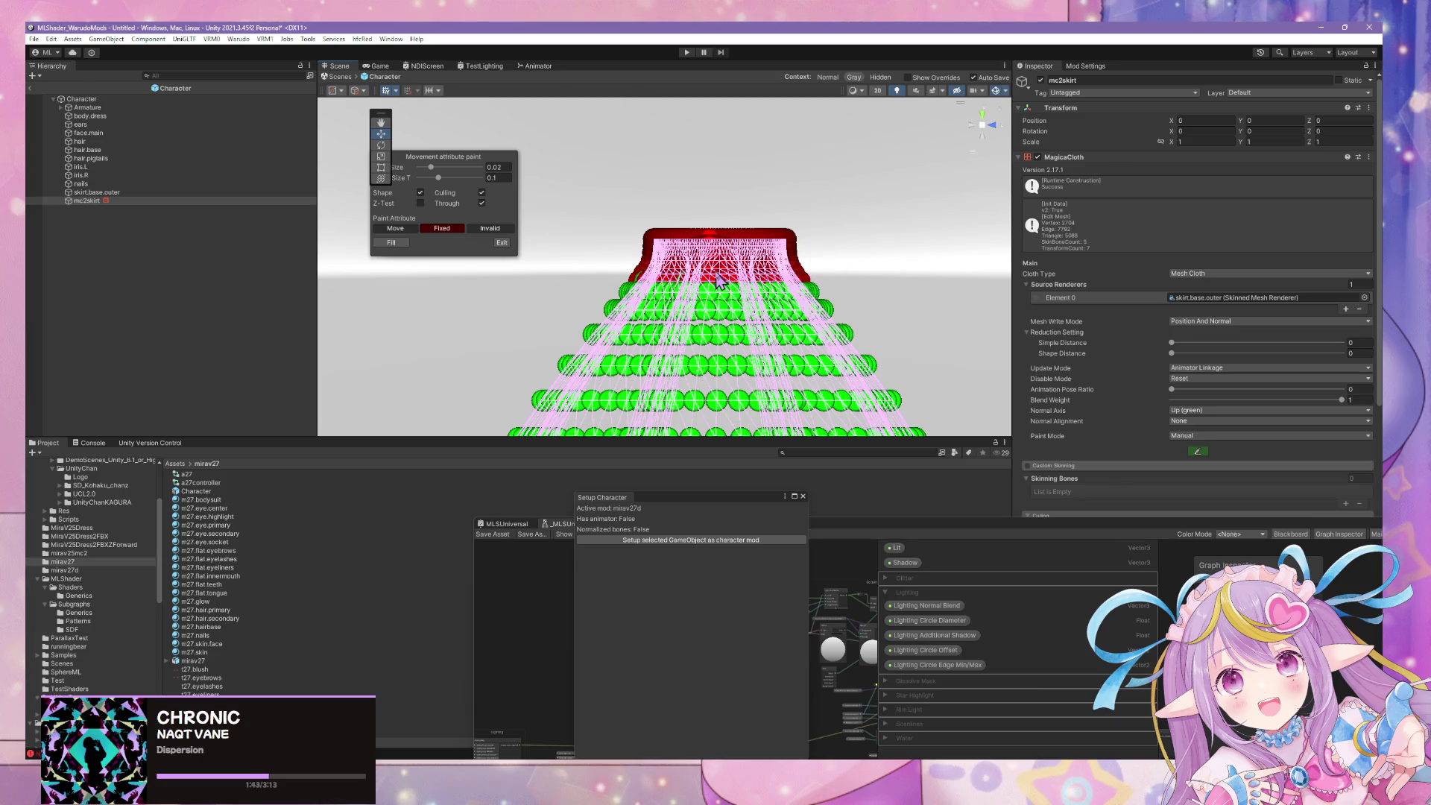
left_click(993, 125)
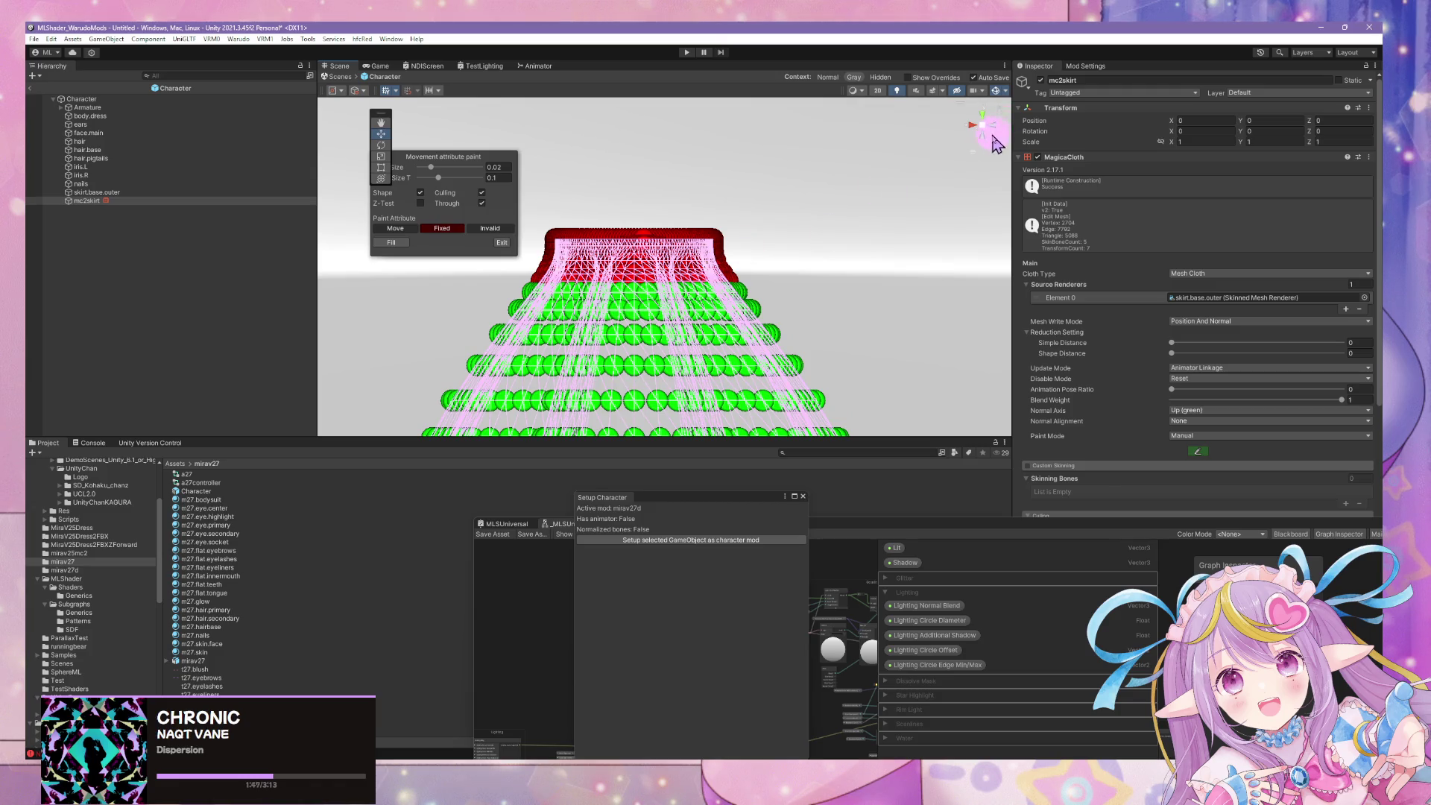
left_click(995, 139)
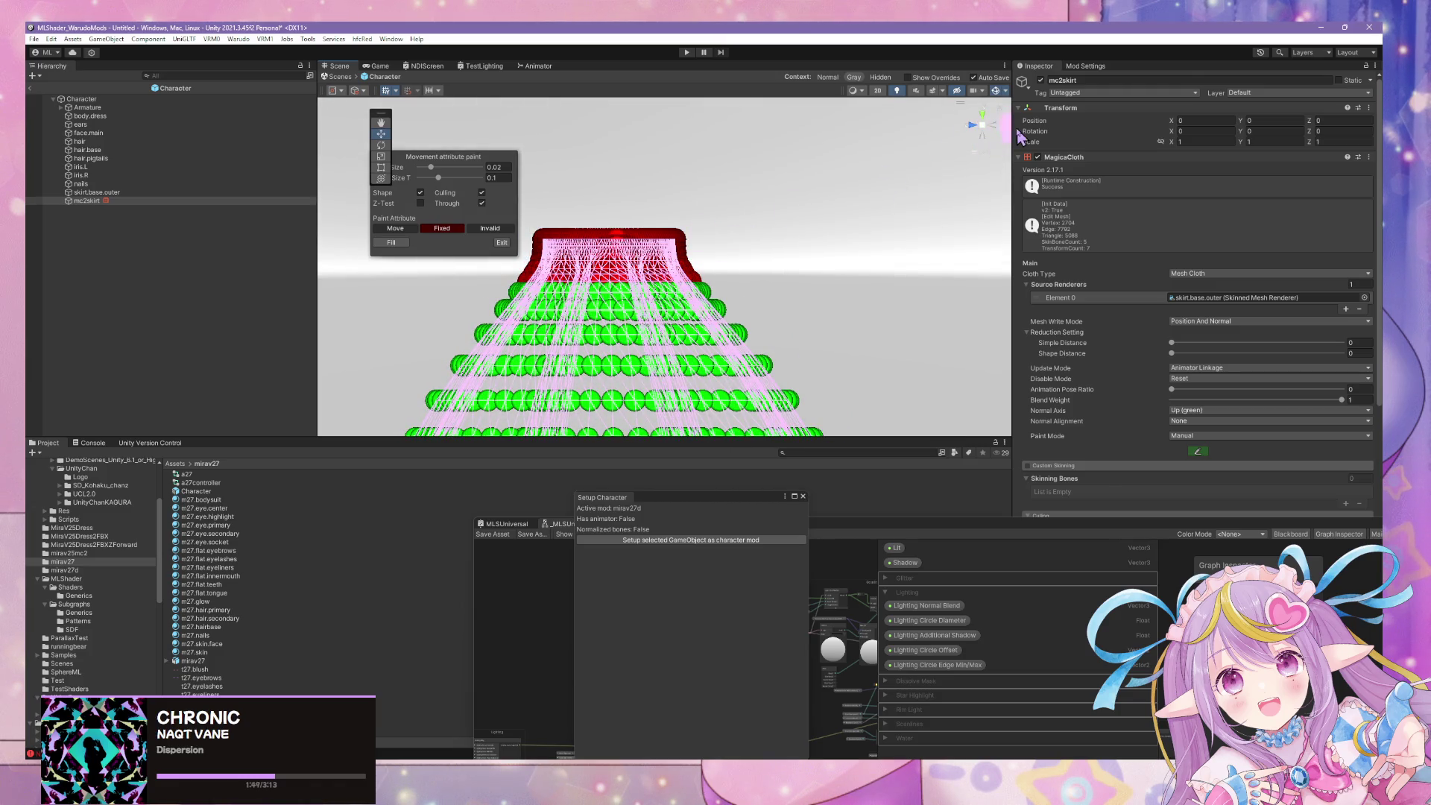
left_click(991, 137)
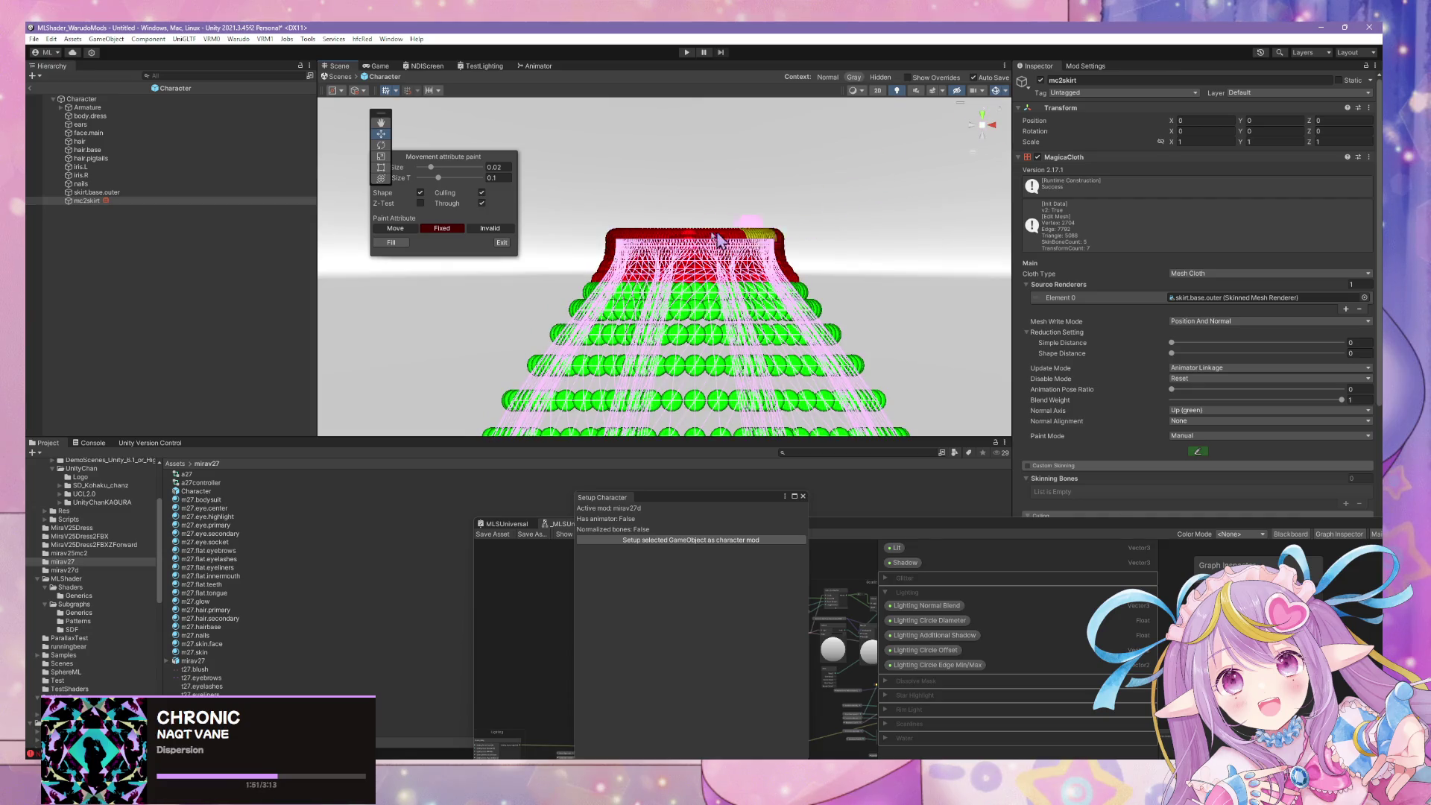
left_click(490, 229)
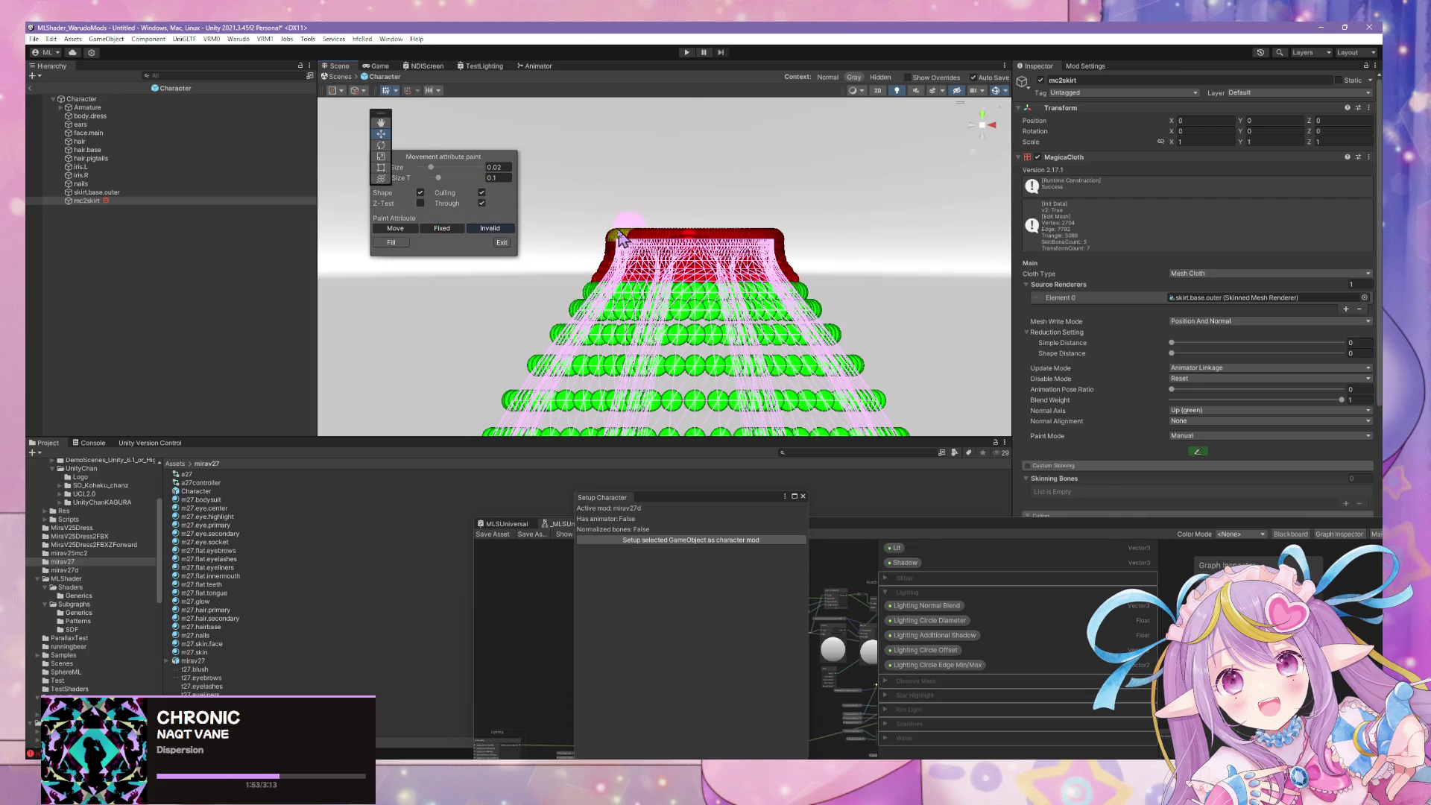
Step: Brush the skirt's topmost edge row as Invalid, including its left end, then view it on the character
mouse_move(602, 242)
left_mouse_down()
mouse_move(816, 246)
mouse_move(607, 246)
mouse_move(794, 253)
mouse_move(625, 253)
mouse_move(802, 235)
mouse_move(954, 153)
mouse_move(753, 250)
left_mouse_up()
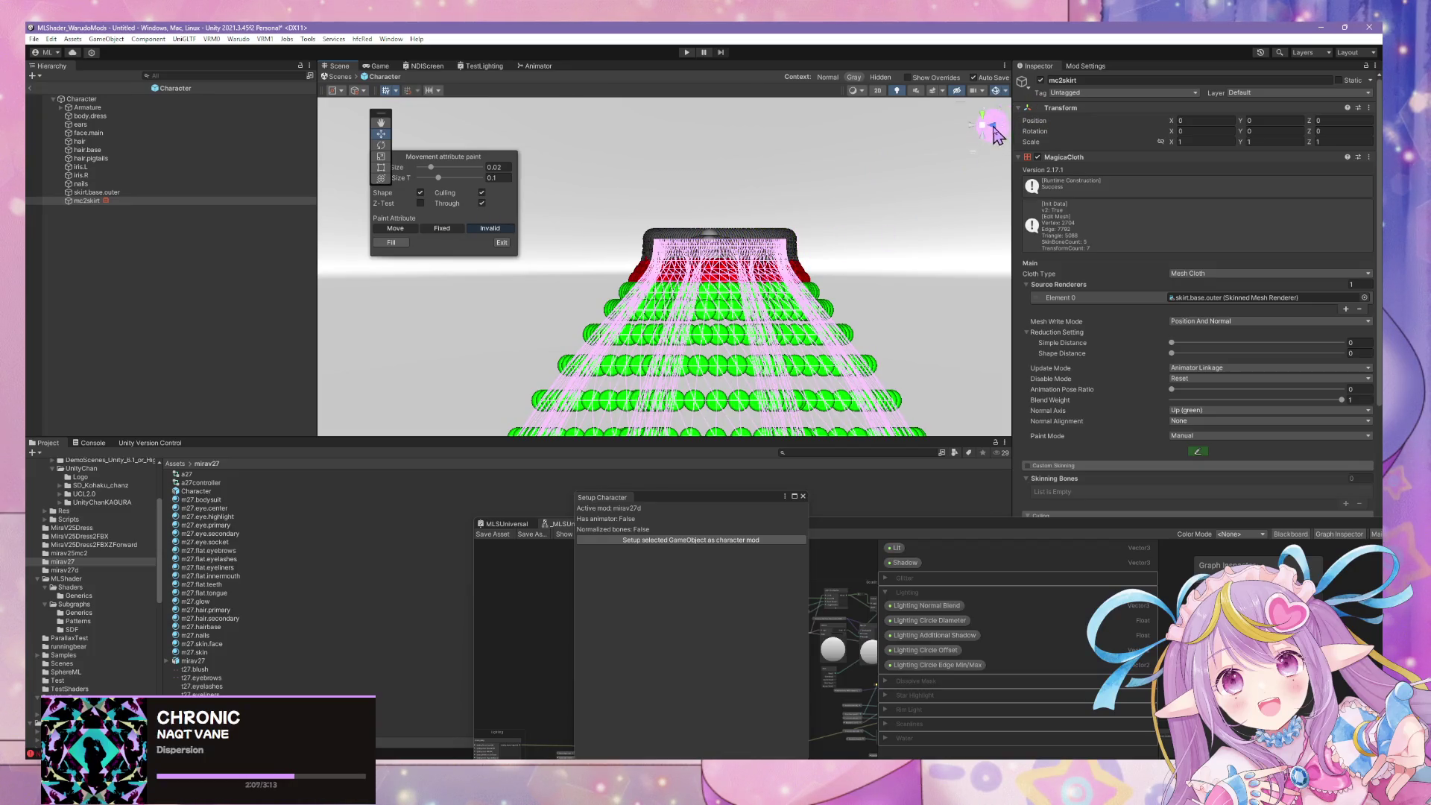
mouse_move(998, 134)
left_mouse_down()
mouse_move(671, 238)
mouse_move(669, 255)
mouse_move(709, 255)
left_mouse_up()
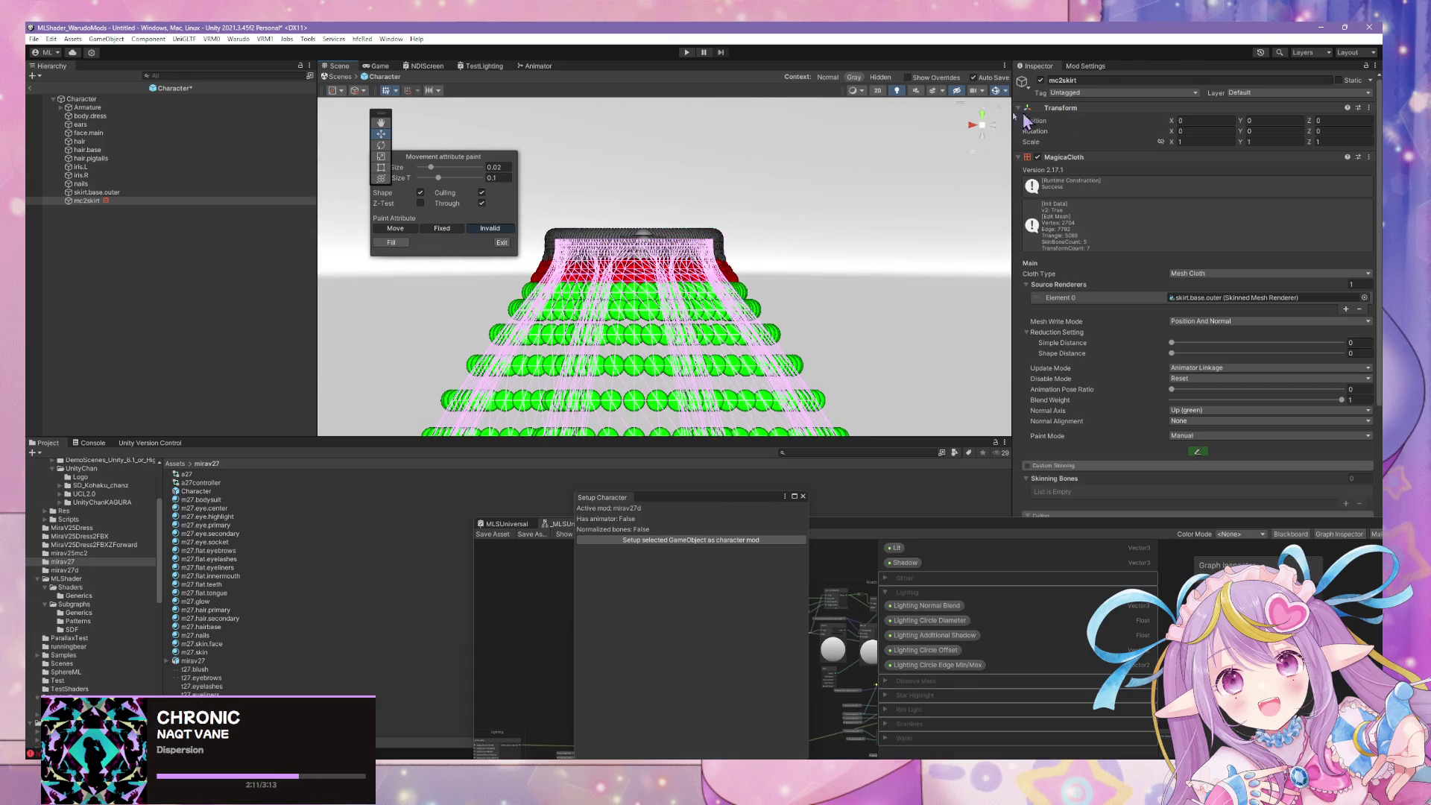
left_click(558, 255)
left_click_drag(994, 131, 700, 236)
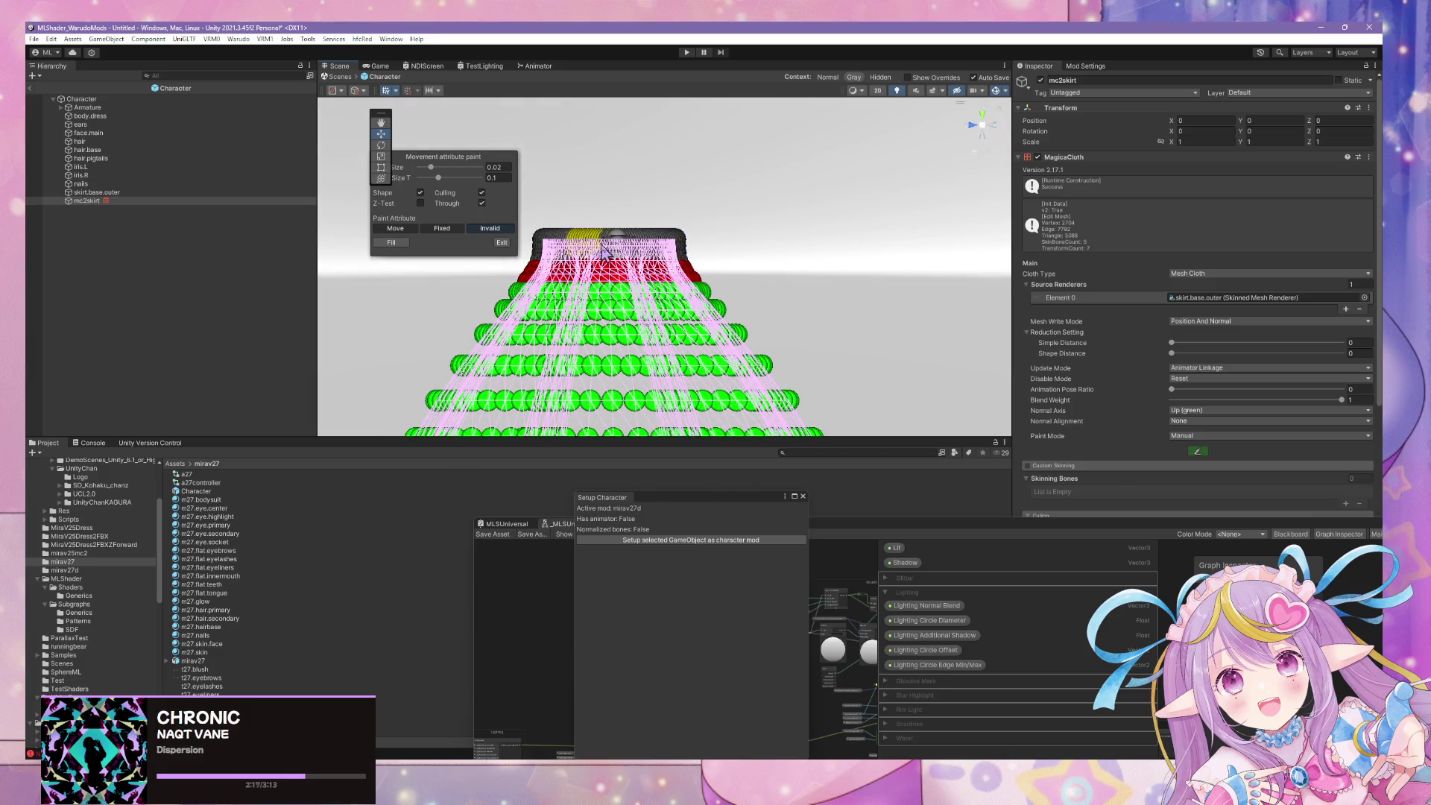
left_click(997, 127)
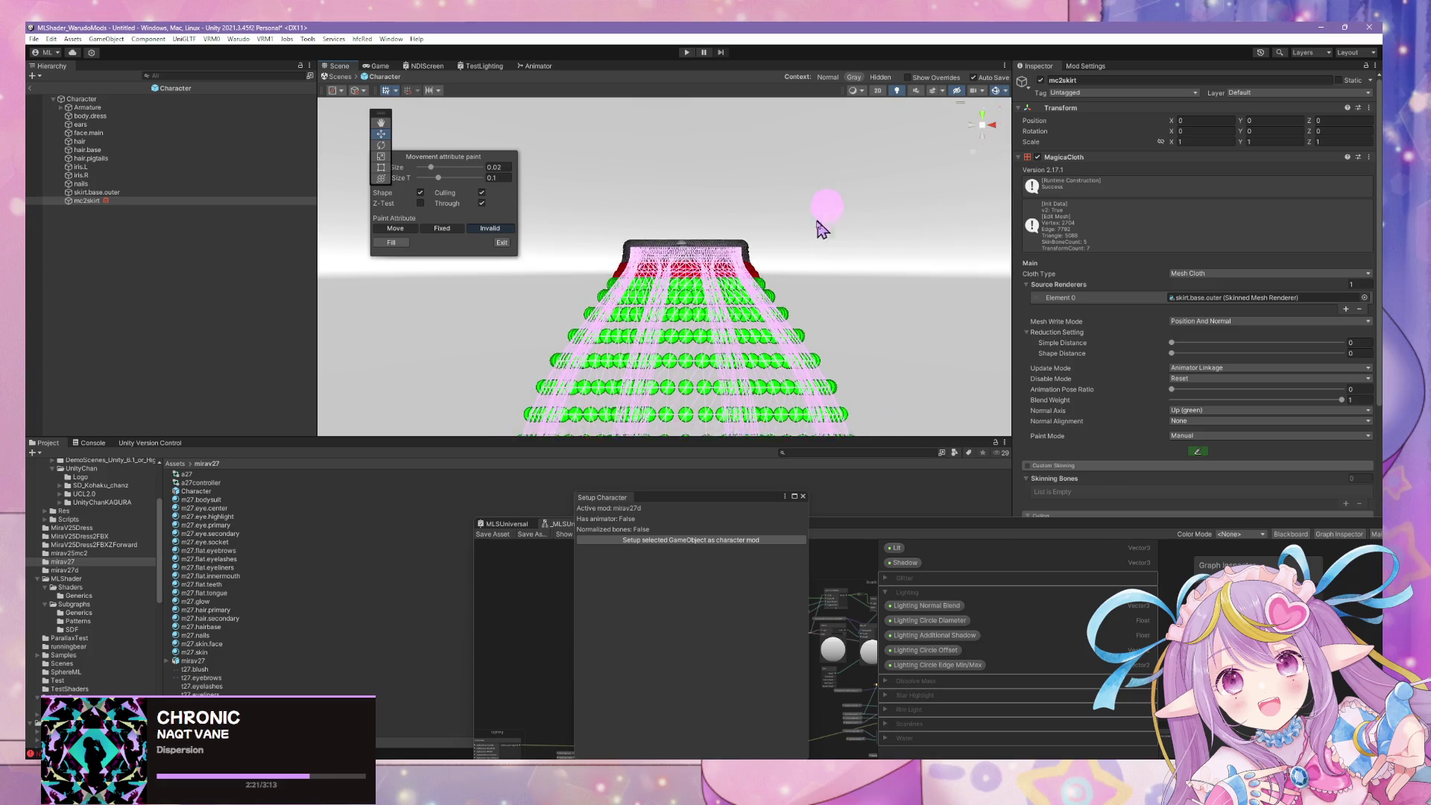
mouse_move(820, 228)
left_mouse_down()
mouse_move(834, 313)
mouse_move(986, 322)
mouse_move(865, 208)
mouse_move(986, 272)
mouse_move(729, 304)
mouse_move(659, 153)
mouse_move(652, 244)
mouse_move(692, 366)
mouse_move(700, 345)
mouse_move(666, 384)
left_mouse_up()
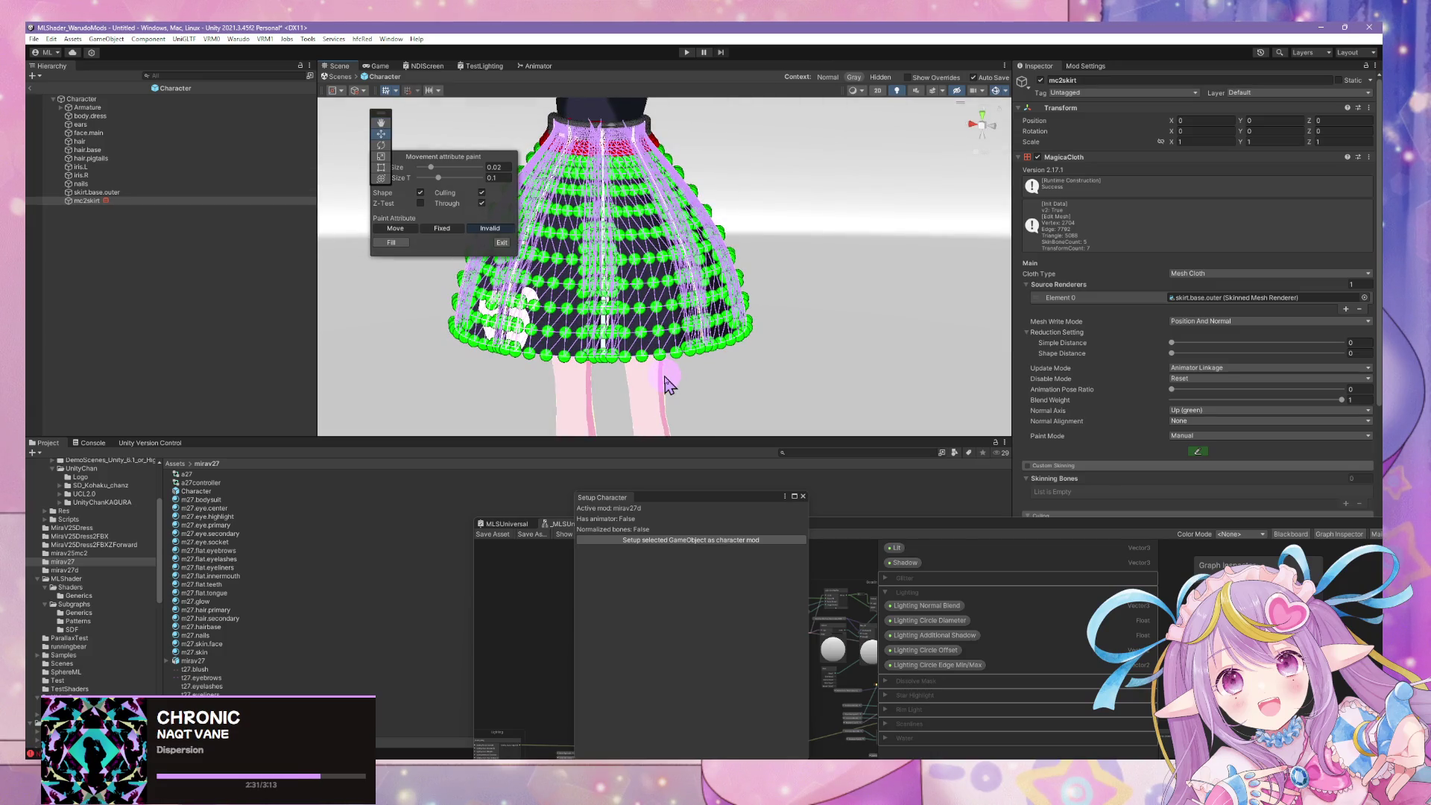
Step: Finish attribute painting and set the cloth's collider collision mode to Edge
scroll(1129, 370, "down", 5)
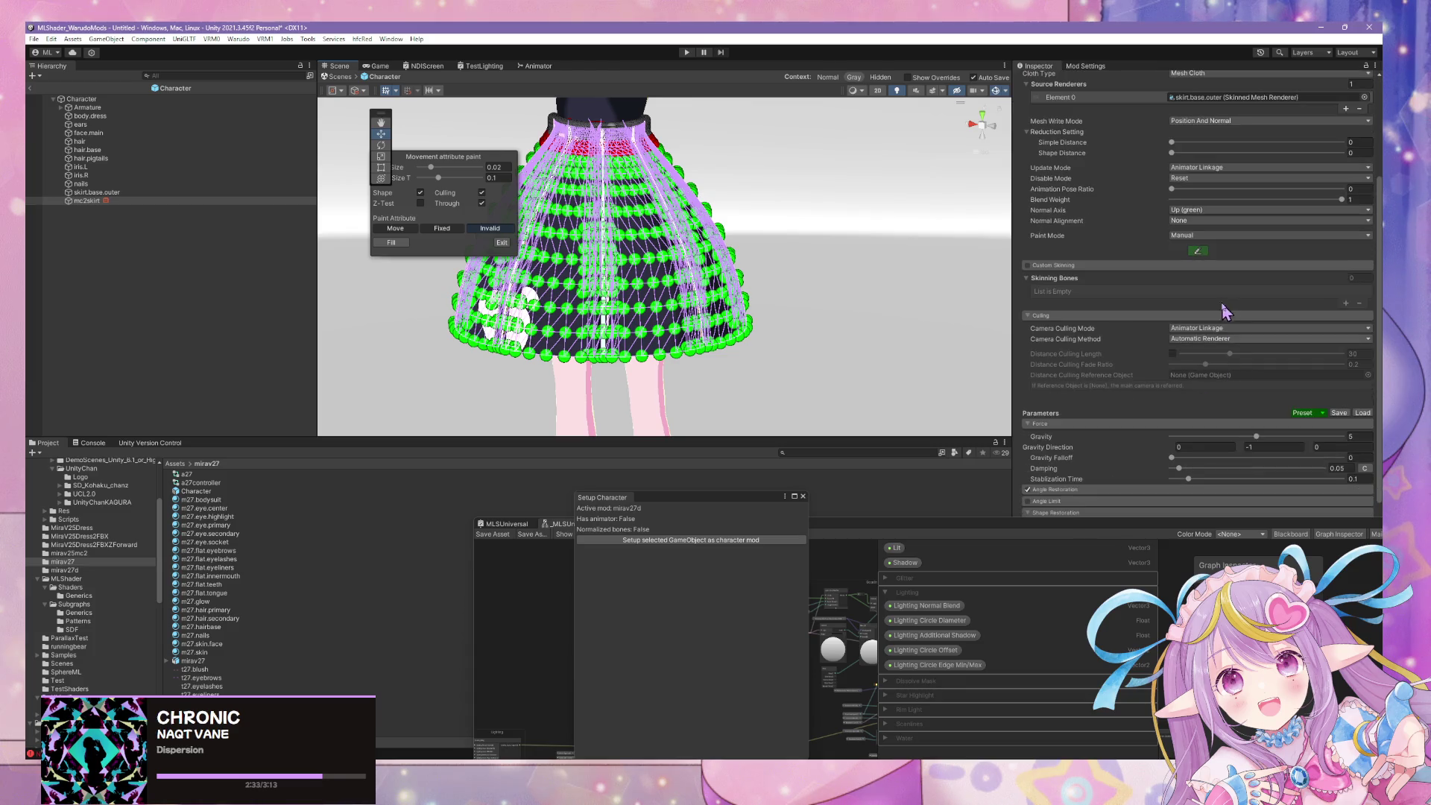
scroll(1197, 287, "down", 8)
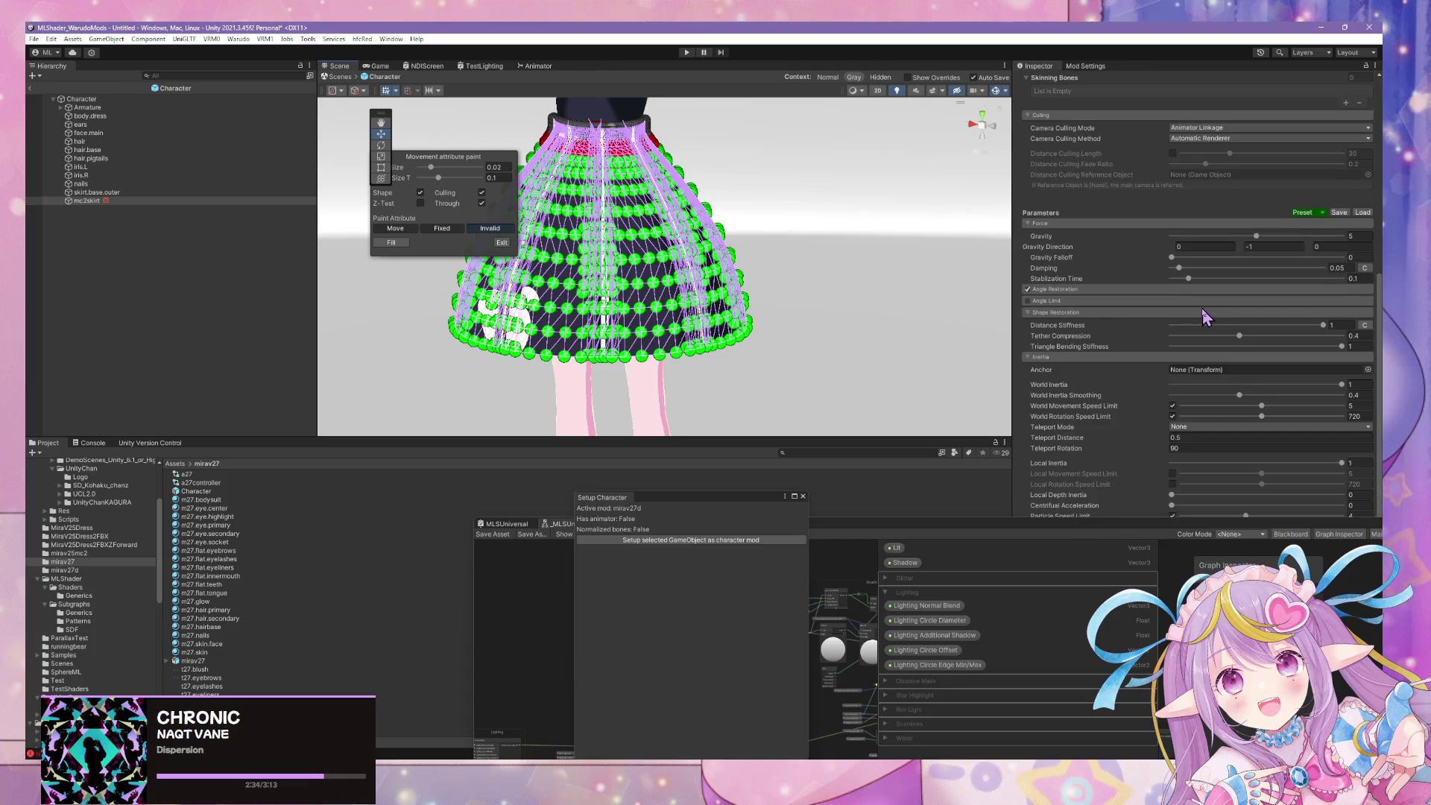
left_click(510, 246)
scroll(1200, 361, "down", 4)
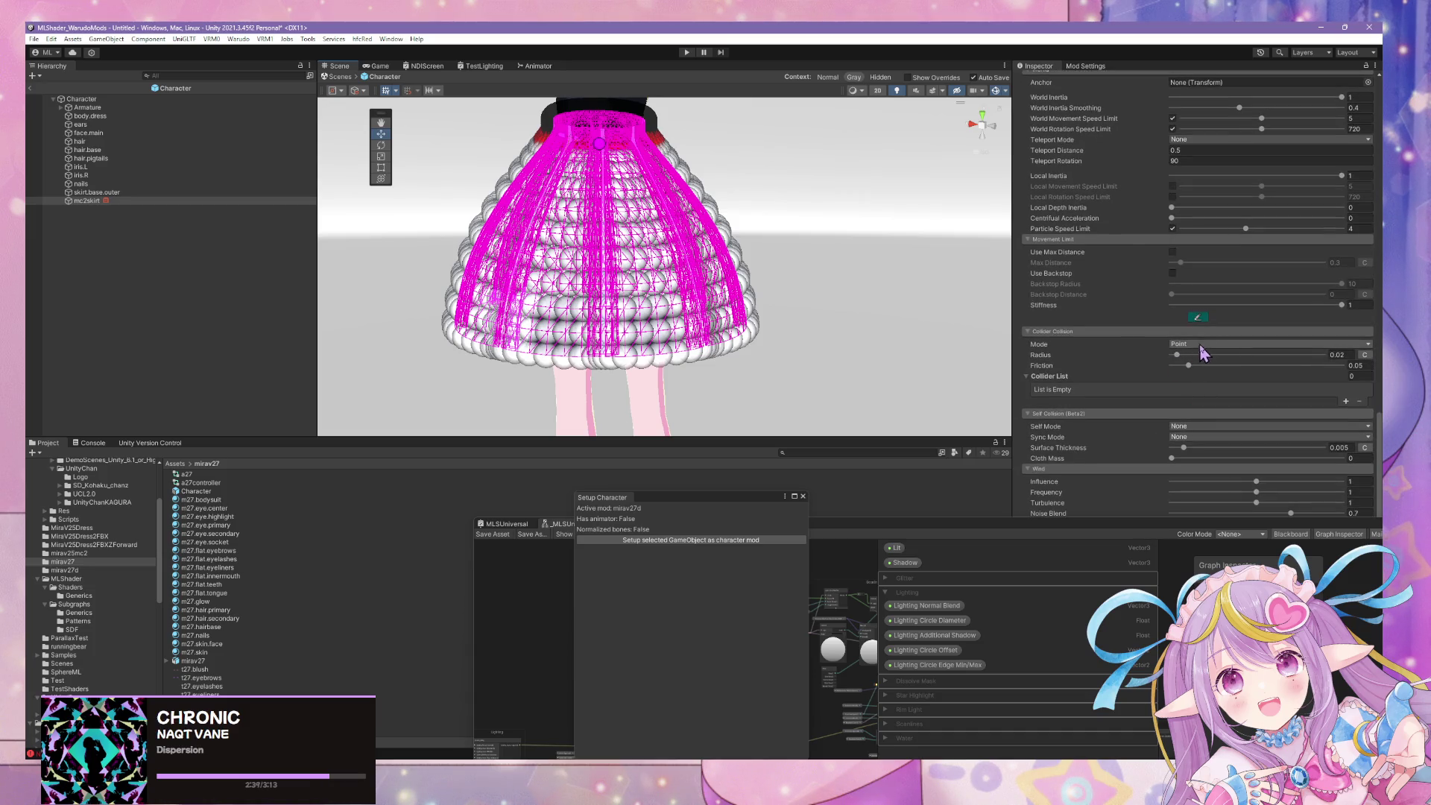
left_click(1199, 345)
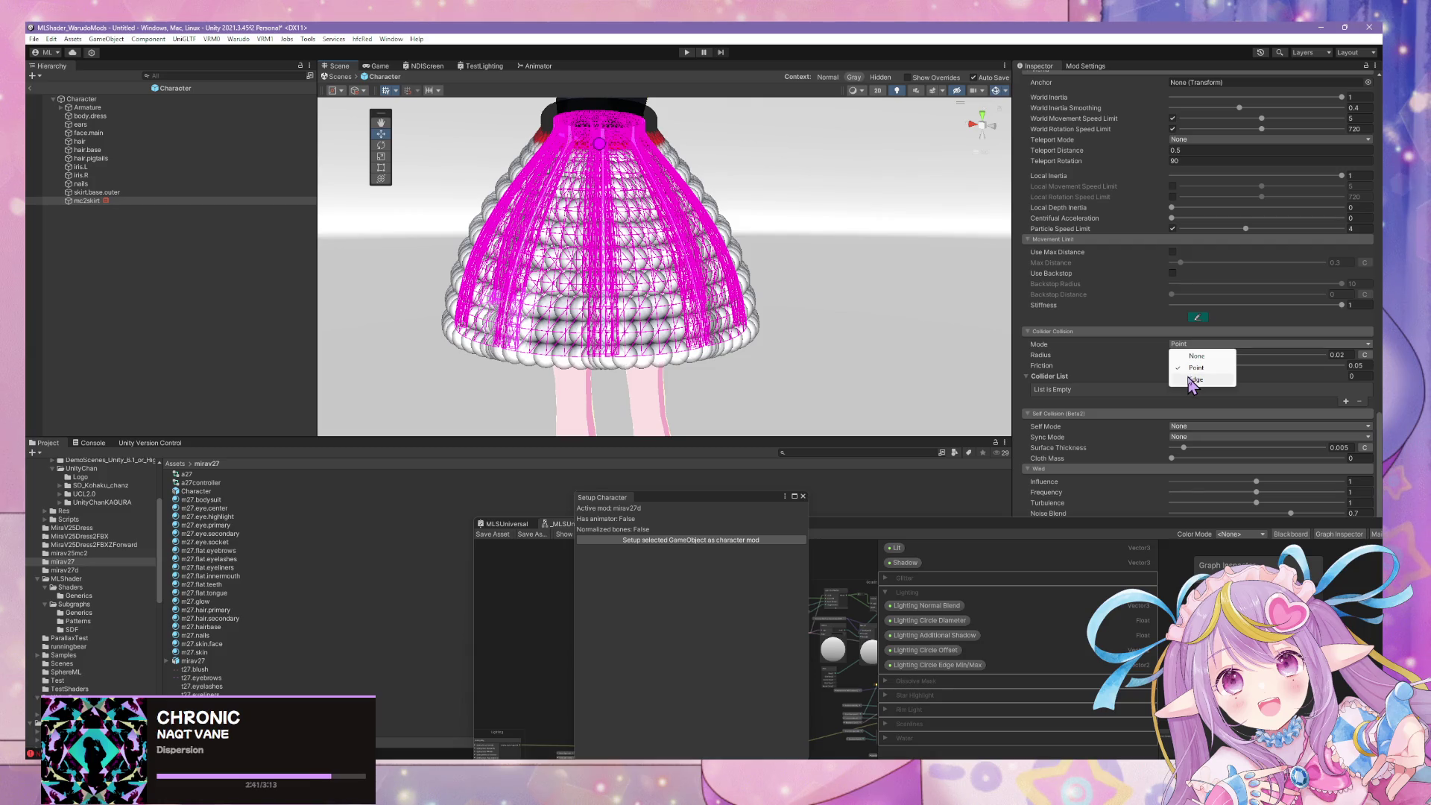
left_click(1194, 380)
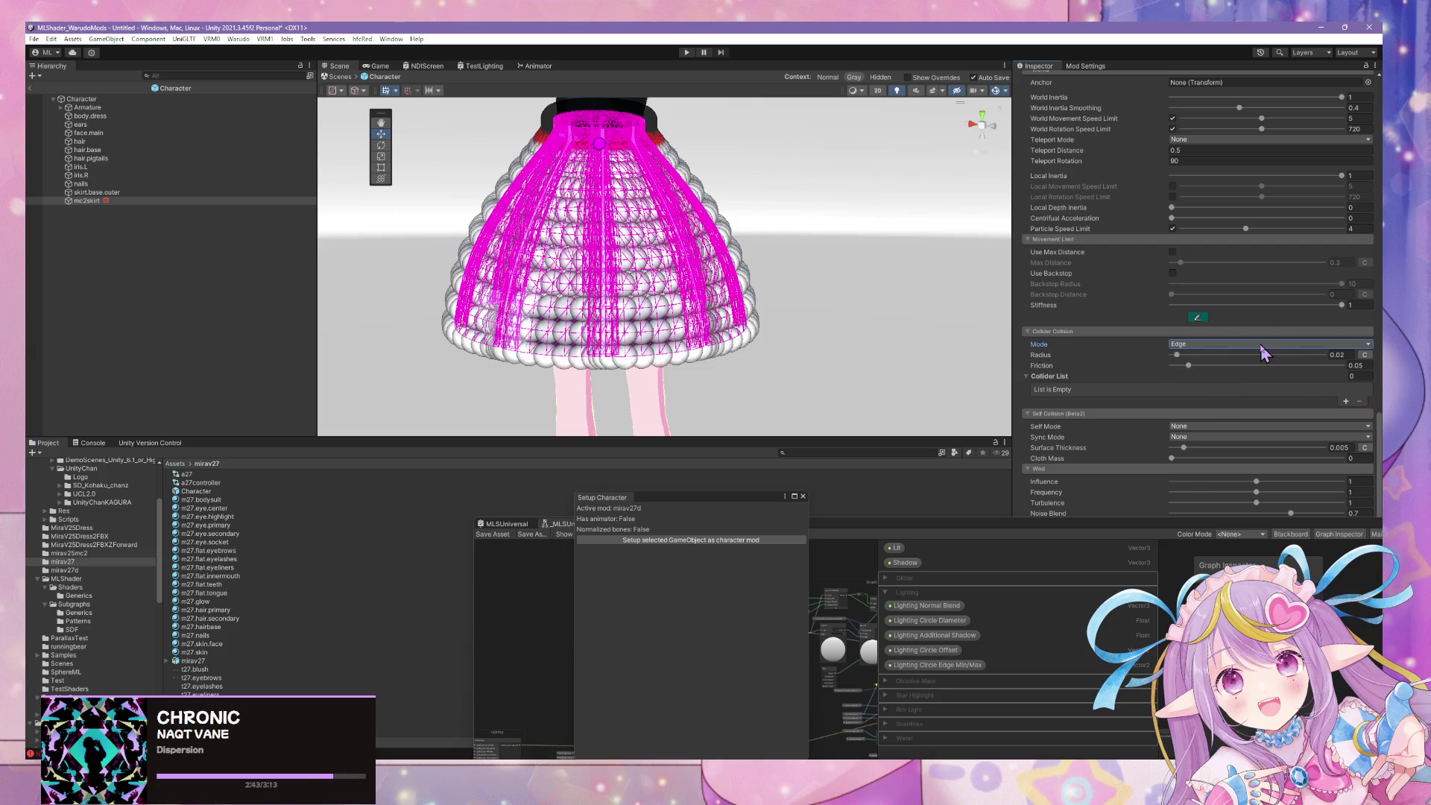
Step: Apply a cloth parameter preset giving Damping 0.1 and Tether Compression 0.3
scroll(1259, 353, "up", 7)
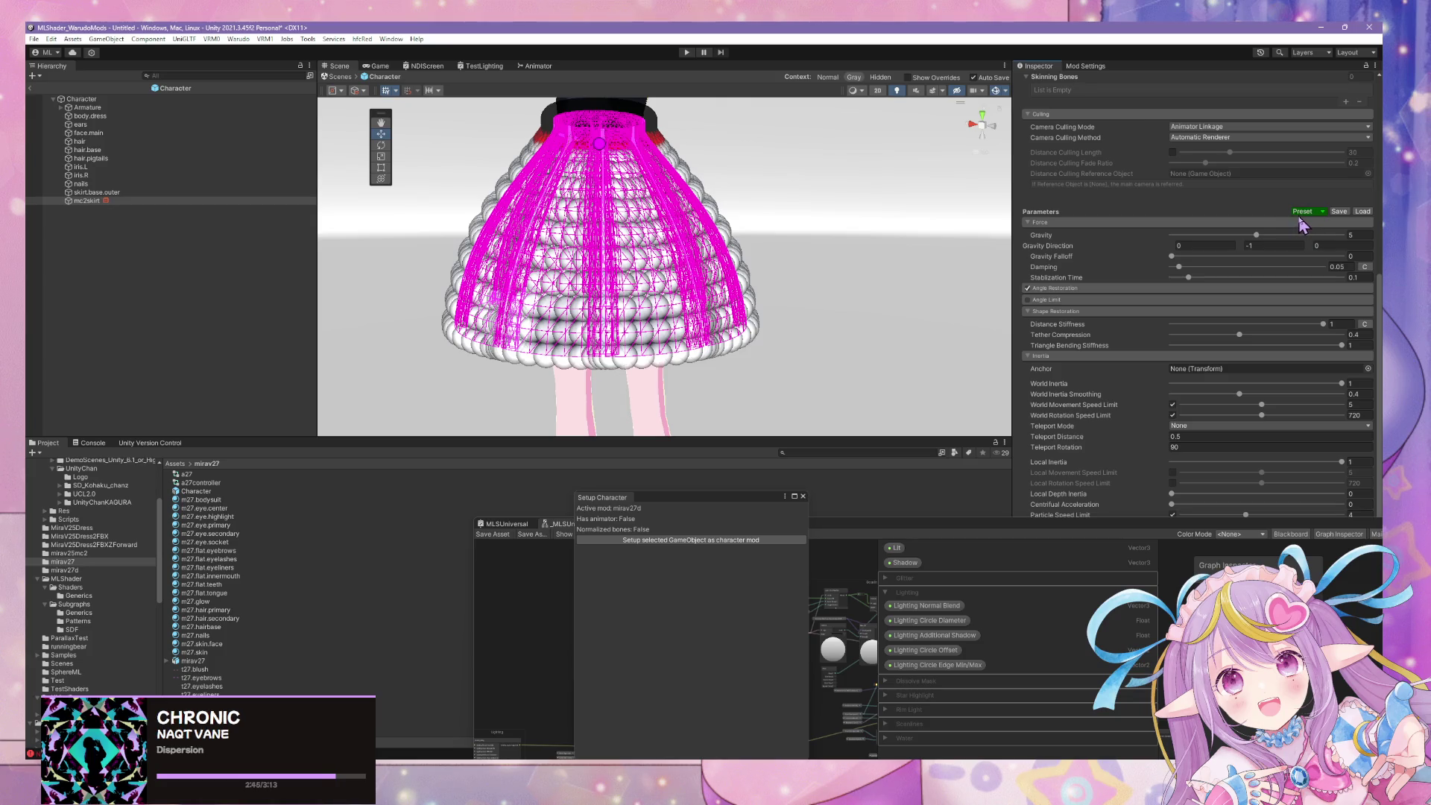
left_click(1302, 214)
left_click(1332, 301)
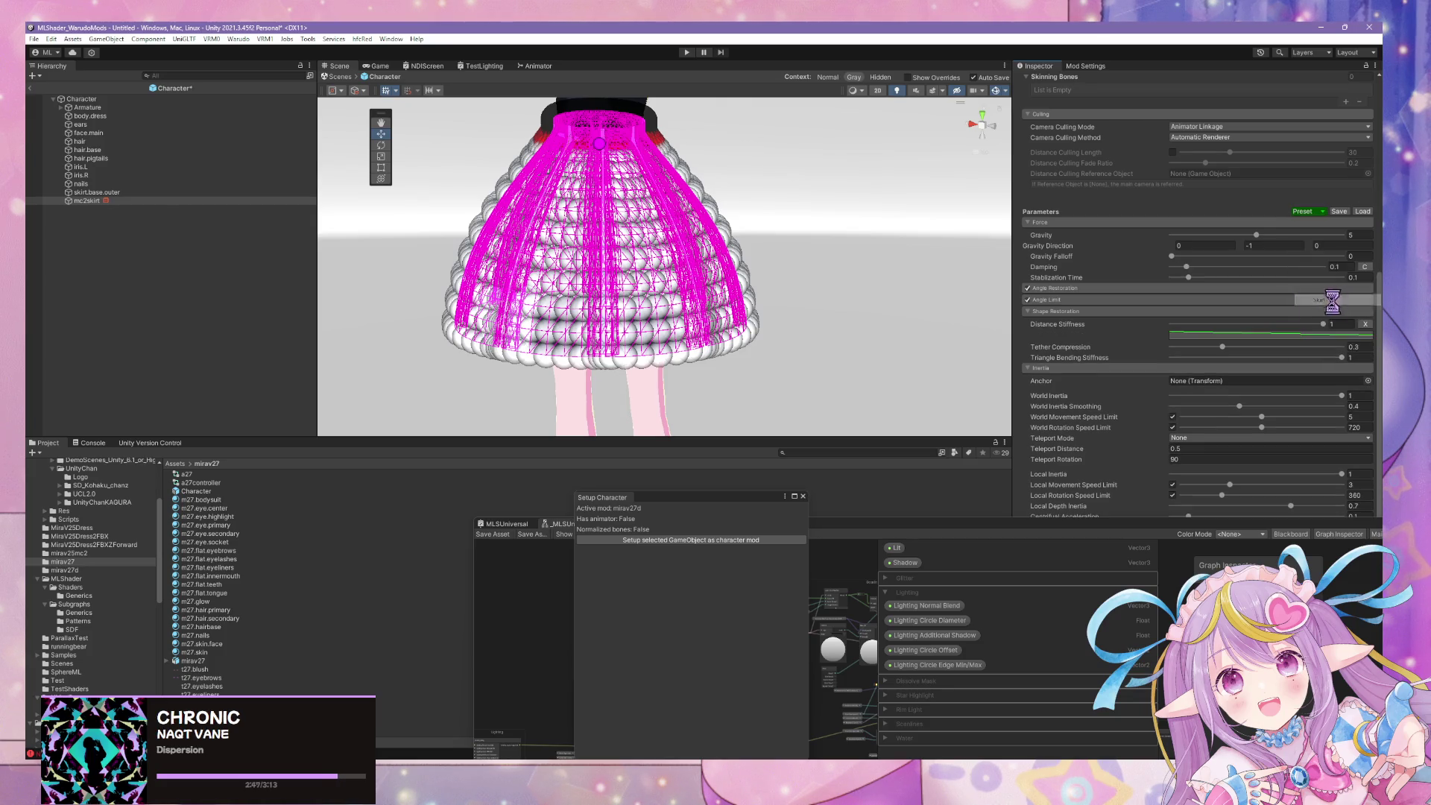
Step: Expand Armature > Root > Hips in the Hierarchy to reveal the upper-leg bones
left_click(60, 107)
left_click(68, 116)
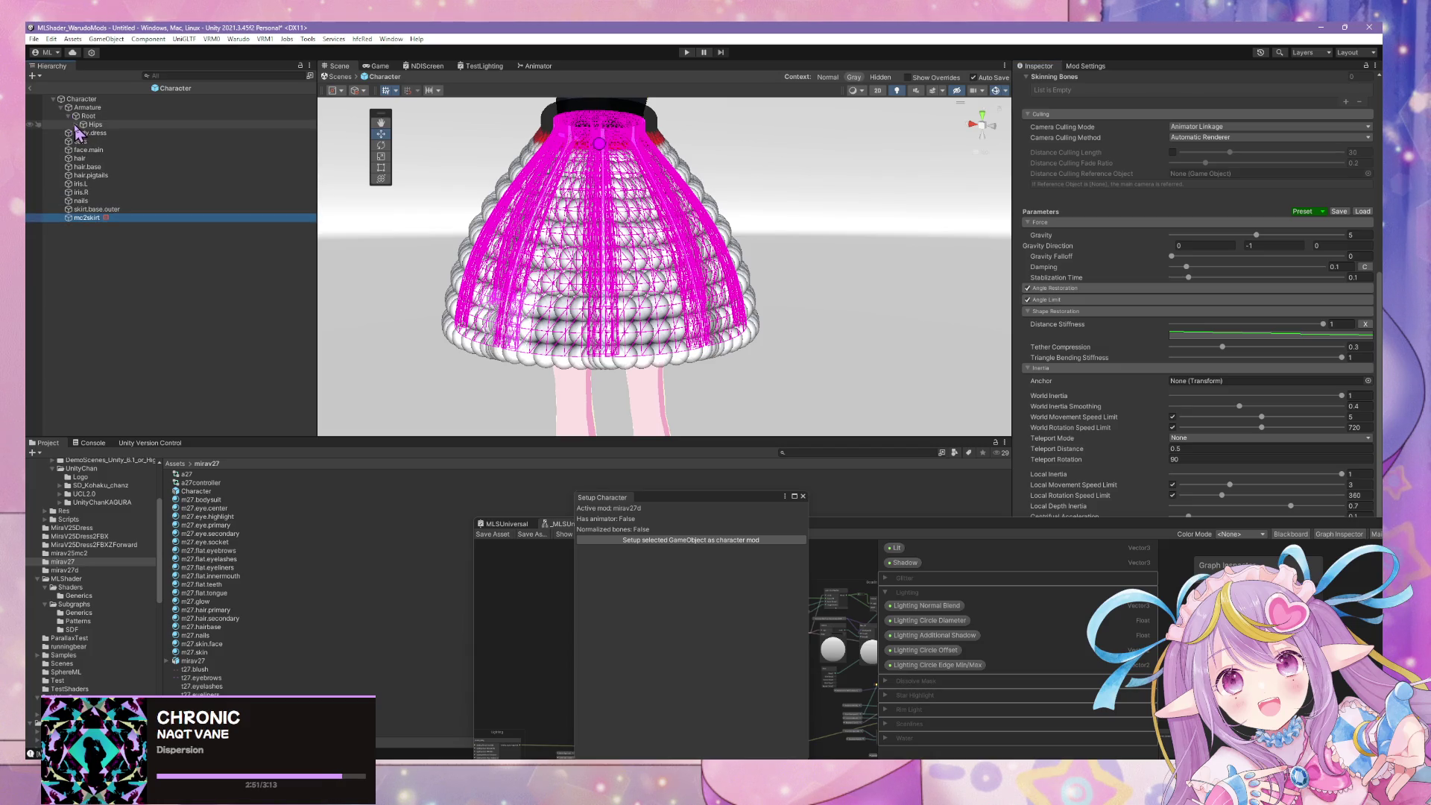
left_click(76, 124)
Step: Add a MagicaCapsuleCollider component to the UpperLeg_L bone
left_click(91, 141)
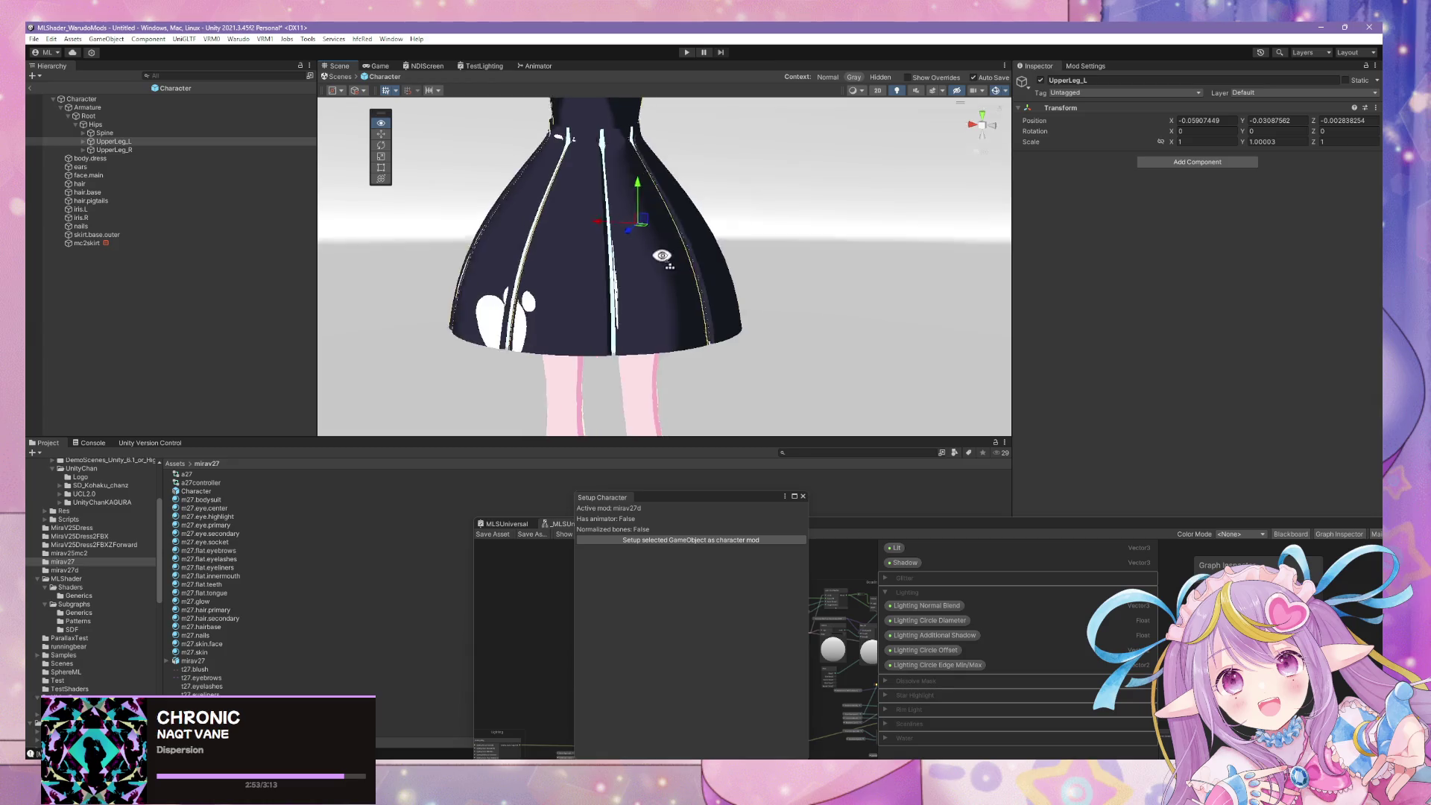
left_click(1223, 161)
type("magica")
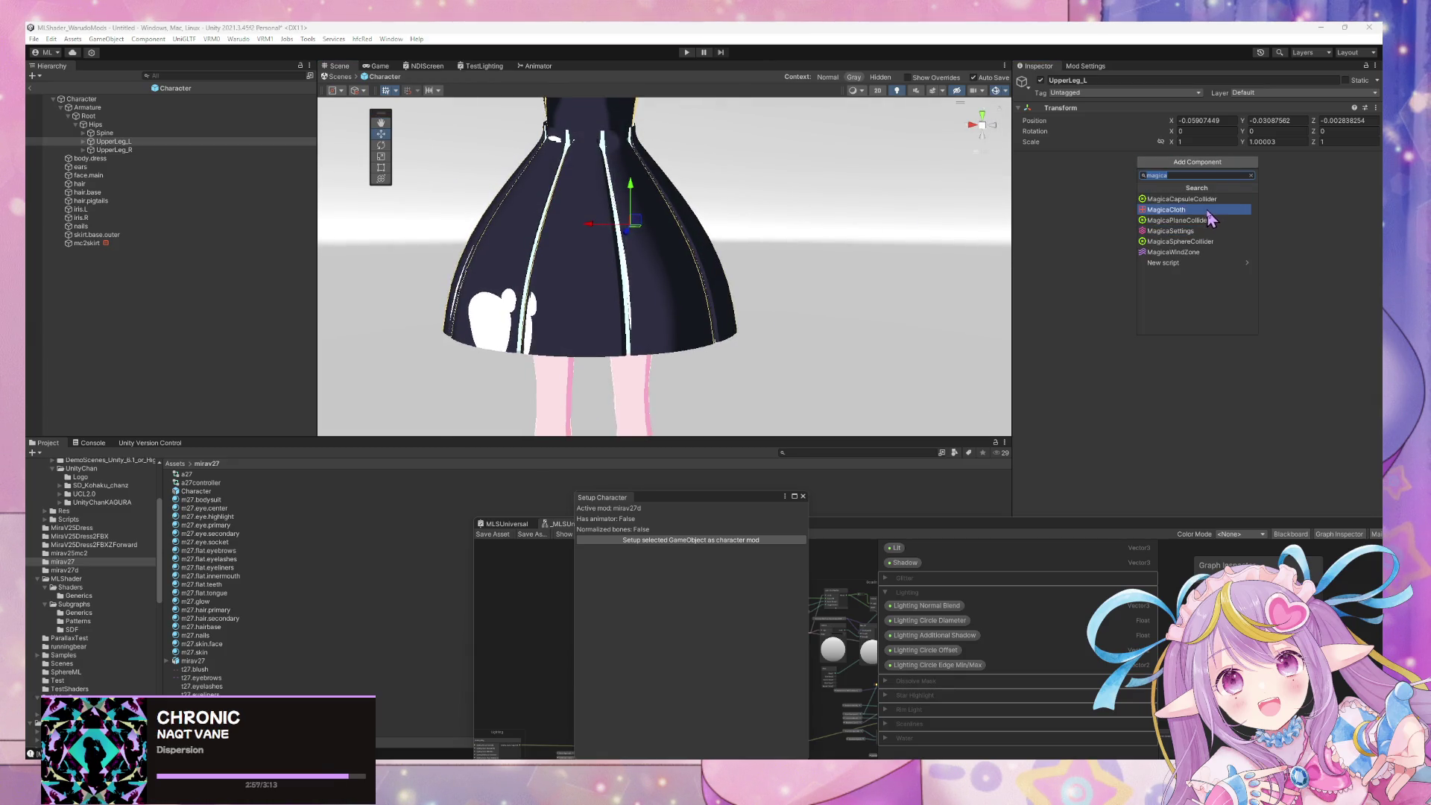
left_click(1207, 199)
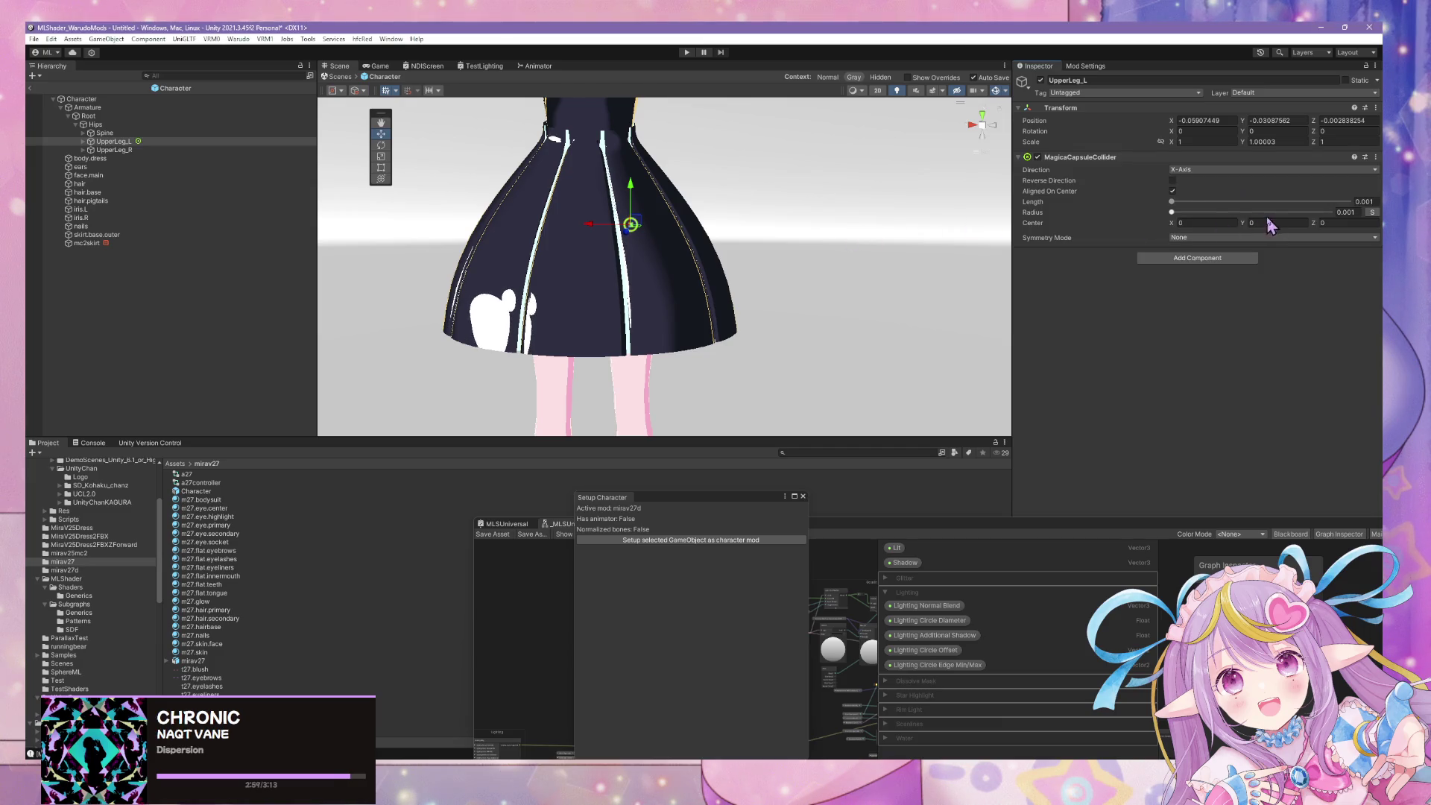
Step: Point the capsule along the Y-Axis with separate radii and switch the Scene to Wireframe
mouse_move(1173, 203)
left_mouse_down()
mouse_move(1215, 209)
mouse_move(1185, 203)
left_mouse_up()
left_click(1215, 170)
left_click(1223, 192)
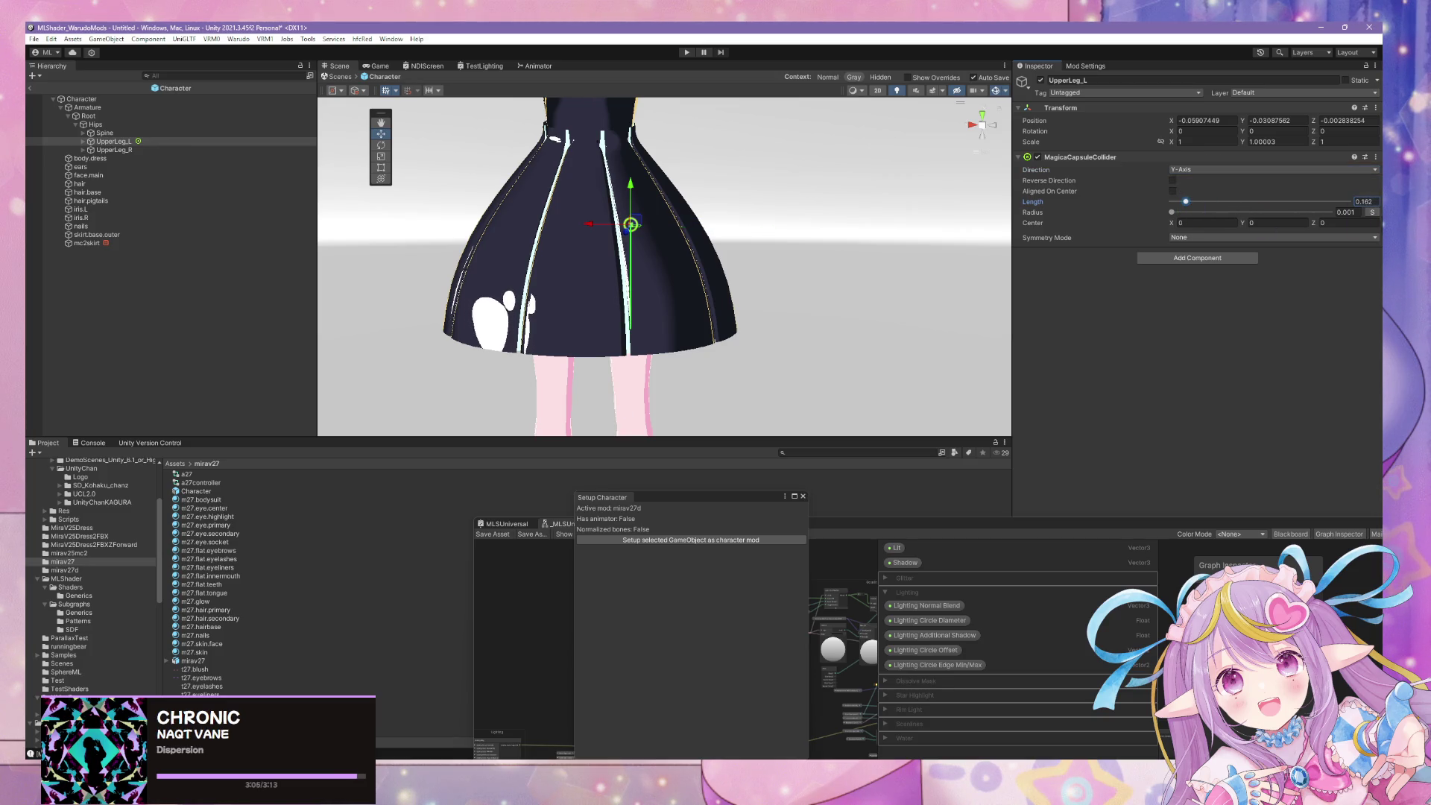
left_click(1372, 212)
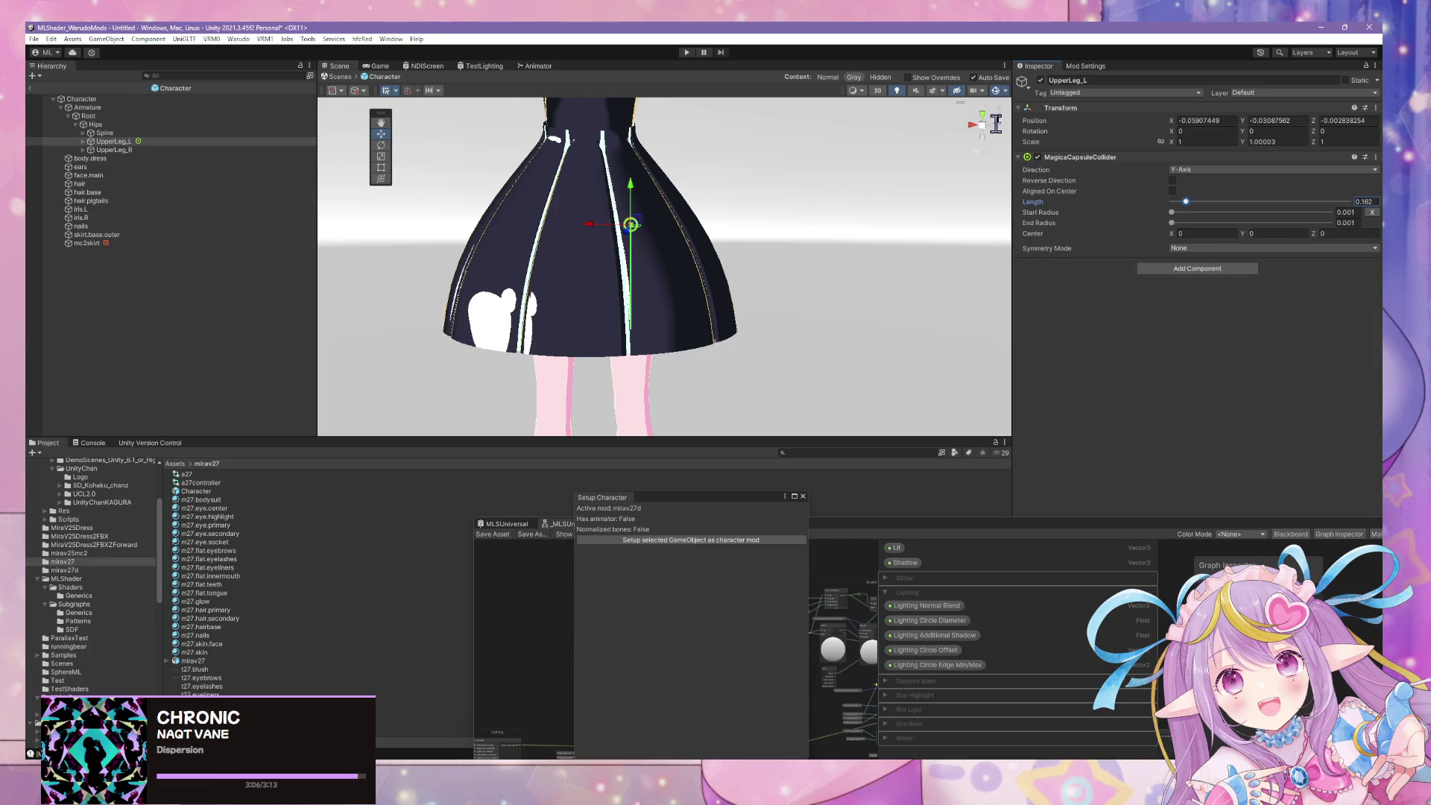
left_click(862, 90)
left_click(866, 123)
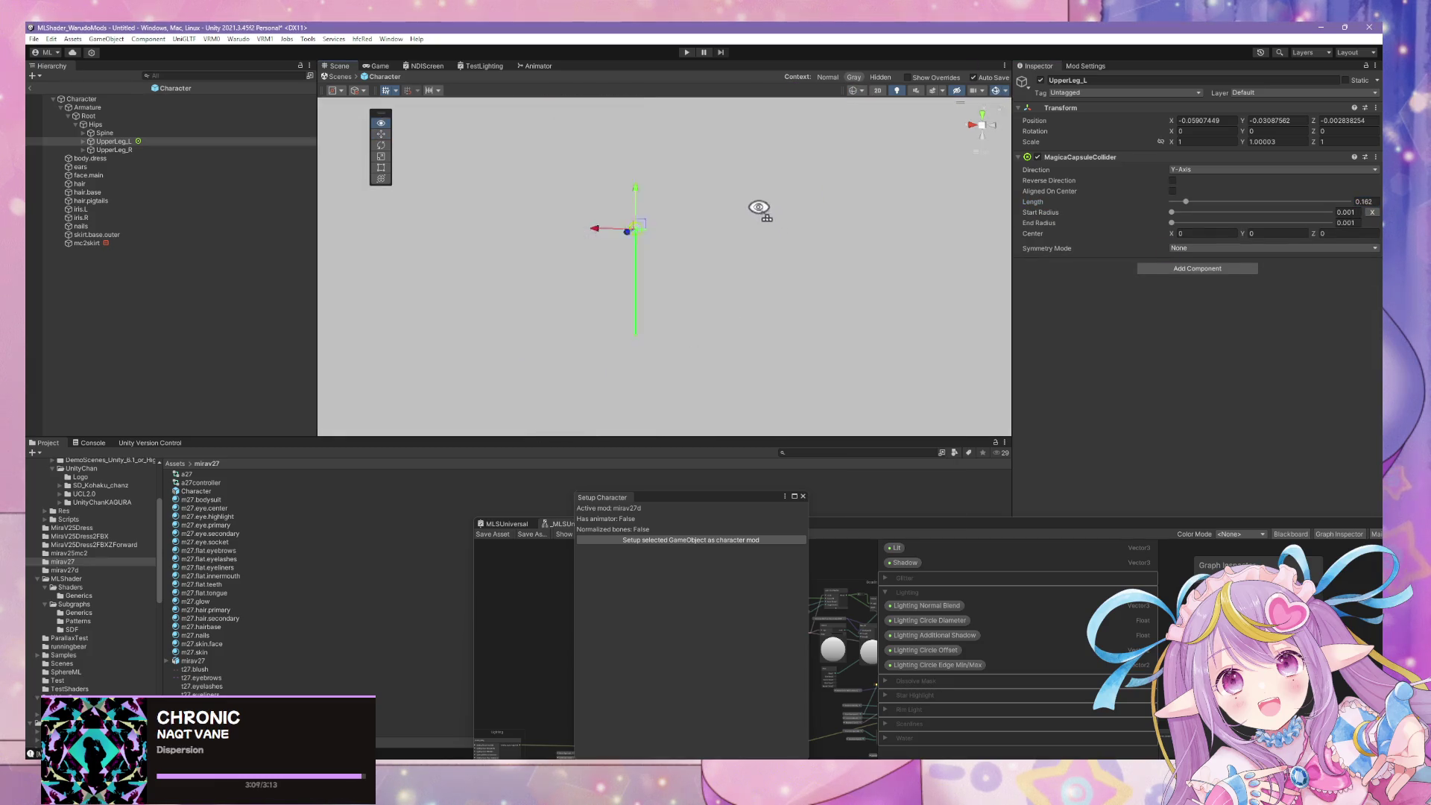
Step: Size the left thigh capsule to Length 0.326, Start Radius 0.06, End Radius 0.049
left_click_drag(759, 207, 744, 240)
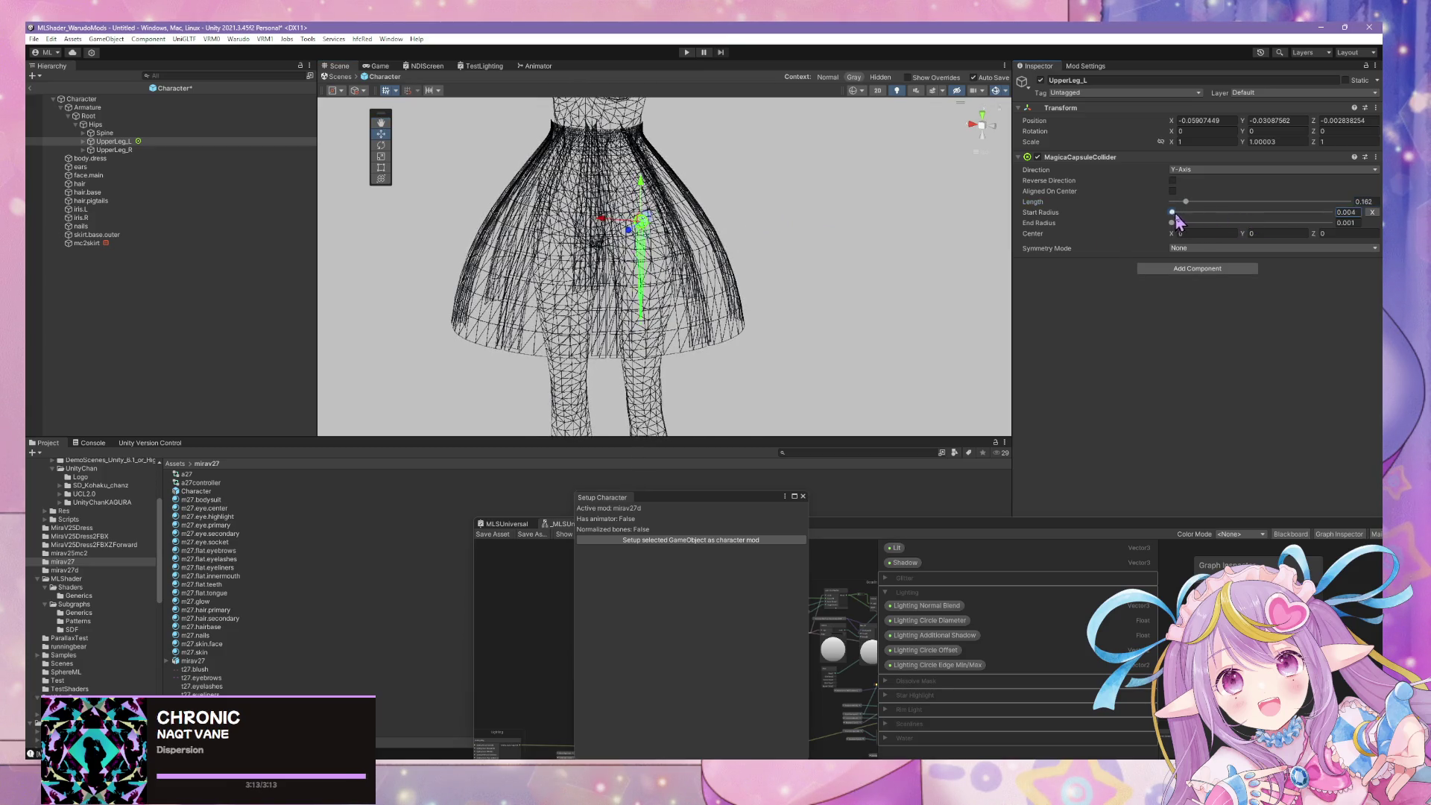
mouse_move(1175, 214)
left_mouse_down()
mouse_move(1201, 226)
mouse_move(1195, 202)
mouse_move(1213, 221)
mouse_move(1156, 225)
left_mouse_up()
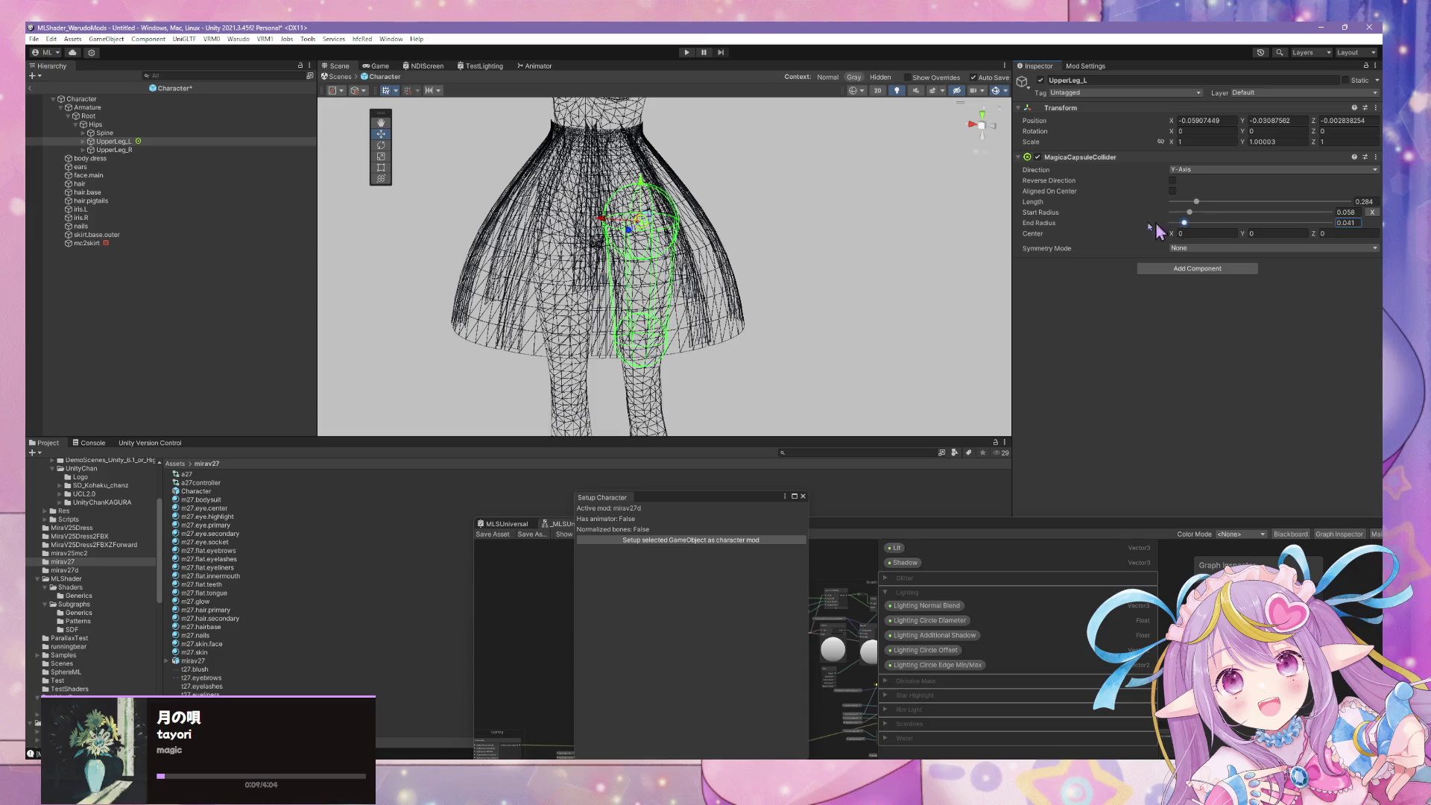
mouse_move(764, 223)
left_mouse_down("alt")
mouse_move(779, 239)
mouse_move(741, 236)
mouse_move(809, 246)
mouse_move(759, 250)
mouse_move(825, 231)
mouse_move(838, 244)
left_mouse_up("alt")
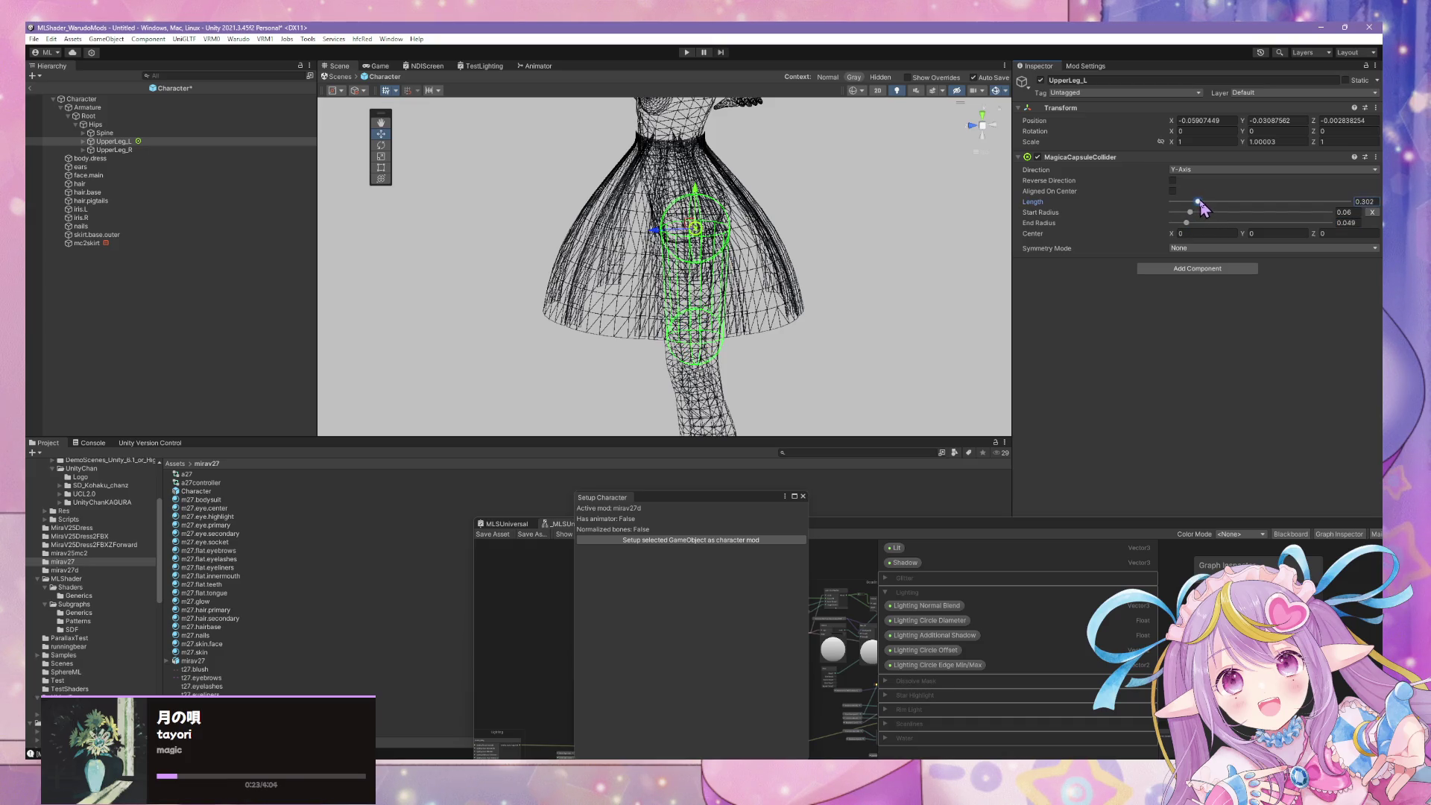
mouse_move(816, 287)
left_mouse_down("alt")
mouse_move(1003, 252)
mouse_move(977, 281)
mouse_move(993, 281)
mouse_move(855, 290)
mouse_move(719, 274)
mouse_move(767, 326)
mouse_move(680, 329)
mouse_move(812, 310)
mouse_move(781, 302)
mouse_move(923, 265)
mouse_move(890, 270)
left_mouse_up("alt")
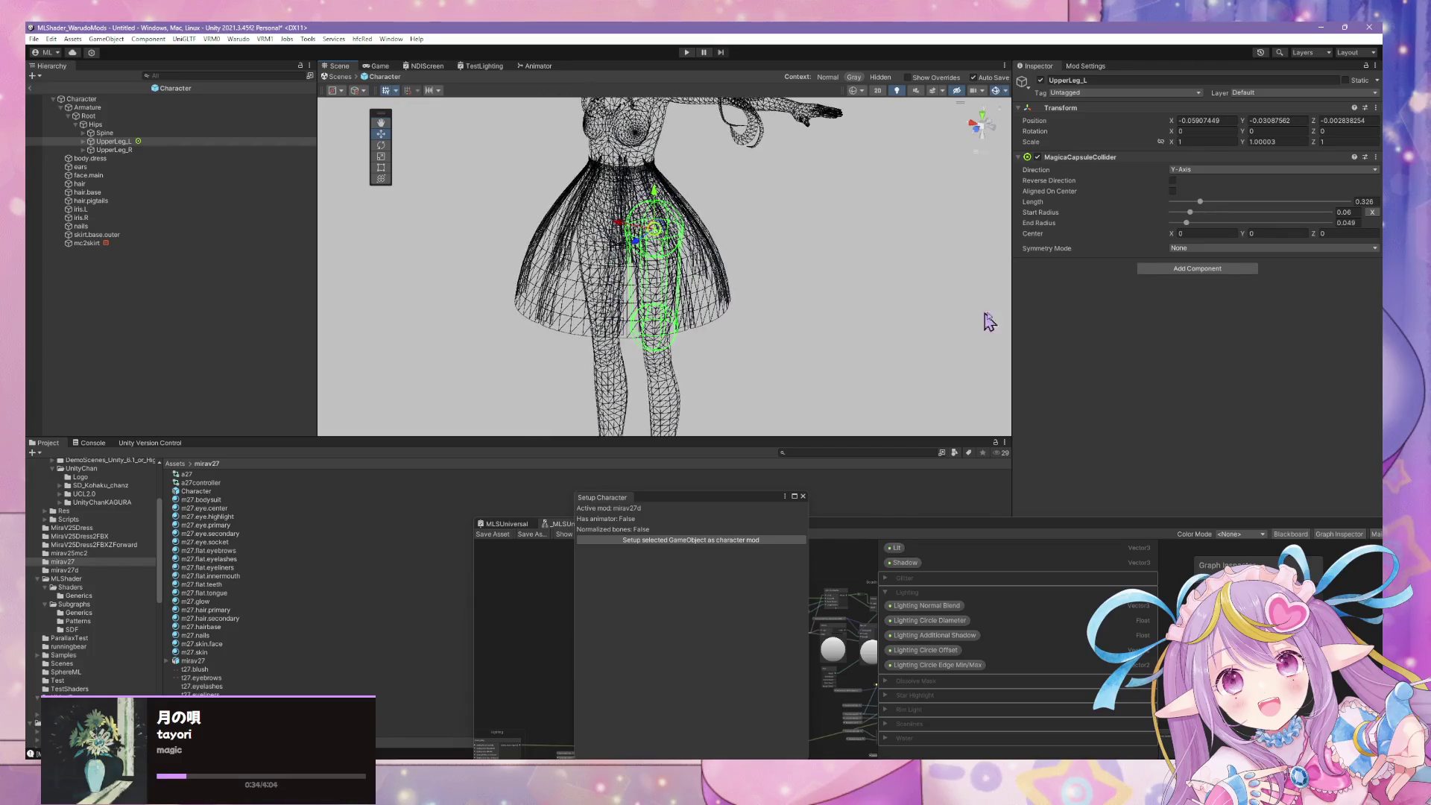
Step: Copy the capsule collider and paste it as a new component on UpperLeg_R
left_click(1375, 158)
left_click(1331, 245)
left_click(147, 150)
left_click(1376, 108)
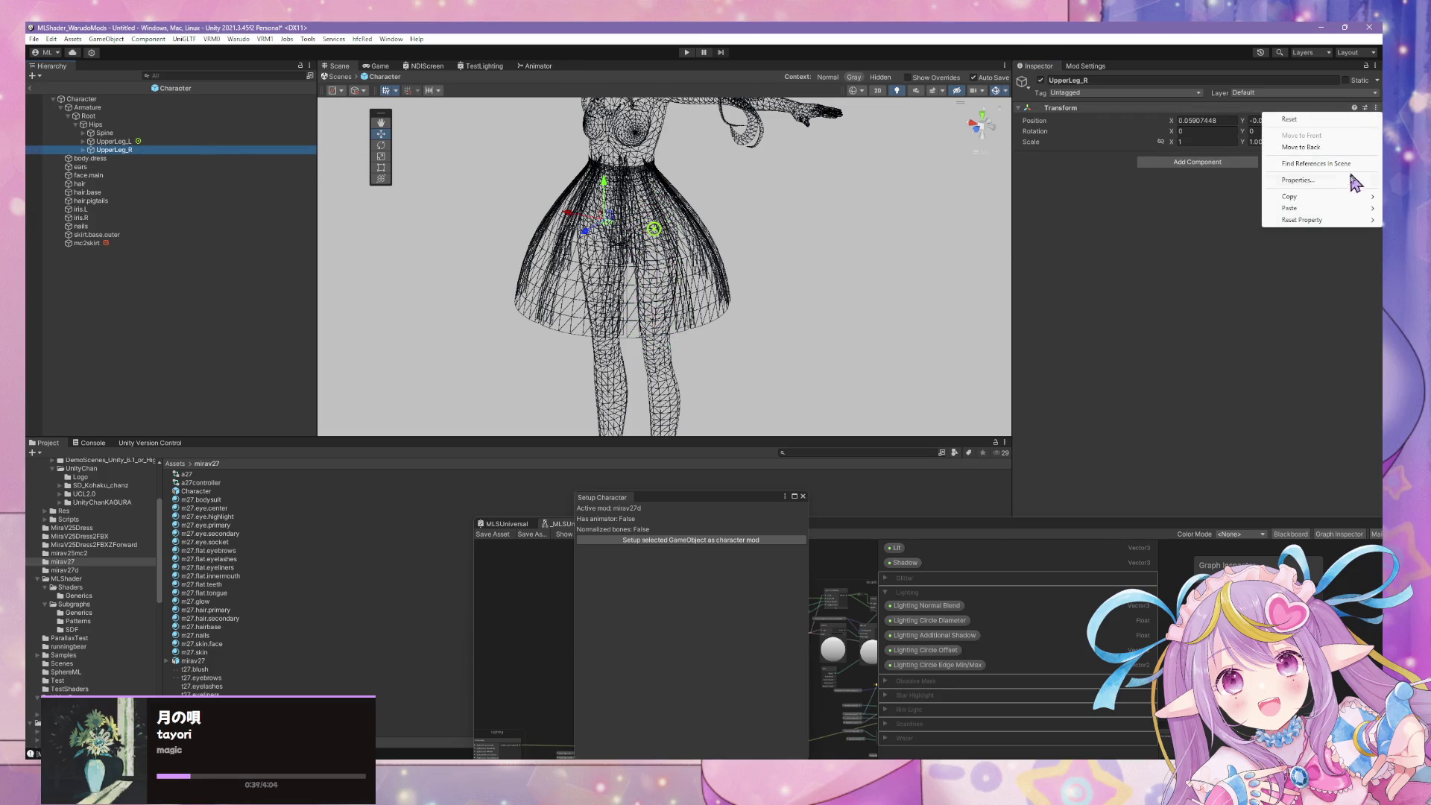
left_click(1215, 262)
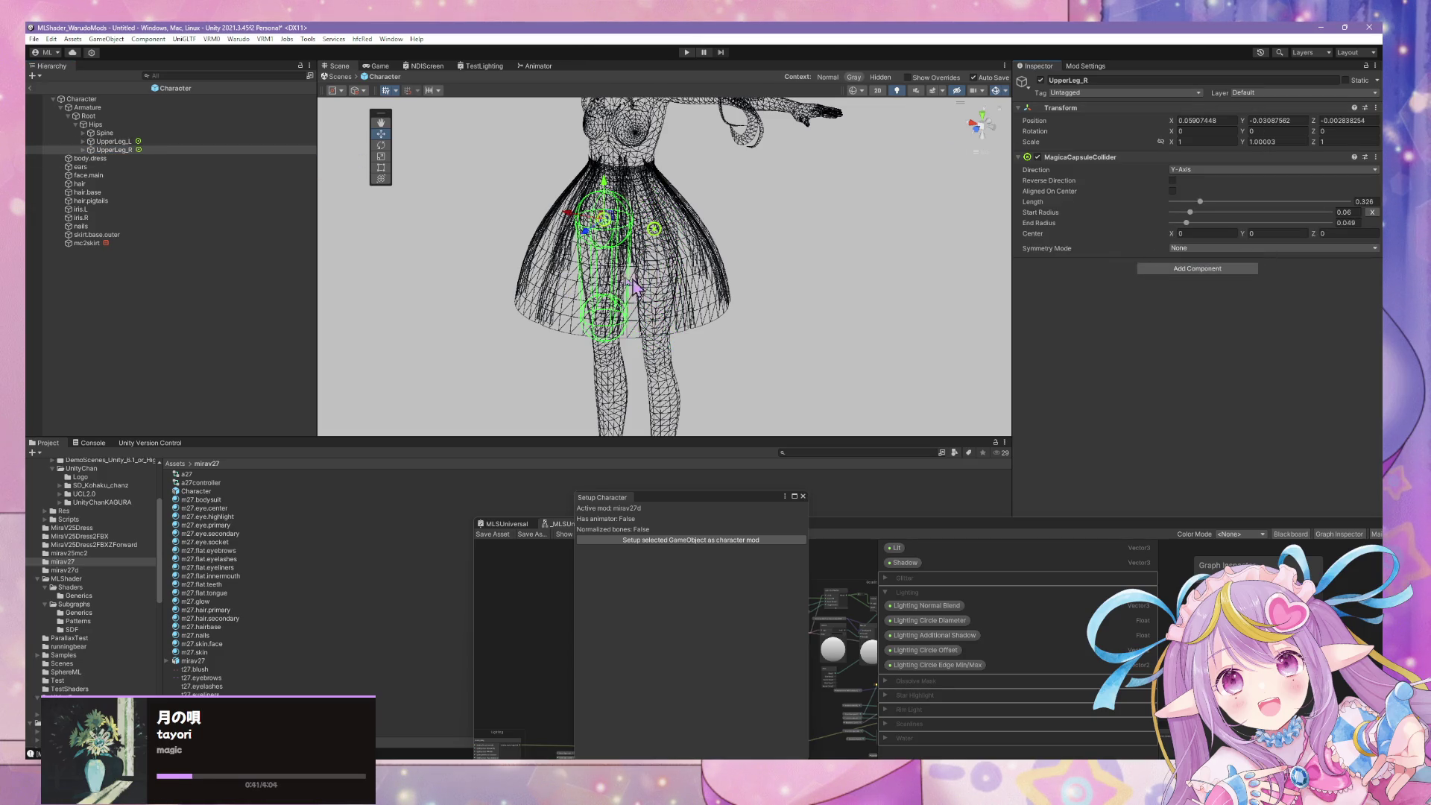
left_click(87, 243)
scroll(1257, 348, "down", 15)
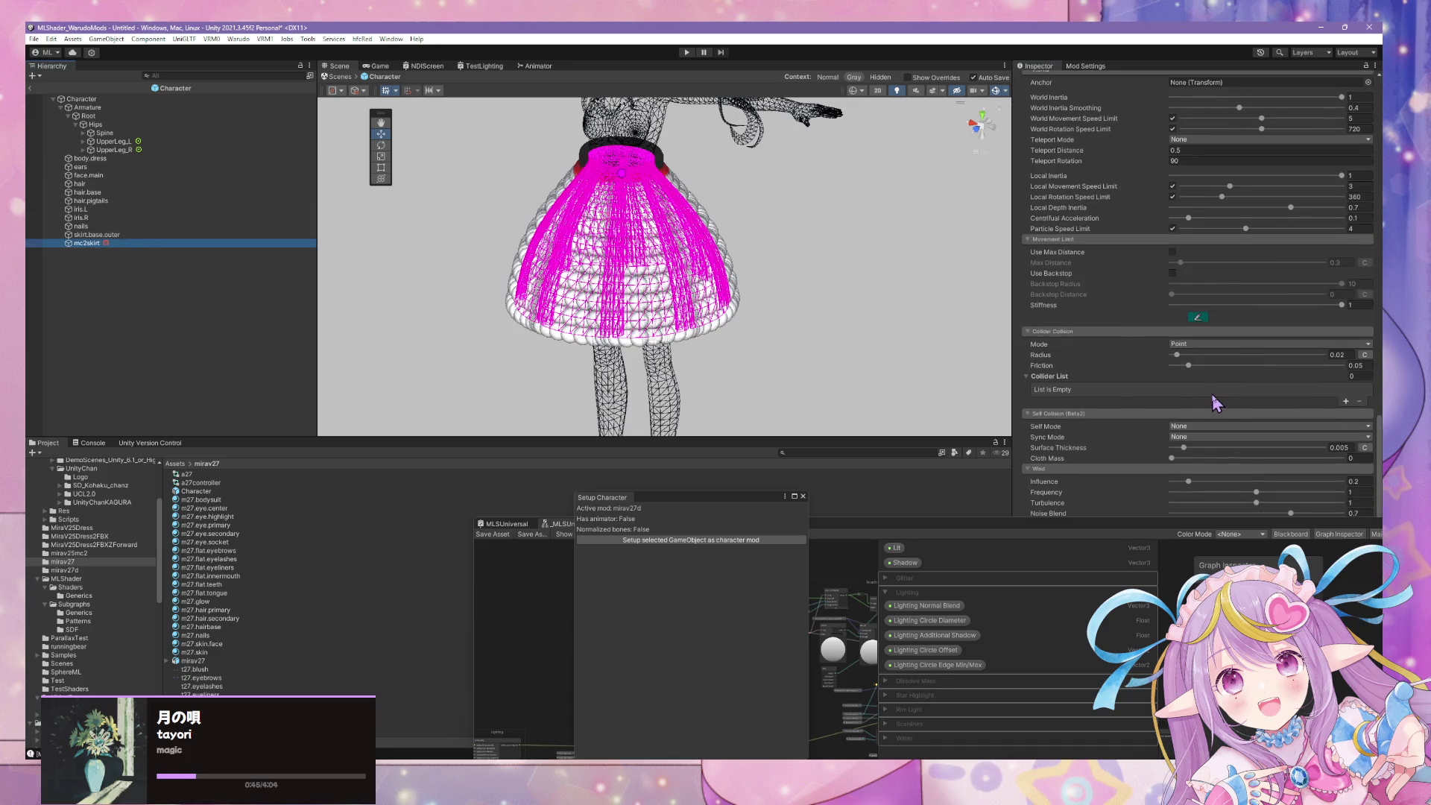
Step: Add UpperLeg_L and UpperLeg_R to the skirt's Collider List, then exit prefab mode
left_click(1346, 401)
left_click(1345, 401)
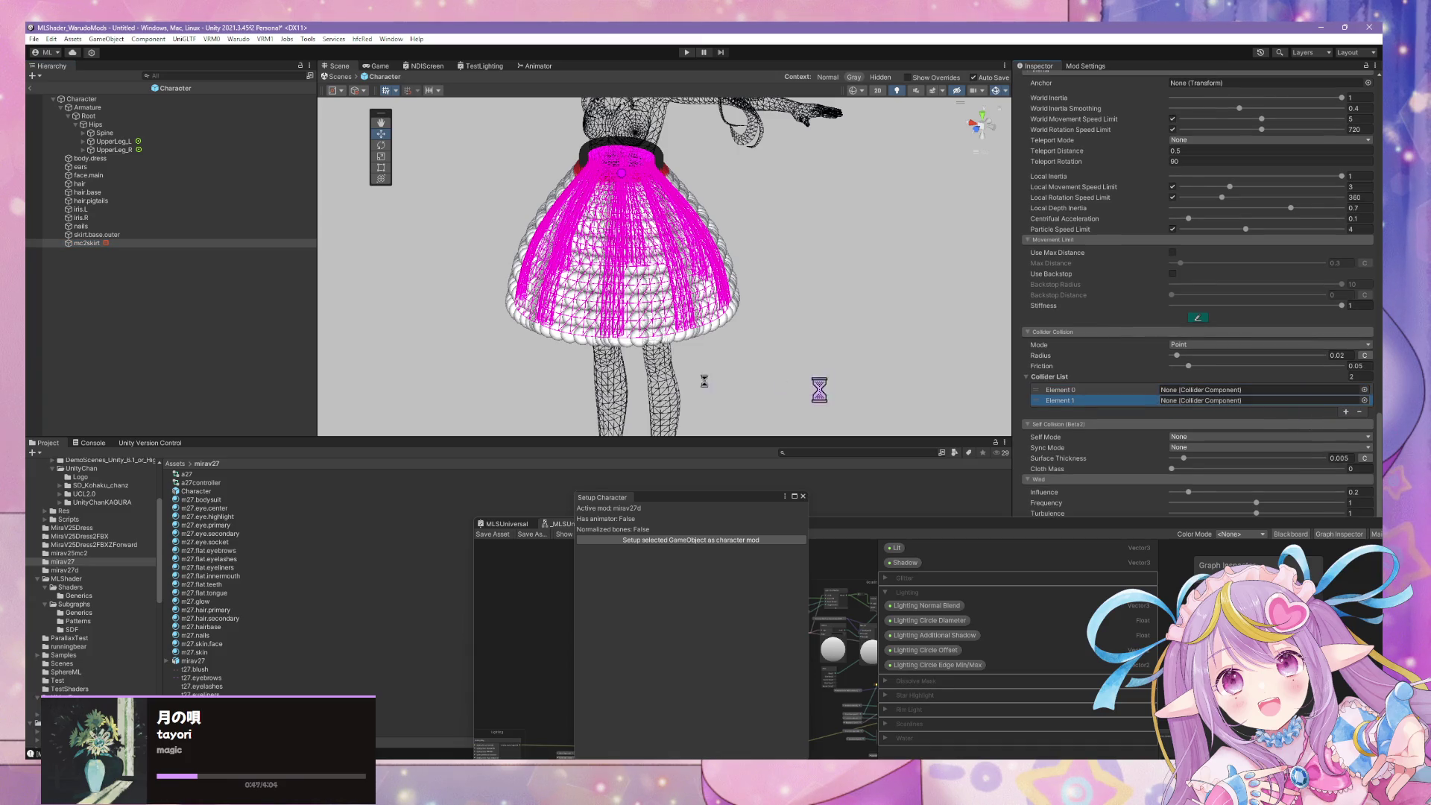
mouse_move(115, 141)
left_mouse_down()
mouse_move(1219, 367)
mouse_move(1209, 403)
left_mouse_up()
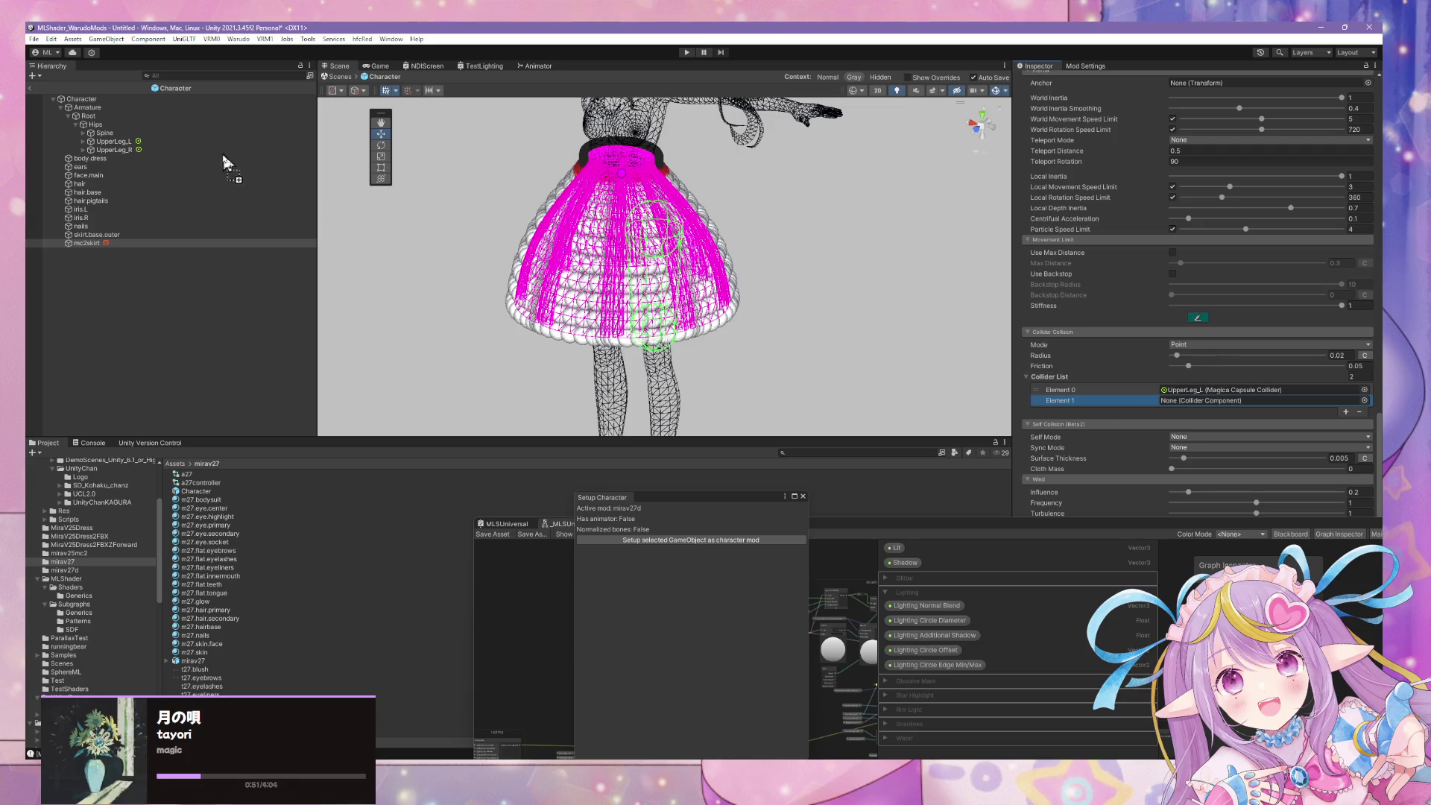
left_click_drag(113, 150, 1222, 401)
mouse_move(763, 322)
left_mouse_down()
mouse_move(837, 288)
mouse_move(656, 298)
mouse_move(916, 298)
mouse_move(815, 306)
left_mouse_up()
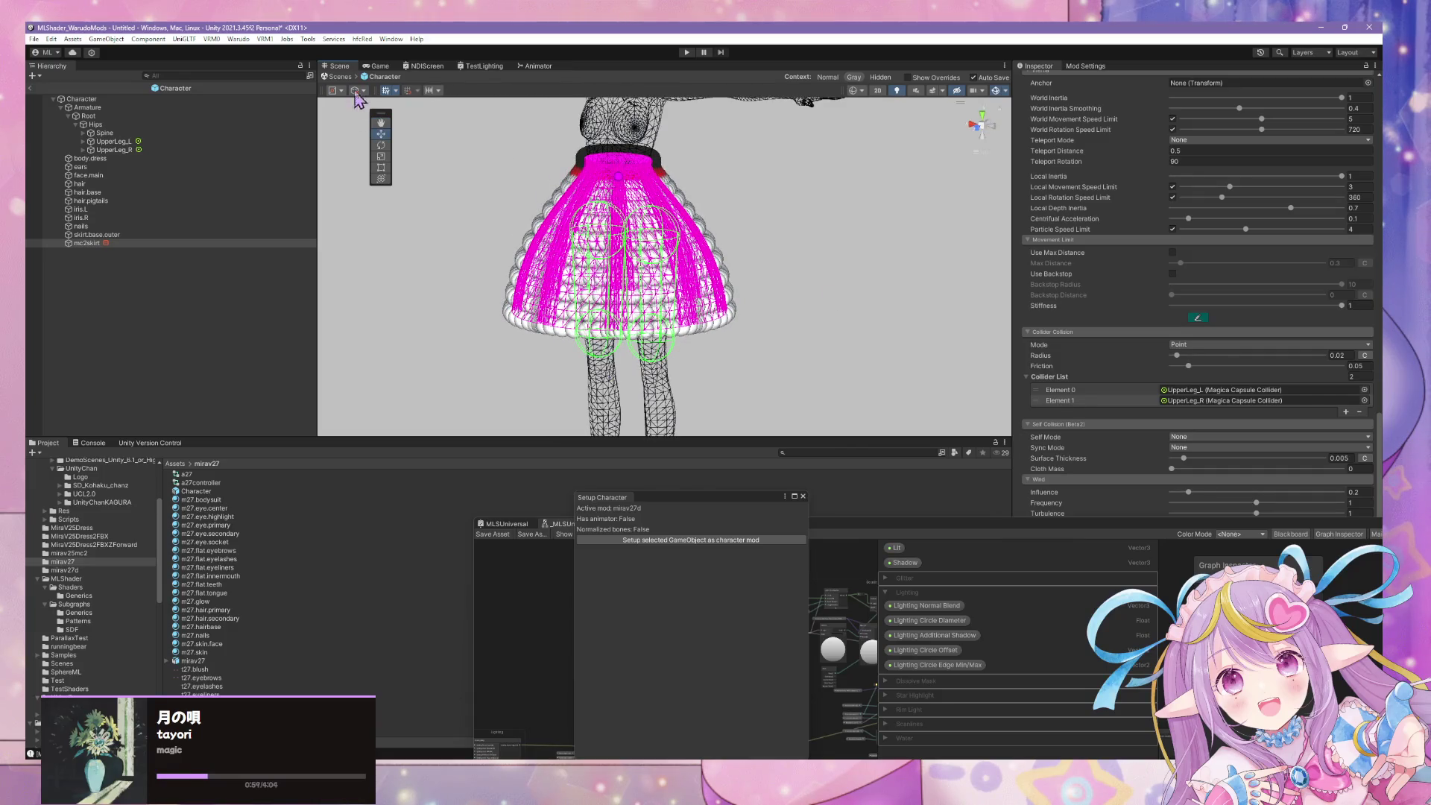
left_click(340, 77)
mouse_move(858, 182)
left_mouse_down()
mouse_move(853, 214)
mouse_move(917, 184)
left_mouse_up()
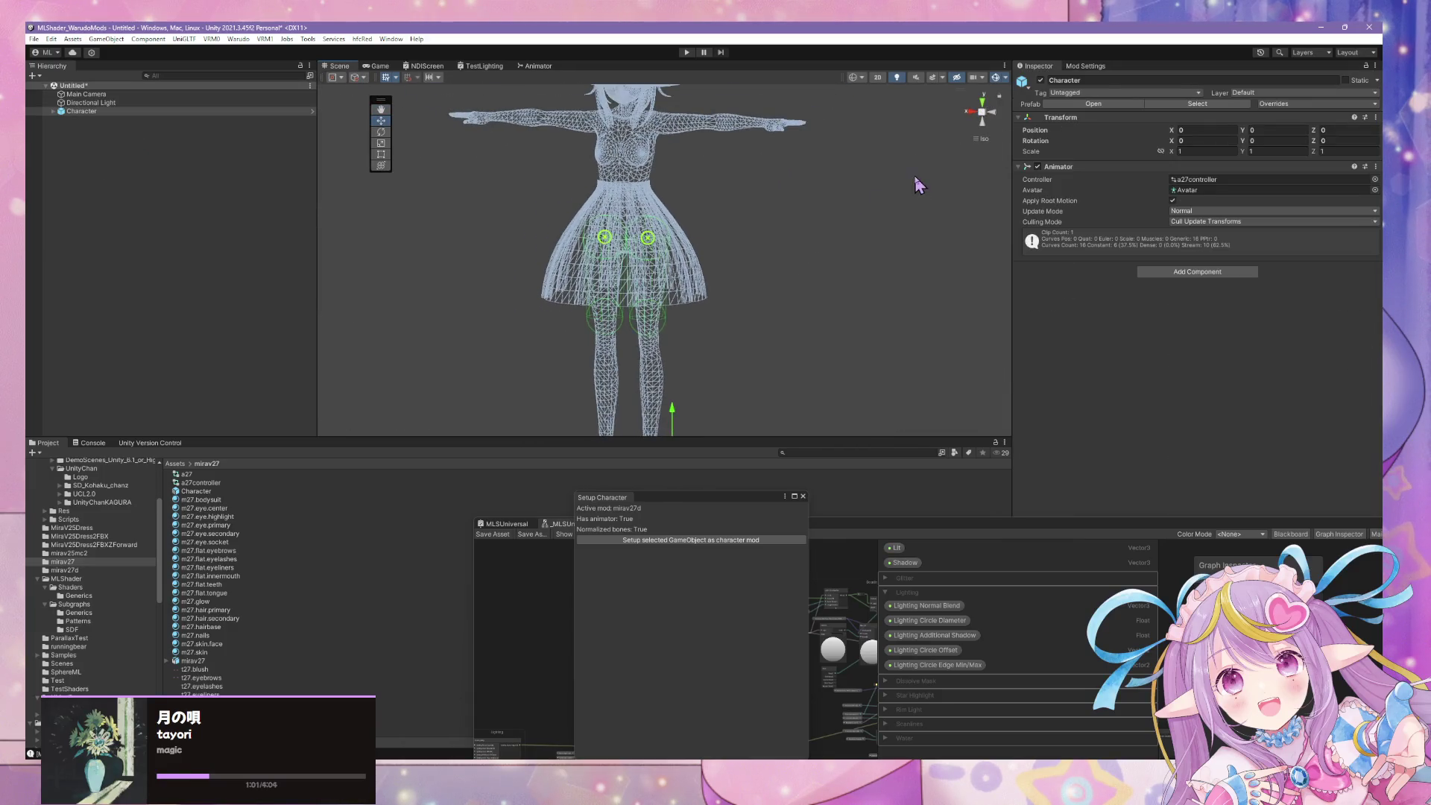
Step: Build the mirav27d mod from Mod Settings with Warudo > Build Mod
left_click(1096, 67)
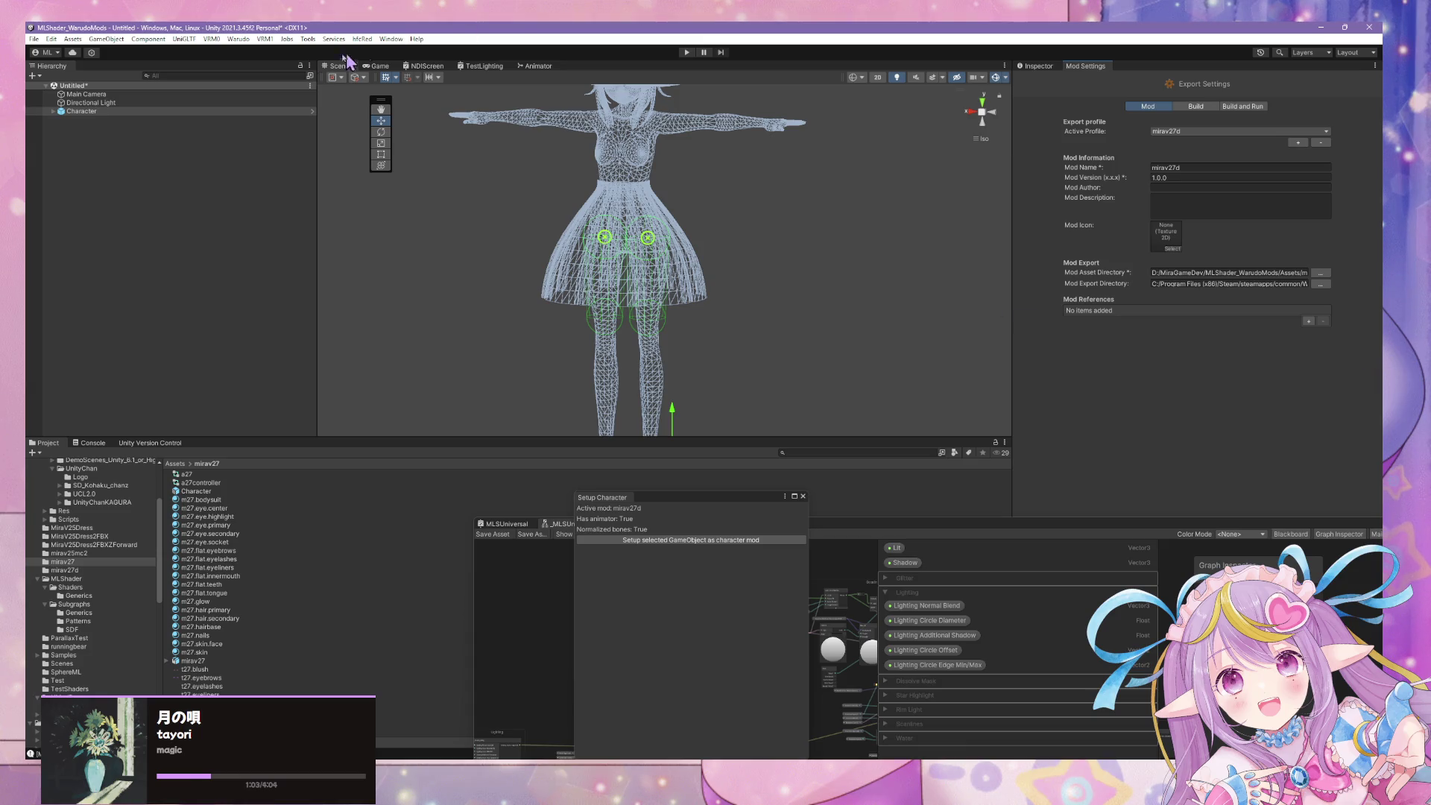
left_click(242, 40)
left_click(294, 108)
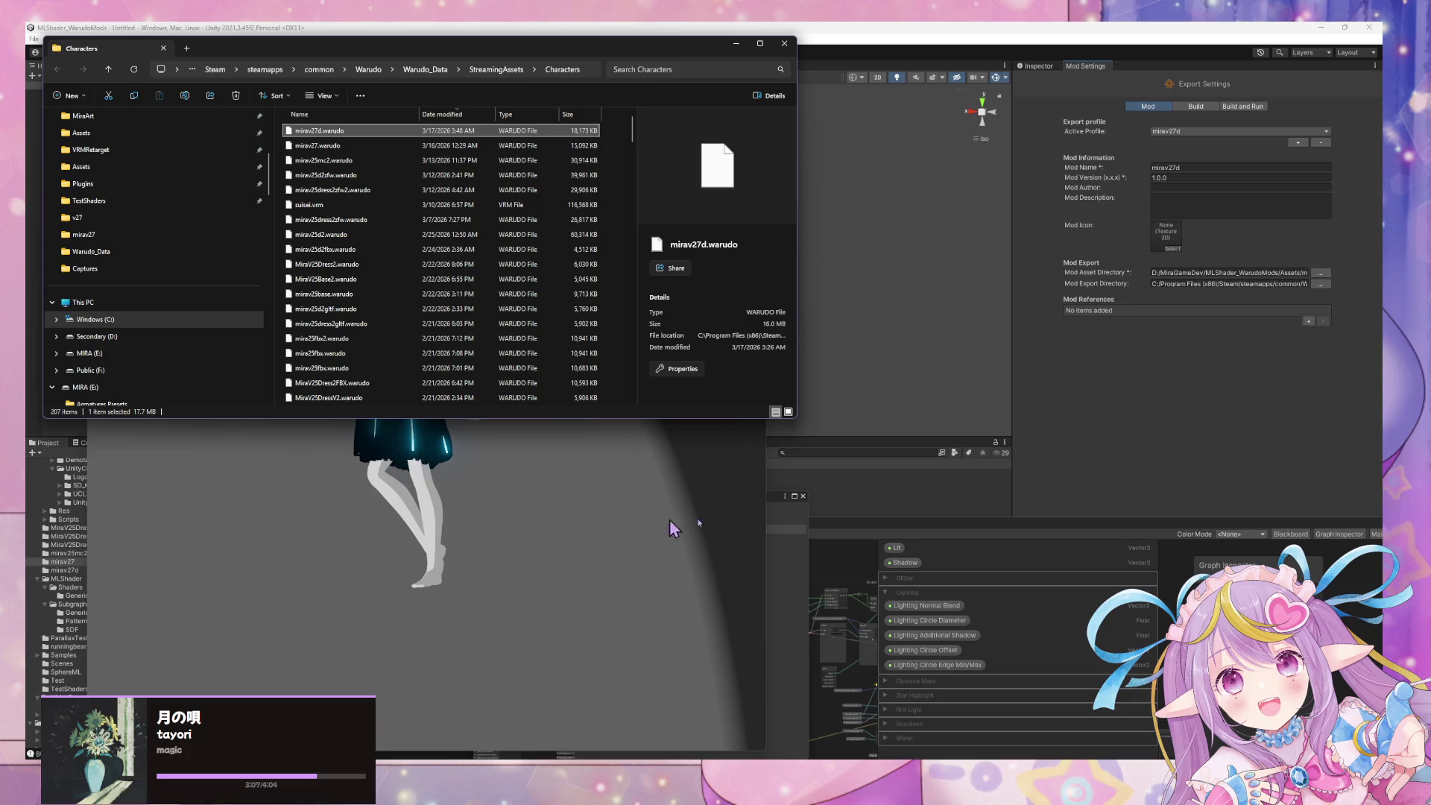
Step: Bring the Warudo 0.14.3 window in front of File Explorer
left_click(496, 506)
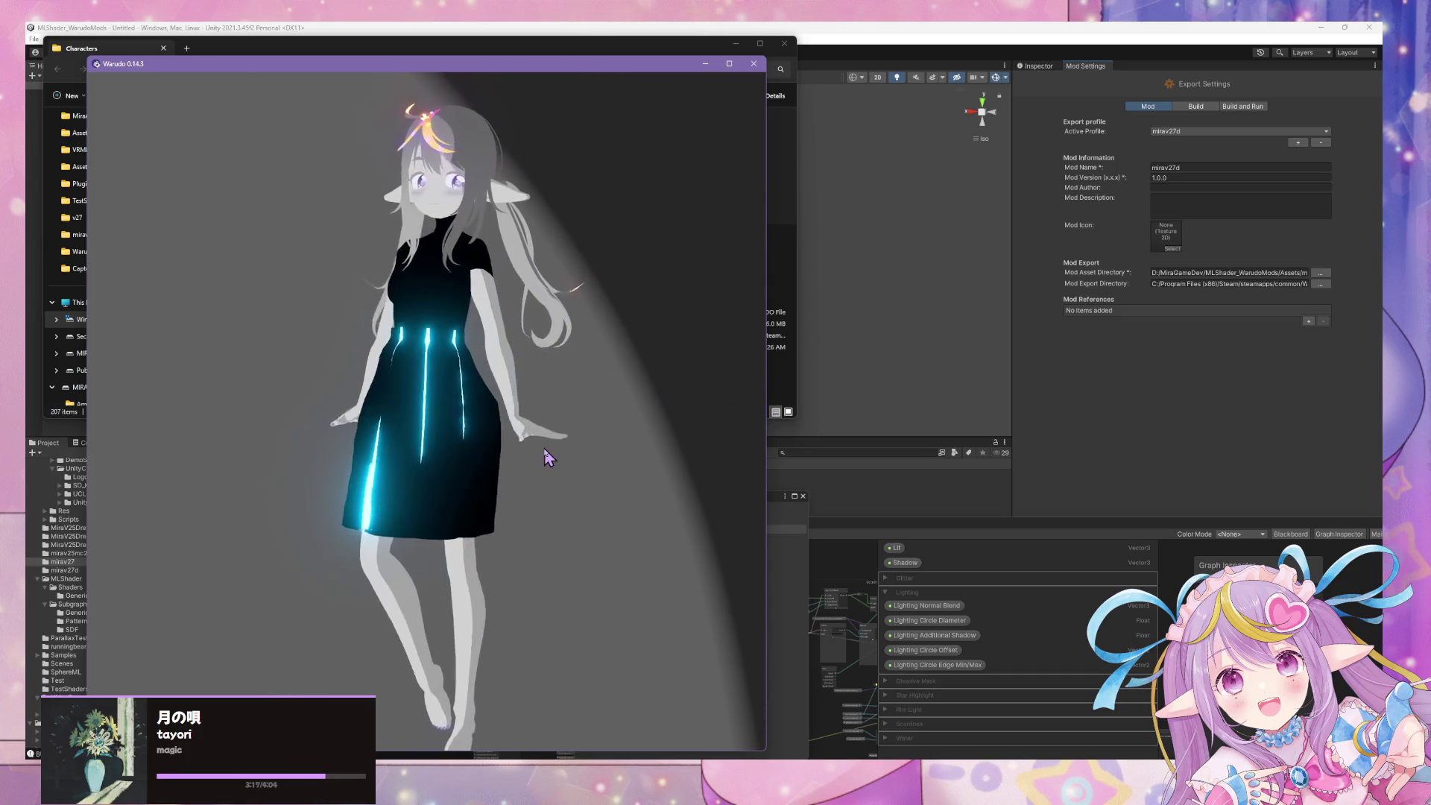
Step: Play the aidee_luka-ret.vmd dance from the MMD Player and watch the skirt swing
key("alt+Tab")
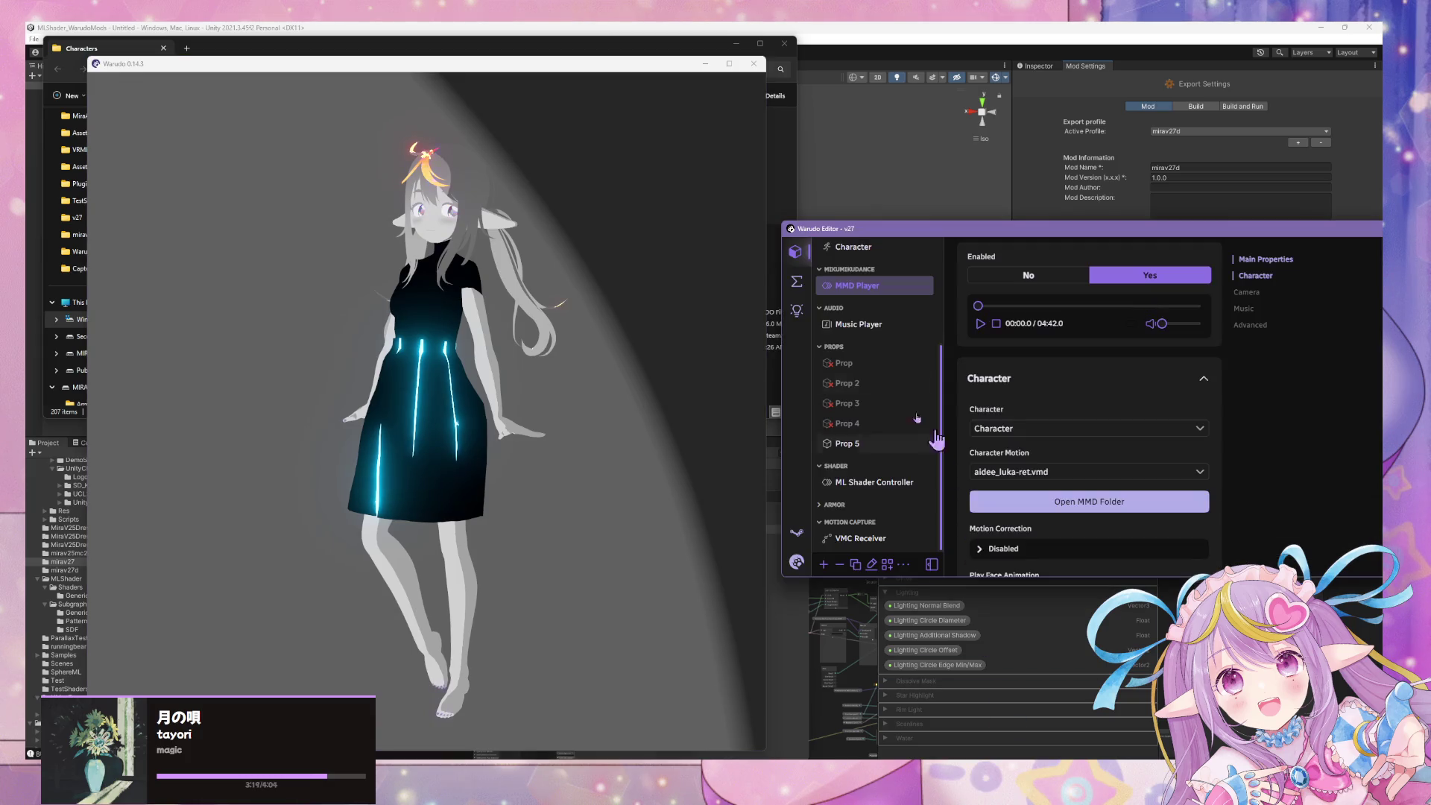
left_click(980, 323)
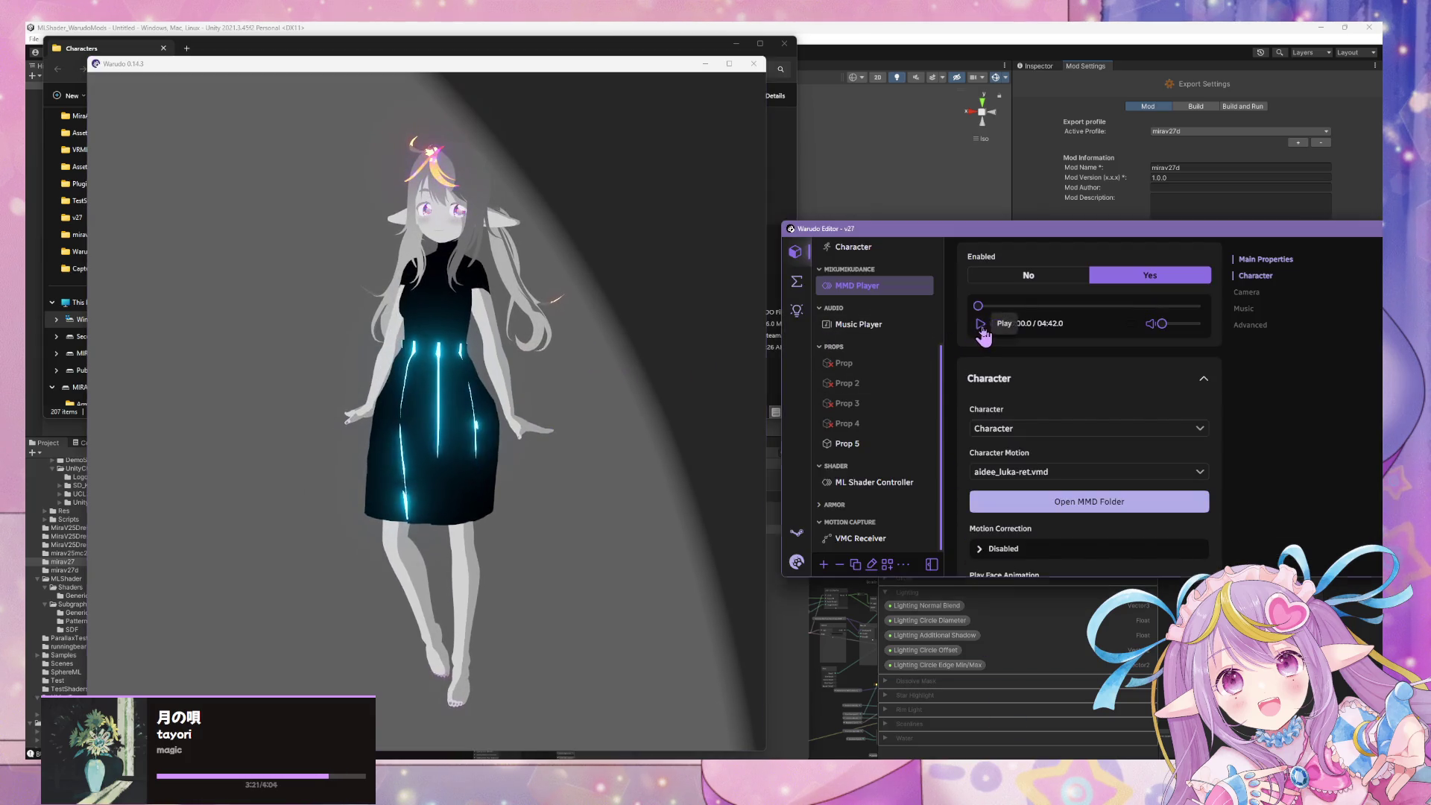
left_click(454, 407)
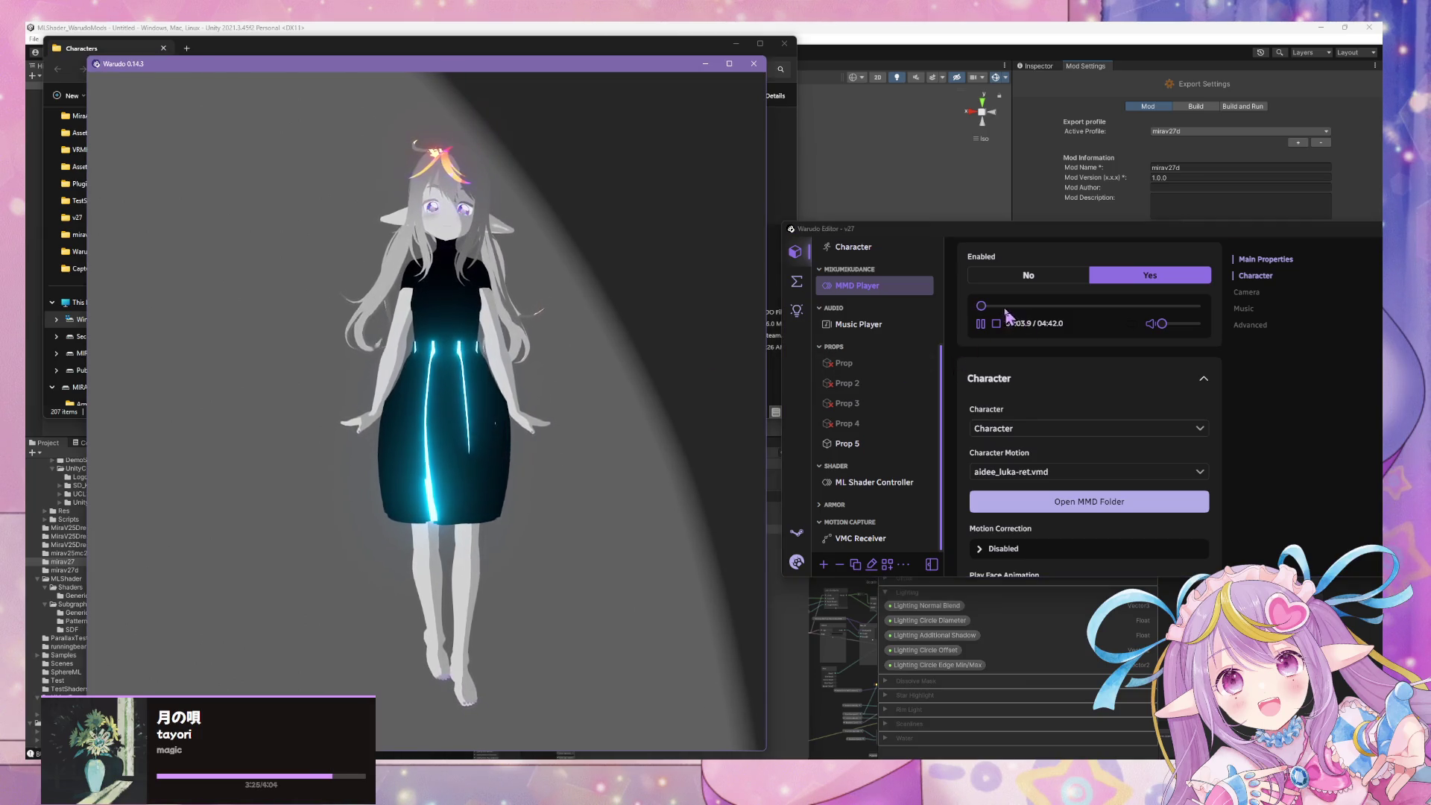
scroll(453, 343, "up", 5)
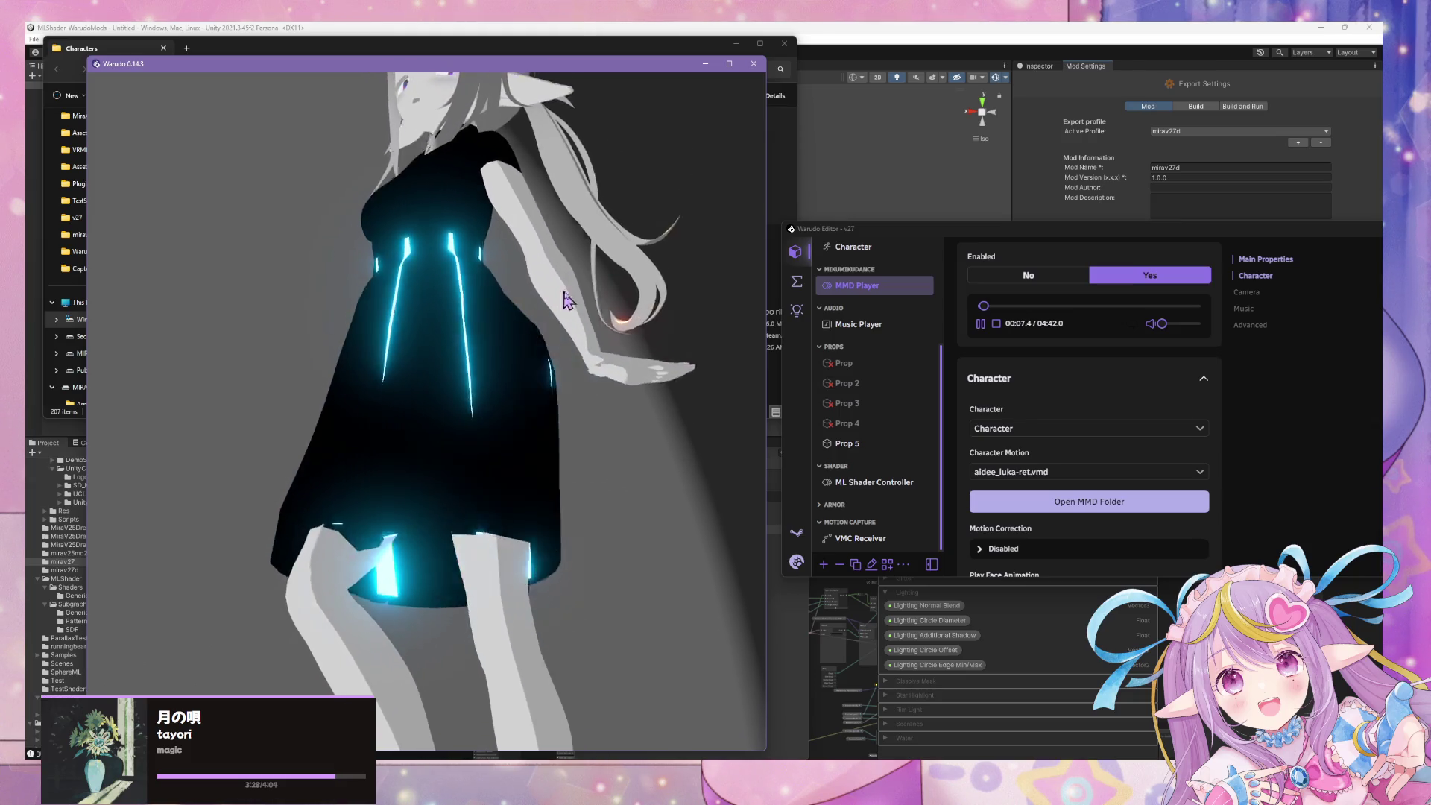
scroll(672, 310, "down", 5)
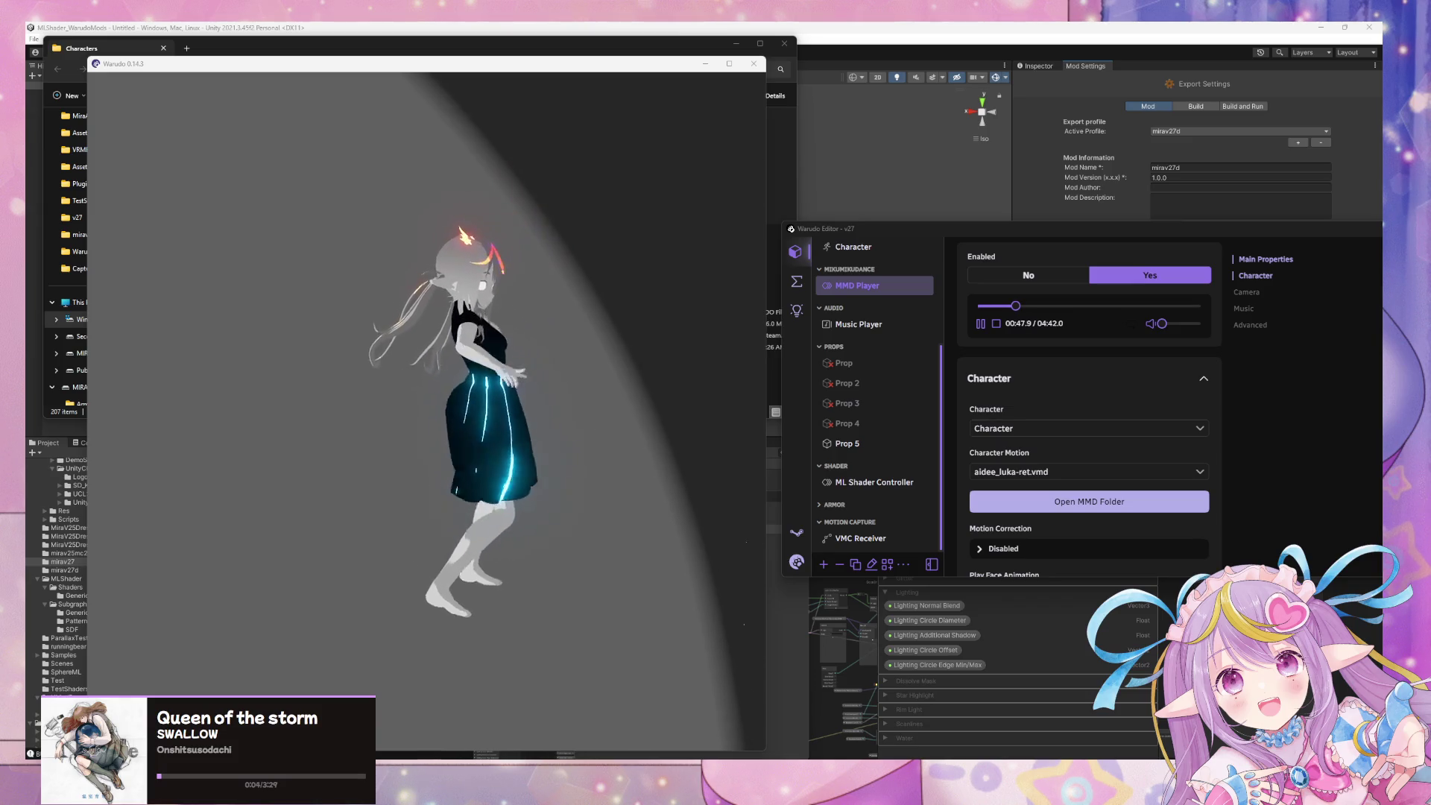
left_click(706, 526)
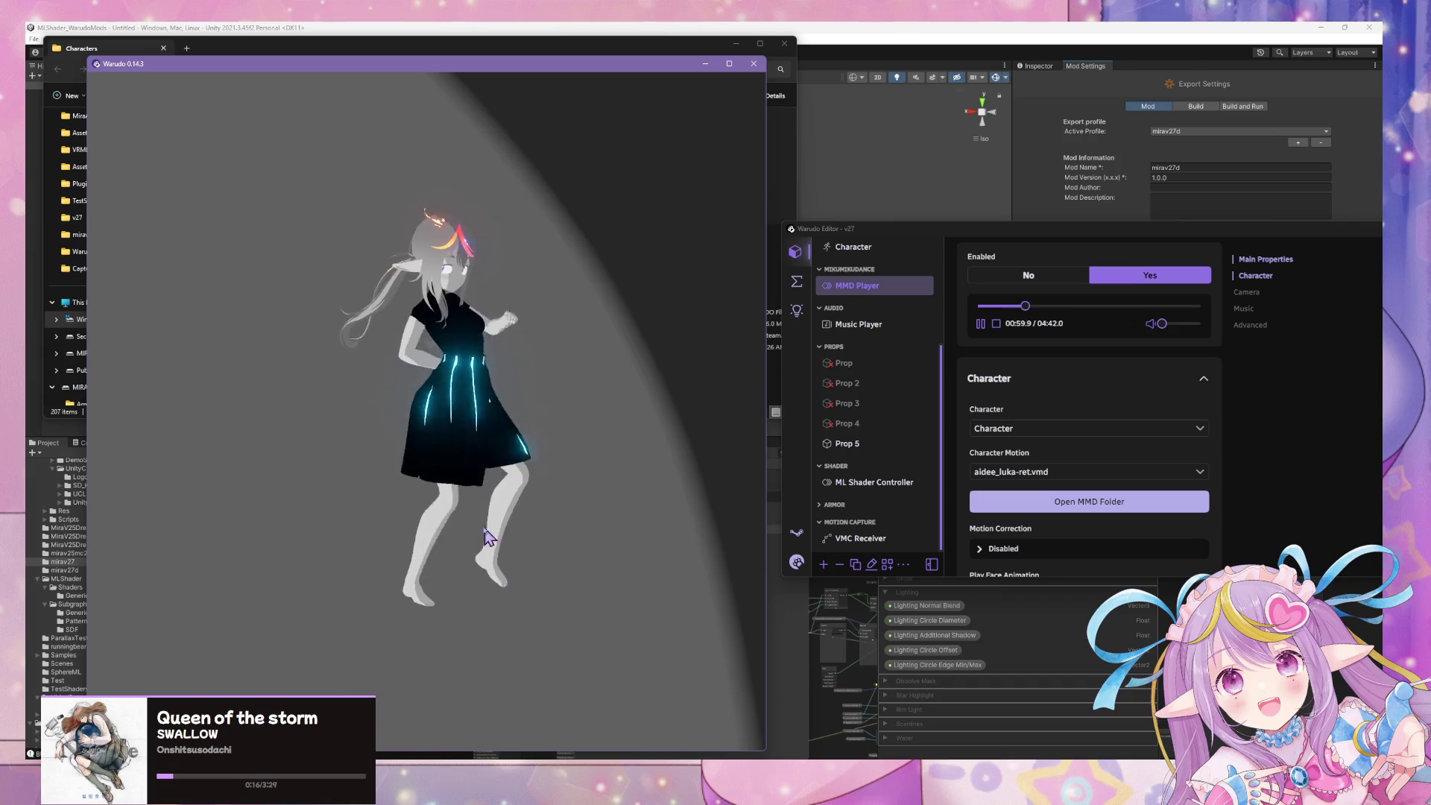
scroll(410, 522, "up", 5)
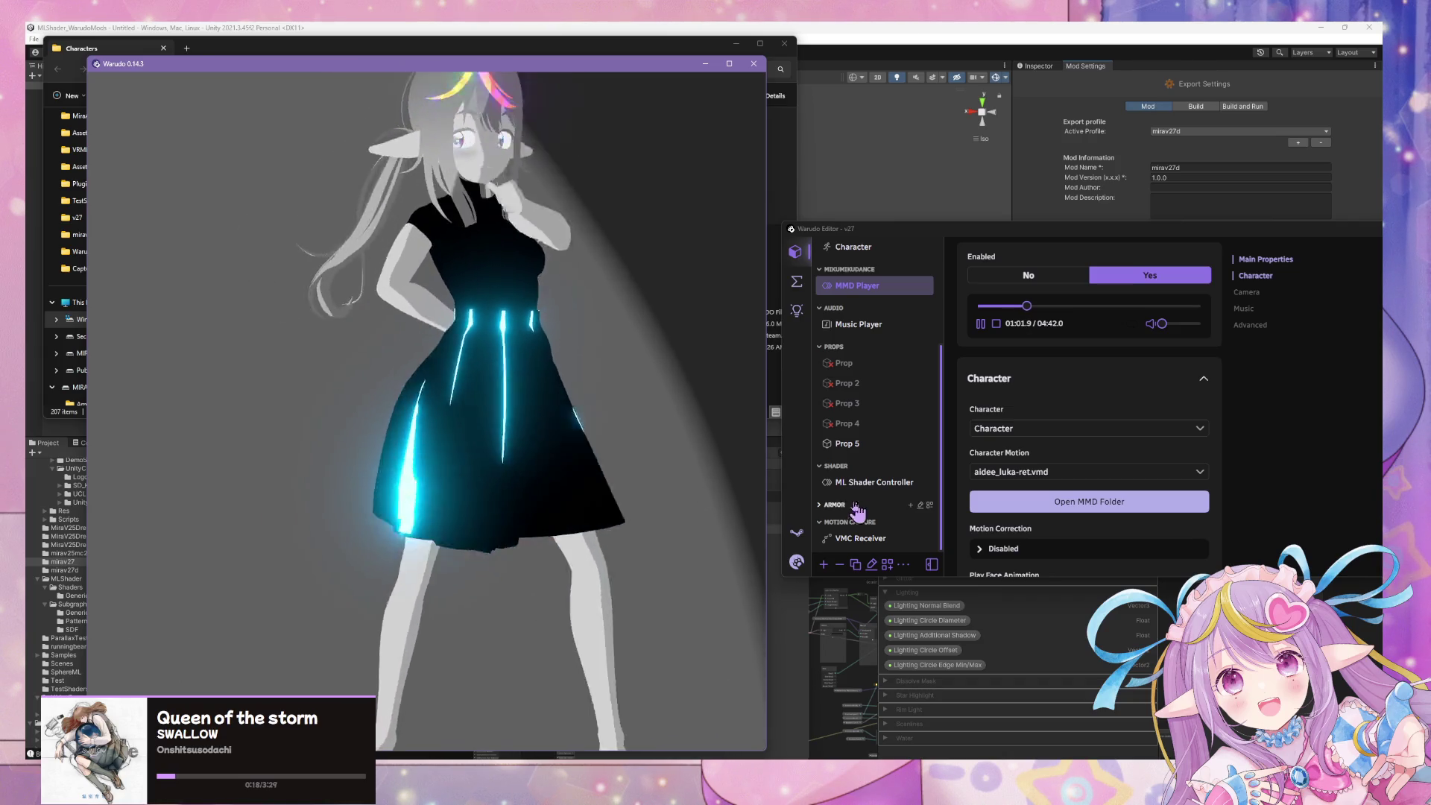
left_click(872, 482)
Step: Reset Non-Emissive Saturation and Lightness Shifts to 0, then switch back to Unity
scroll(1097, 460, "down", 10)
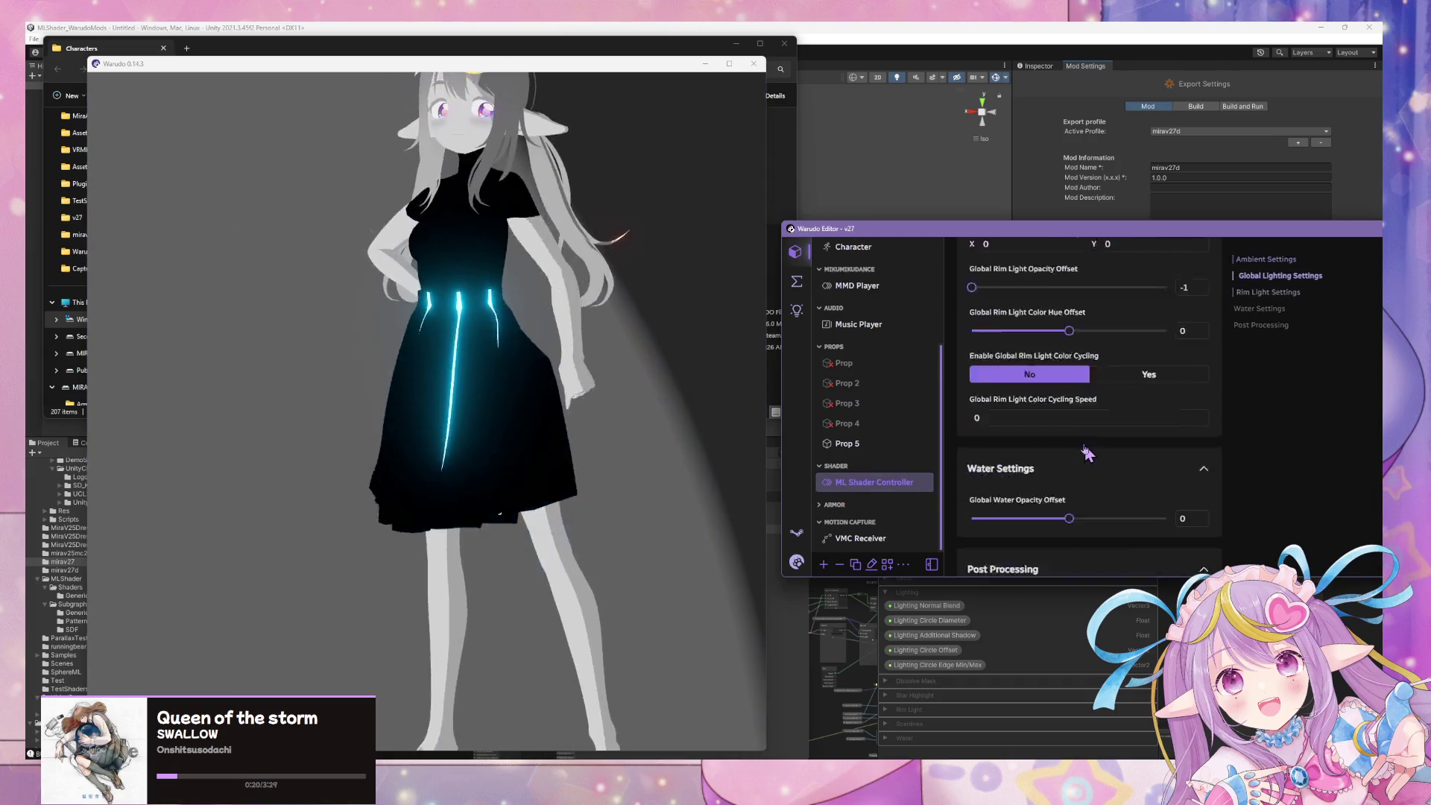
left_click(1192, 492)
type("0")
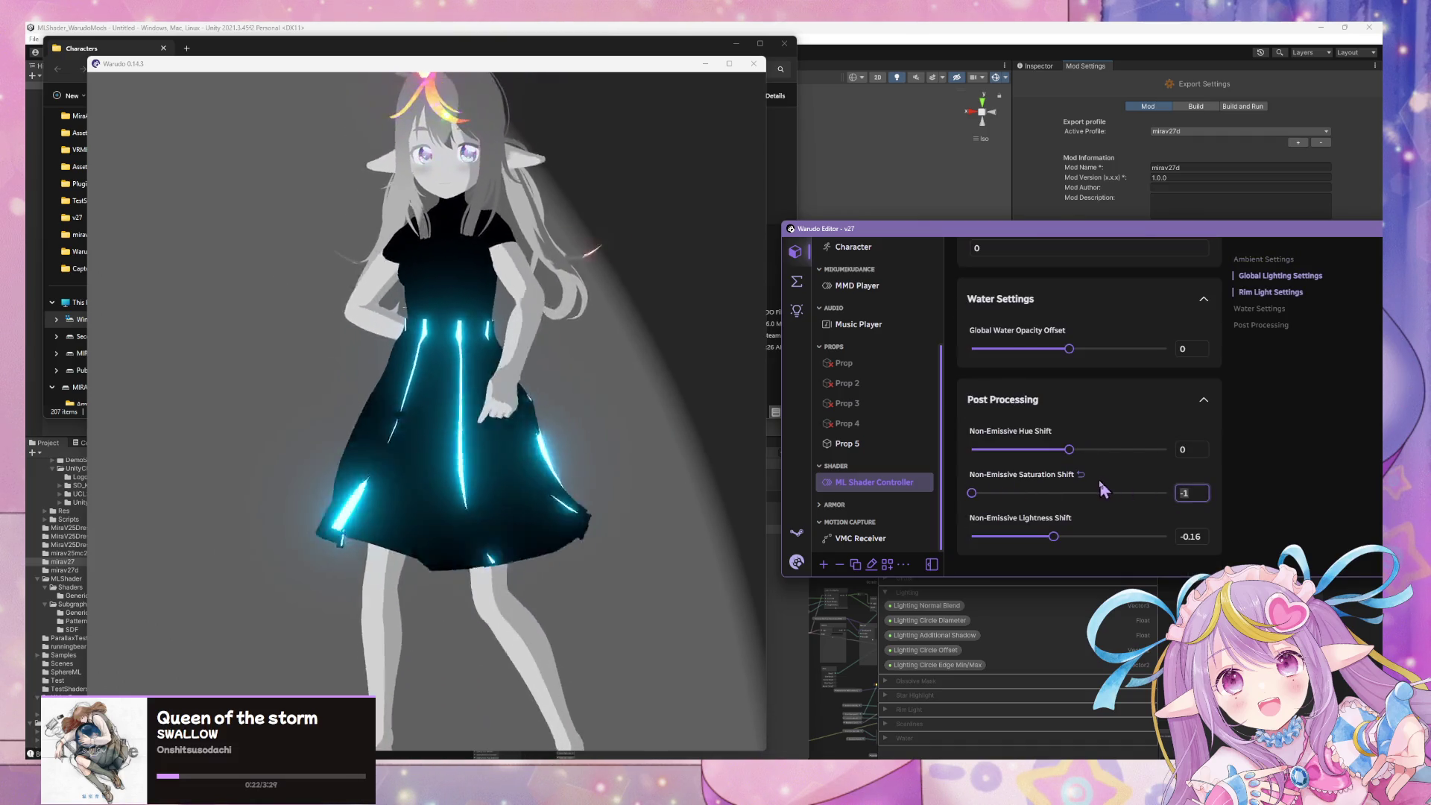
left_click(1195, 536)
type("0")
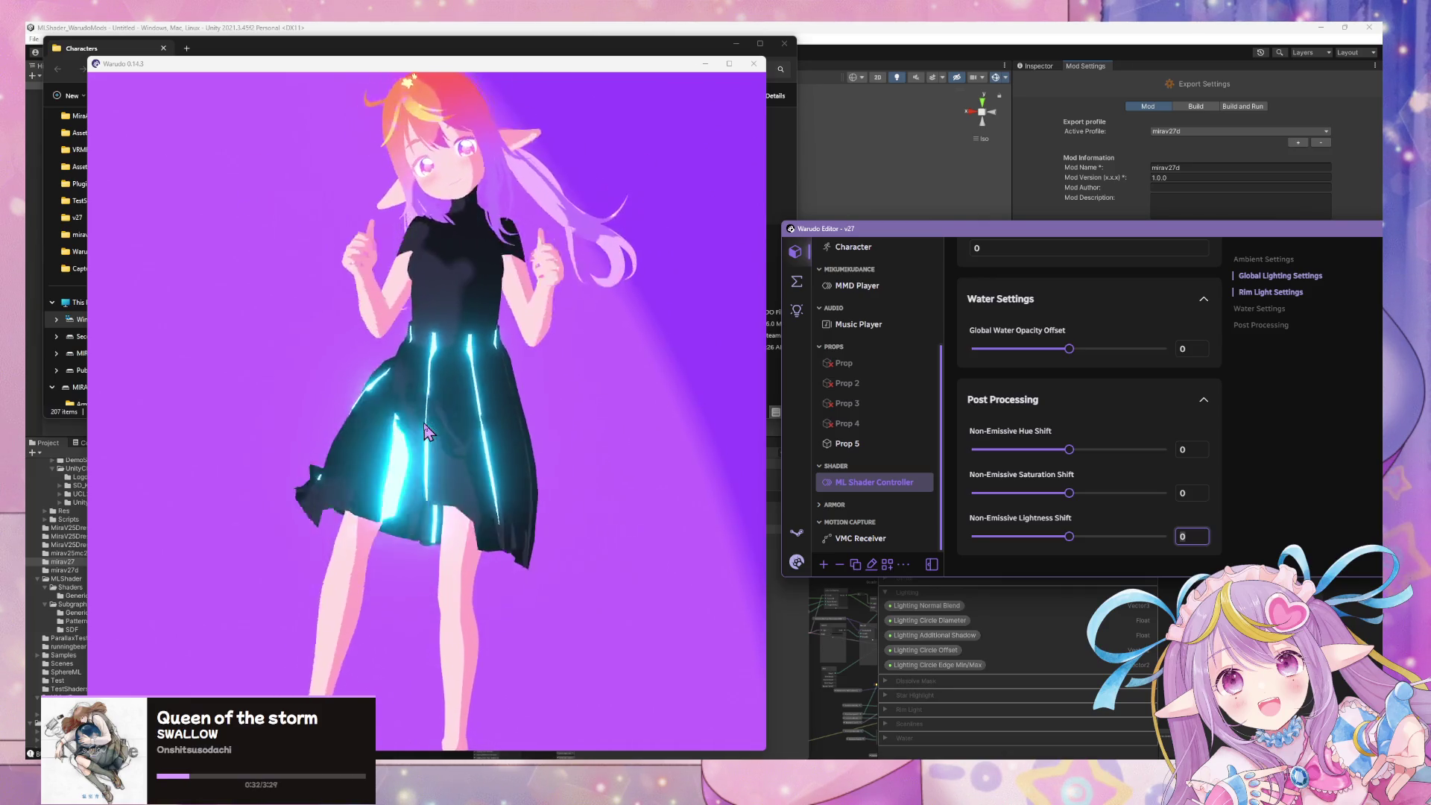
left_click(483, 436)
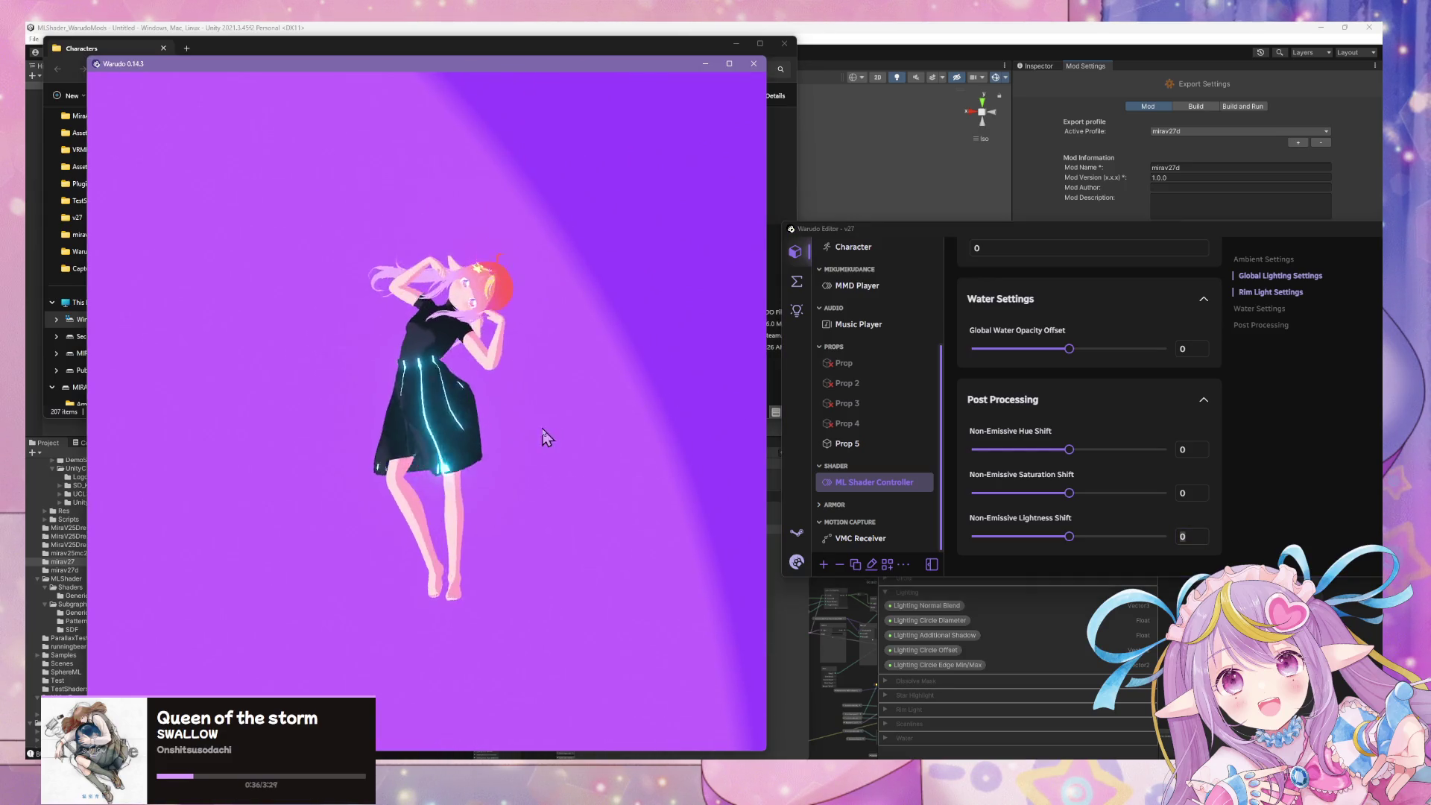
left_click(619, 27)
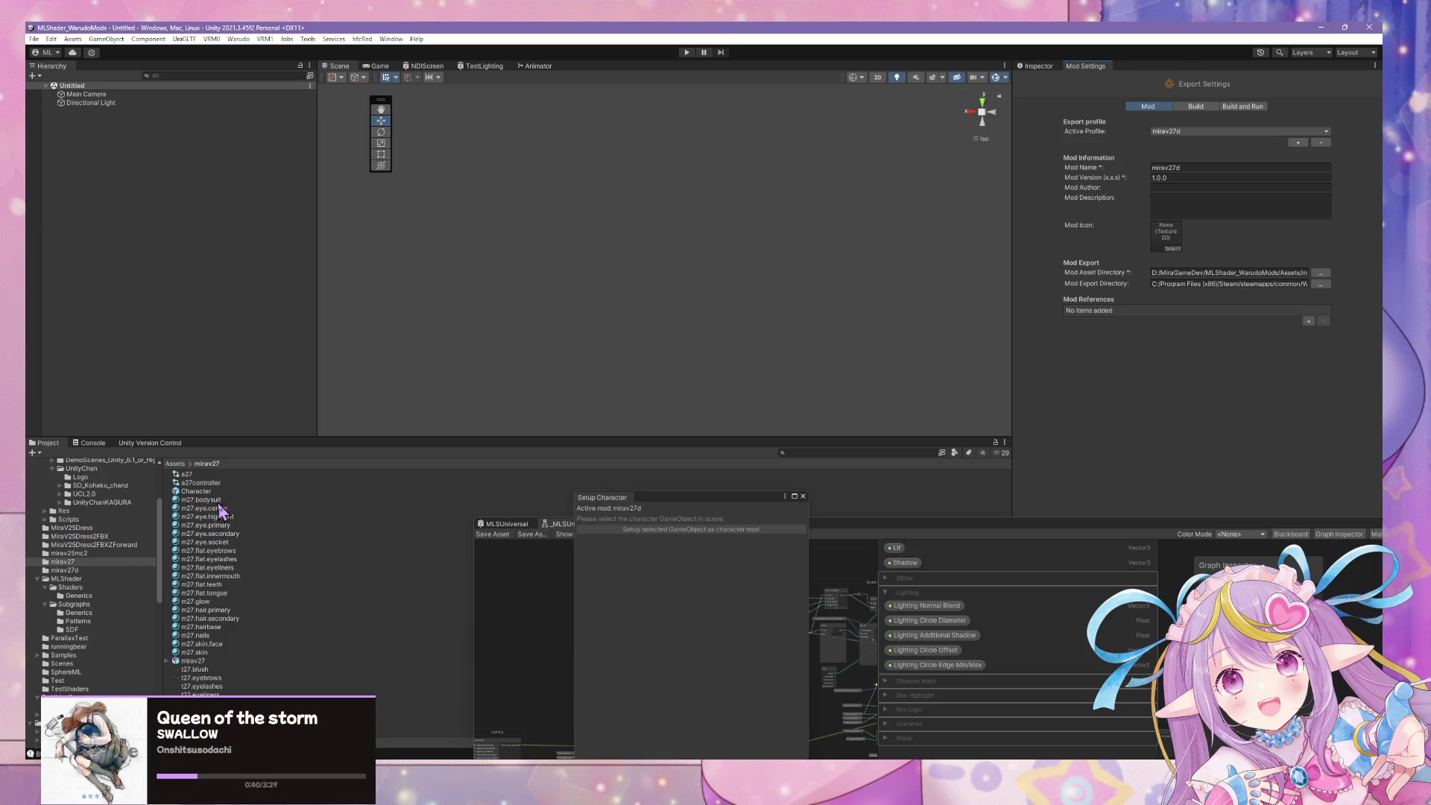
Step: Replace the mirav27 Character in the scene with the mirav27d Character
mouse_move(214, 499)
left_mouse_down()
mouse_move(156, 346)
mouse_move(524, 186)
mouse_move(574, 179)
mouse_move(588, 156)
left_mouse_up()
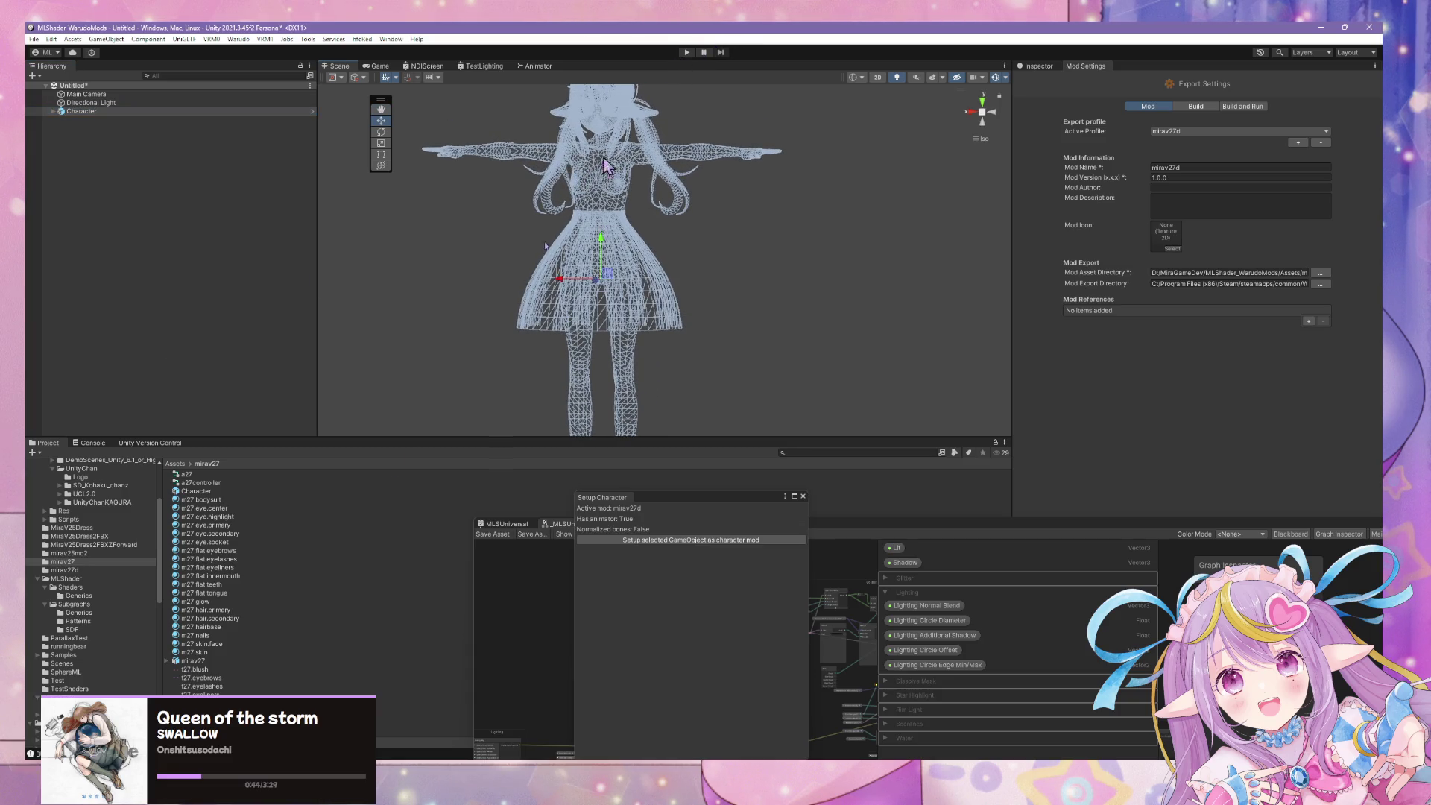
left_click(55, 112)
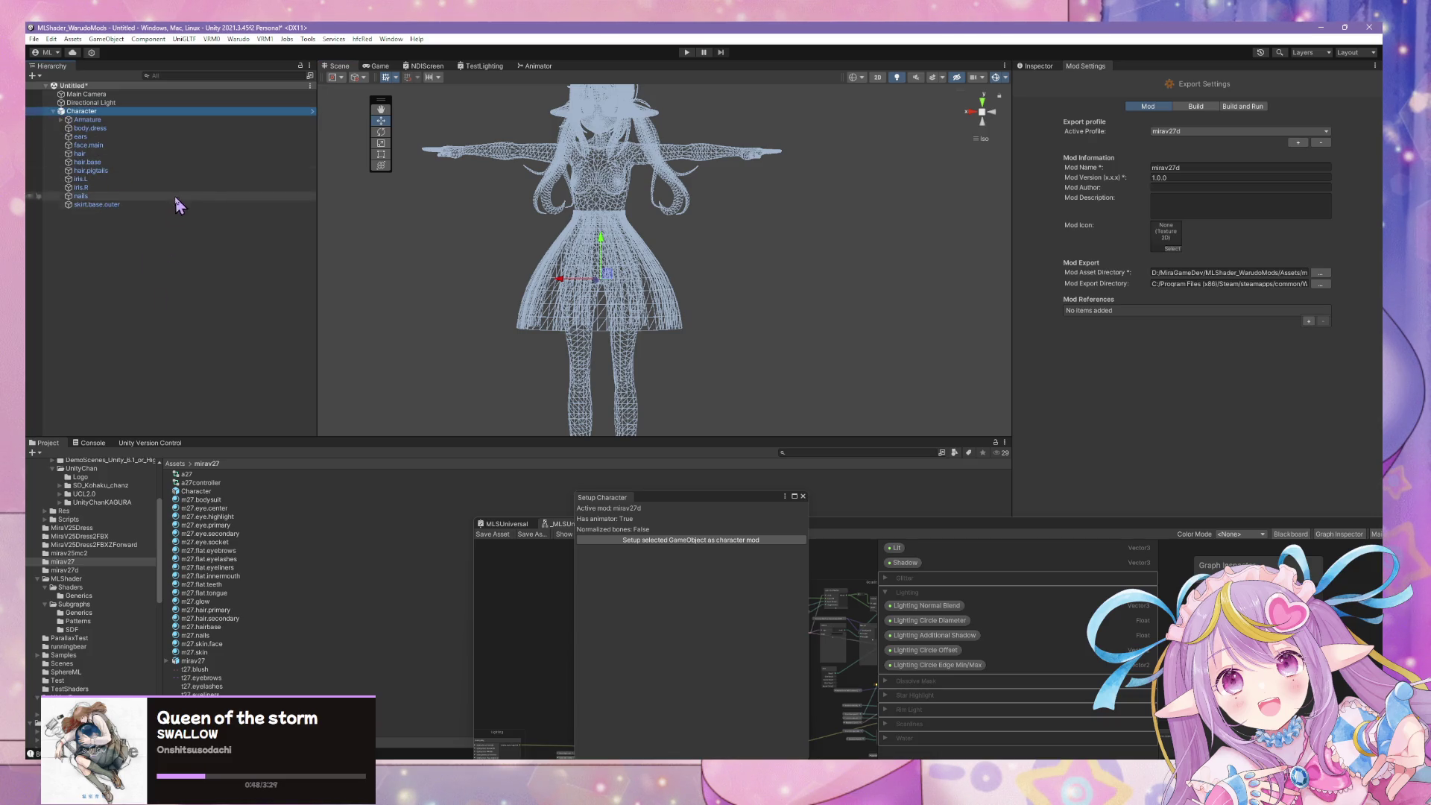
key("Delete")
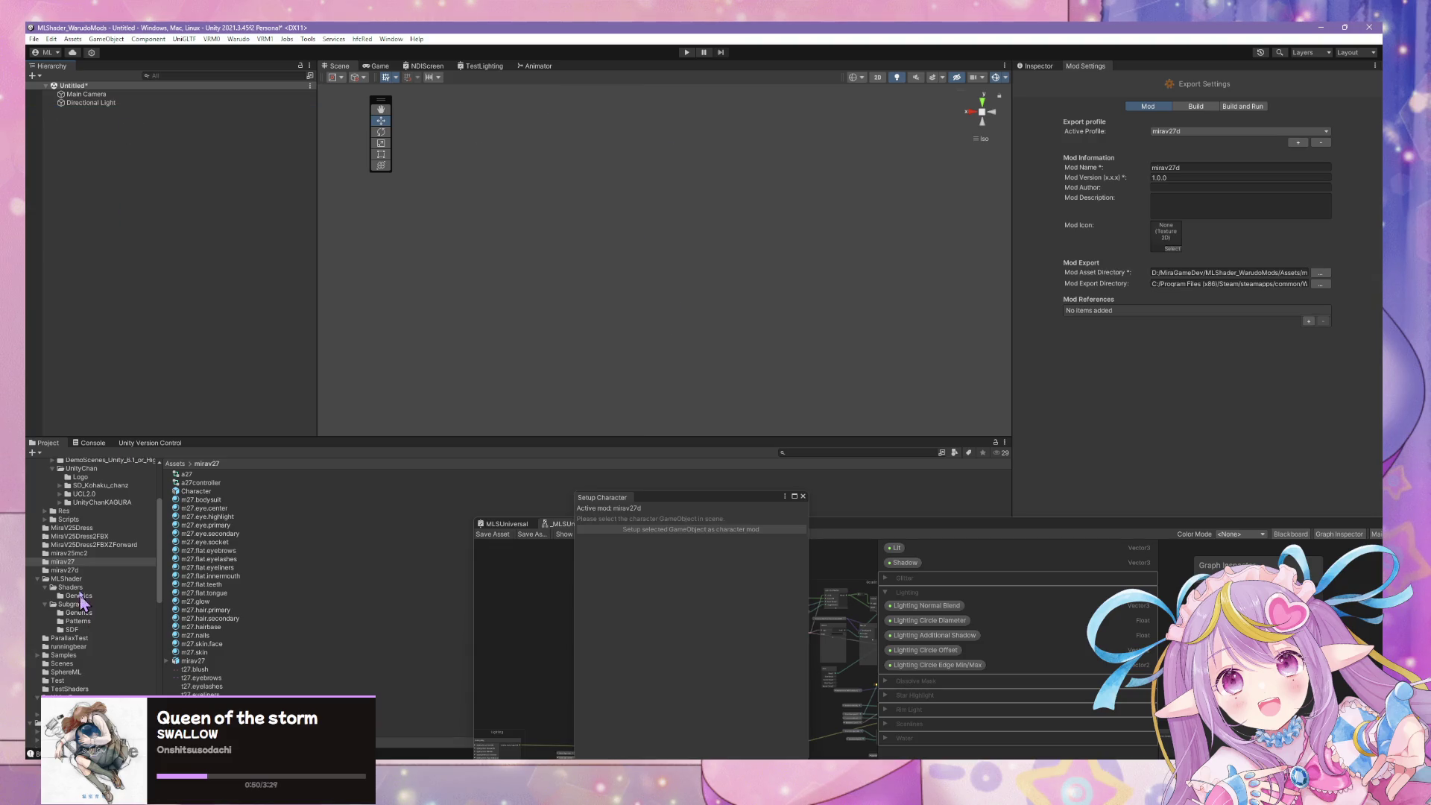
left_click(83, 570)
mouse_move(195, 492)
left_mouse_down()
mouse_move(125, 313)
mouse_move(126, 276)
left_mouse_up()
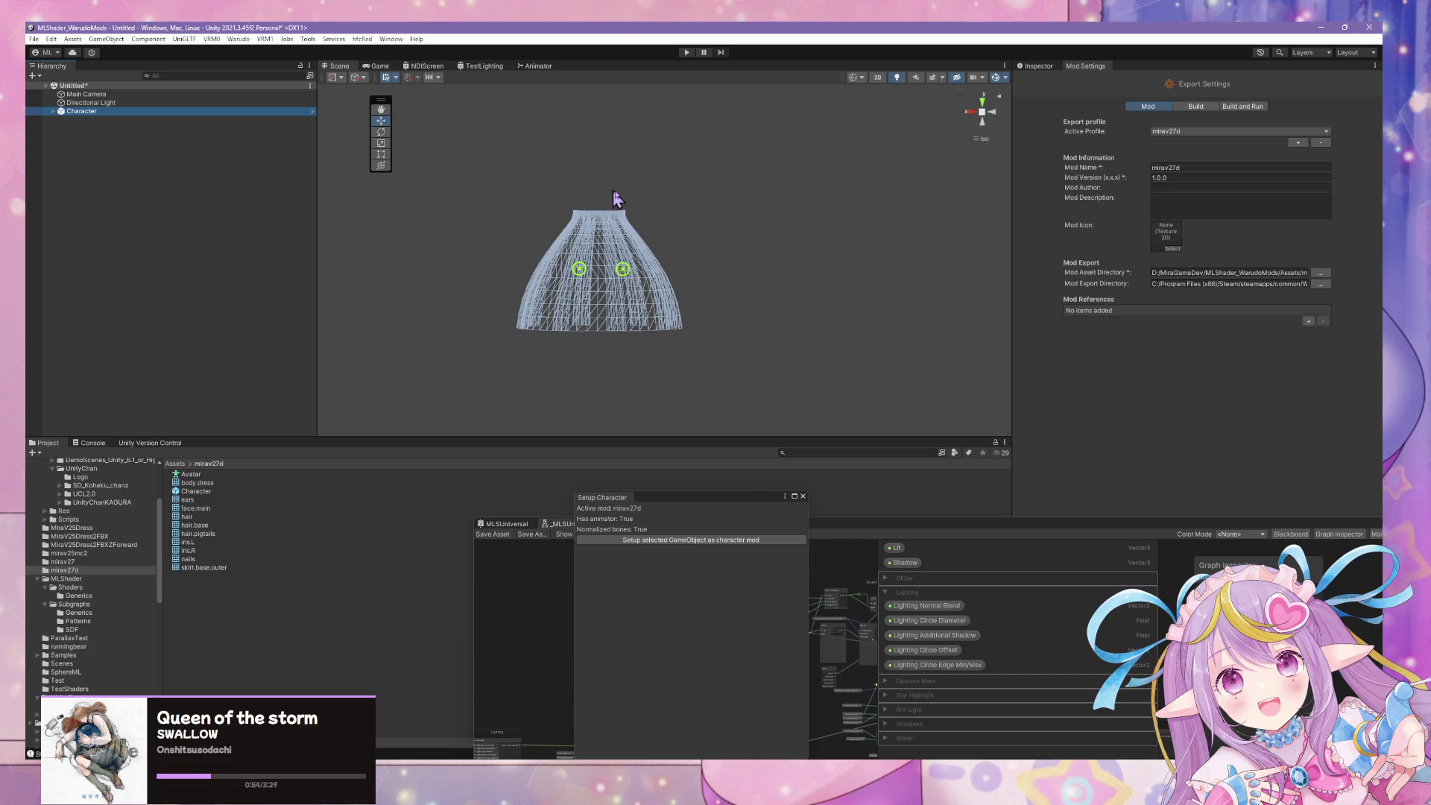
Step: Enable Update When Offscreen on the meshes from body.dress through skirt.base.outer
scroll(615, 197, "down", 3)
left_click(672, 190)
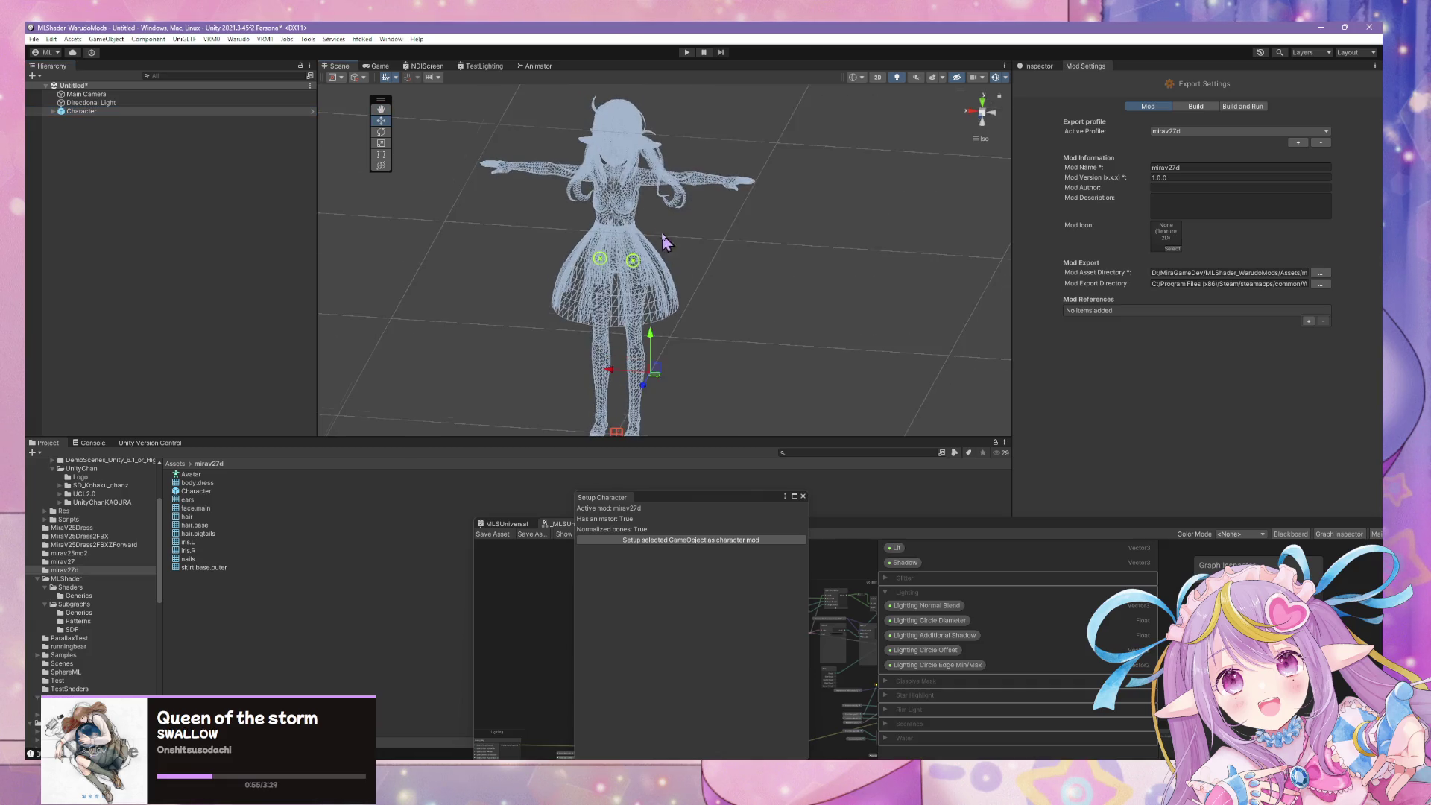
left_click(53, 110)
left_click(131, 129)
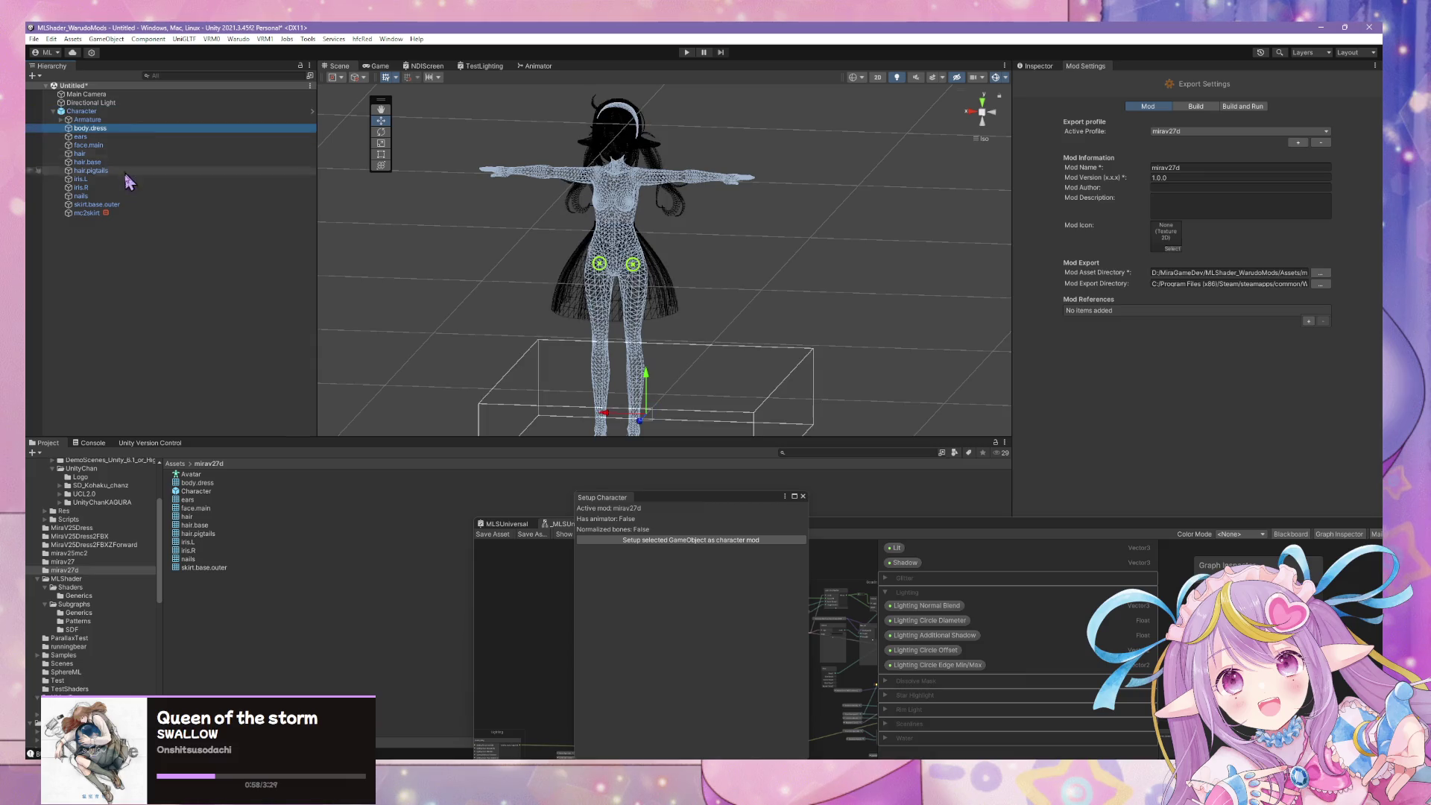
left_click(119, 204, "shift")
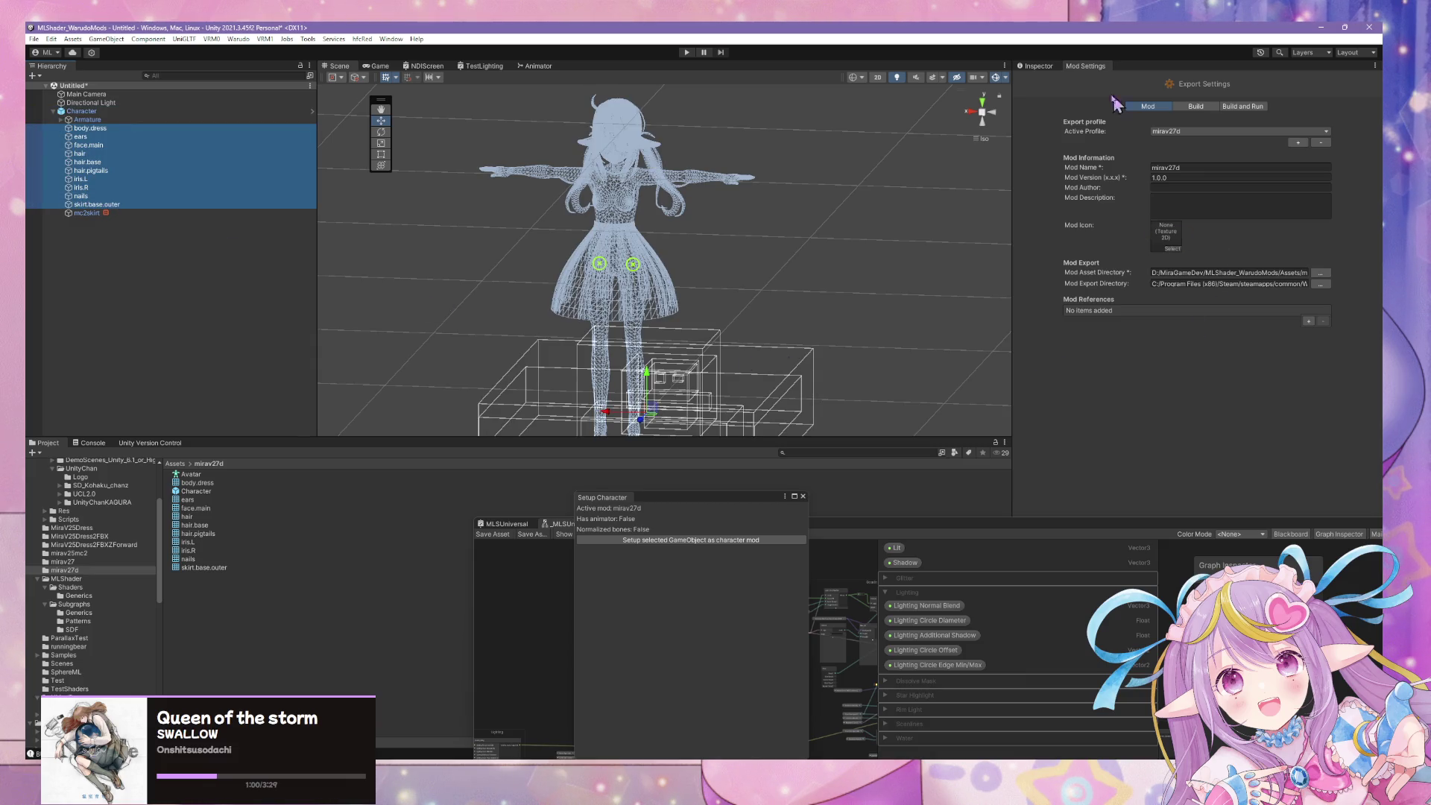
left_click(1051, 64)
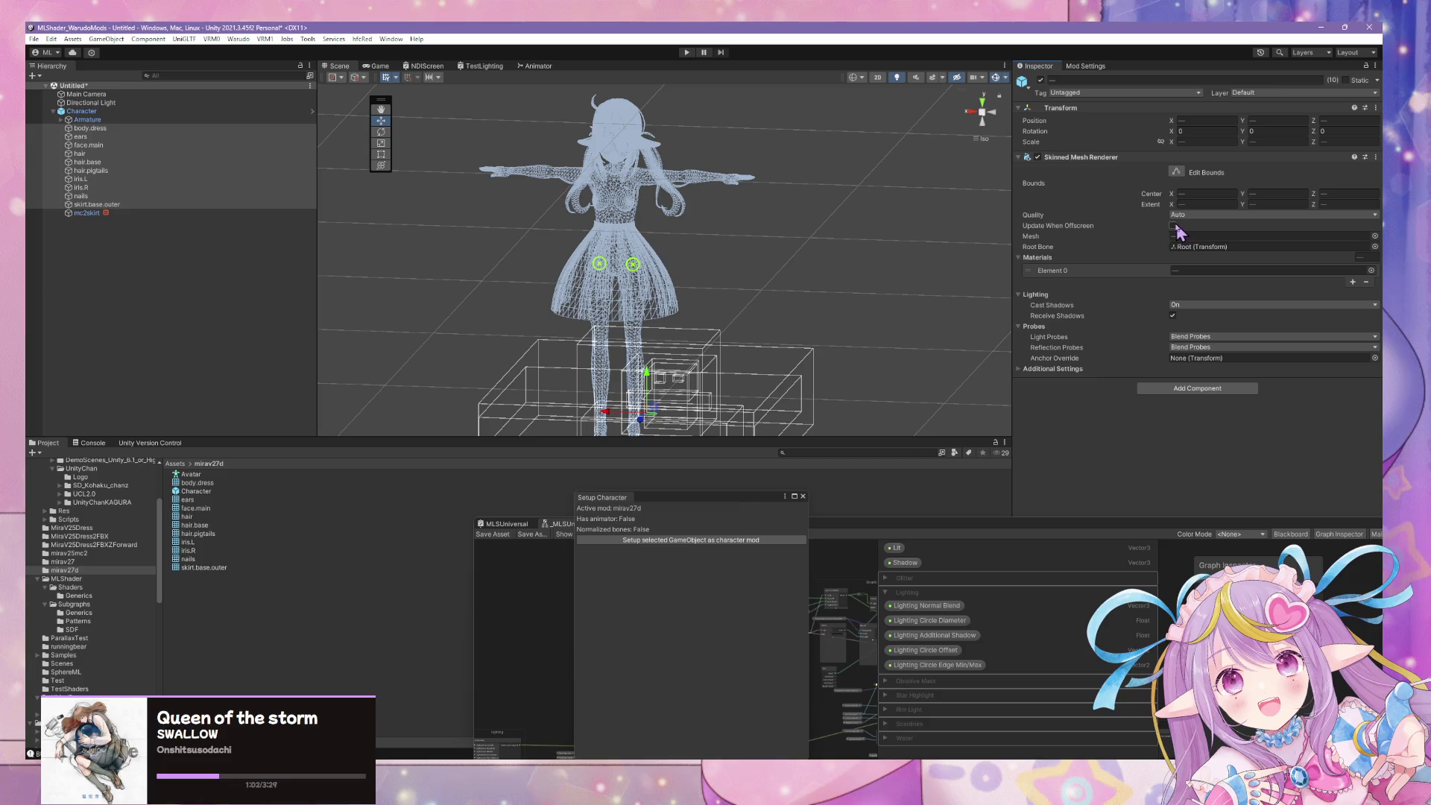
left_click(1173, 225)
Step: Select the mc2skirt cloth object
mouse_move(755, 294)
left_mouse_down()
mouse_move(521, 262)
mouse_move(754, 261)
mouse_move(669, 288)
mouse_move(756, 261)
left_mouse_up()
scroll(760, 261, "up", 3)
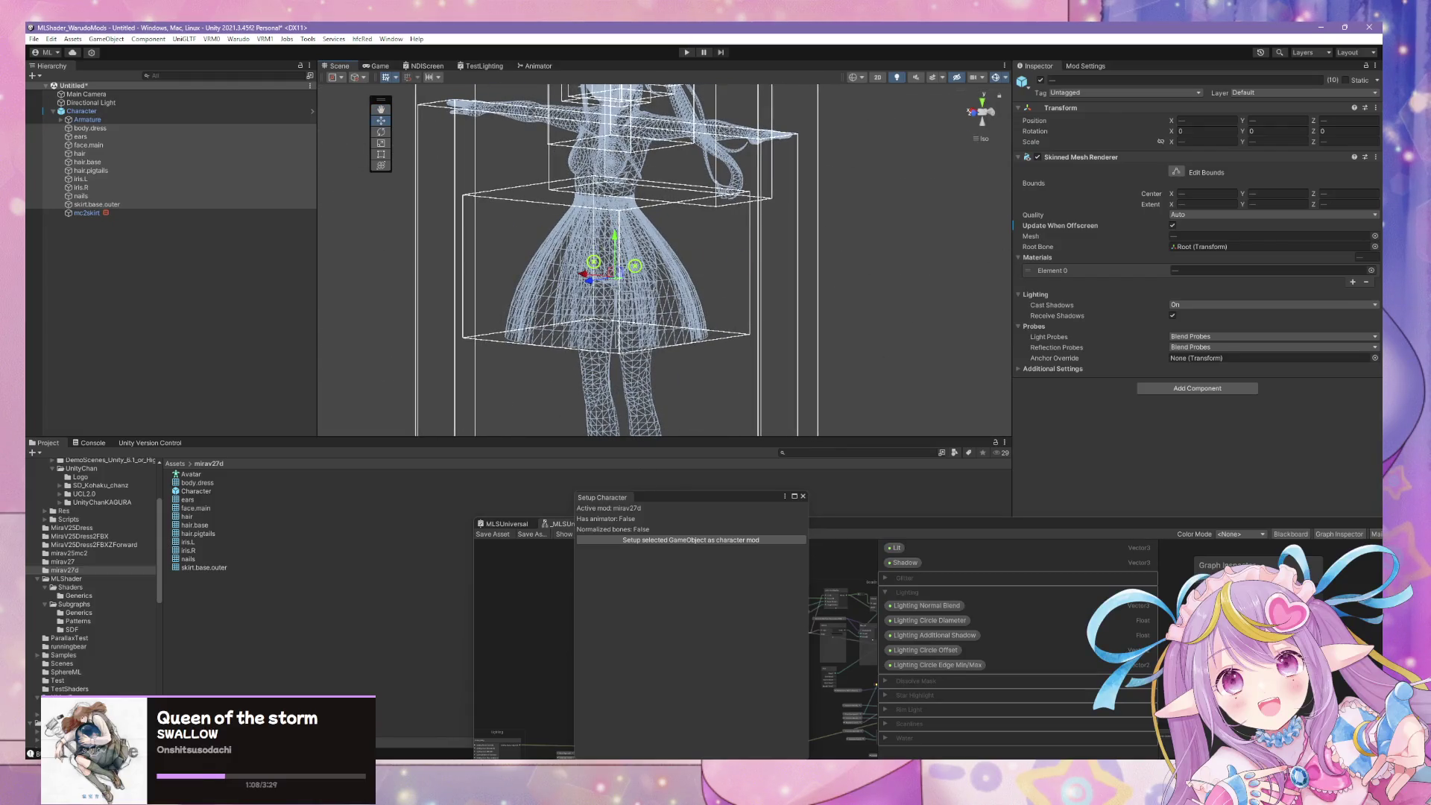
left_click(93, 214)
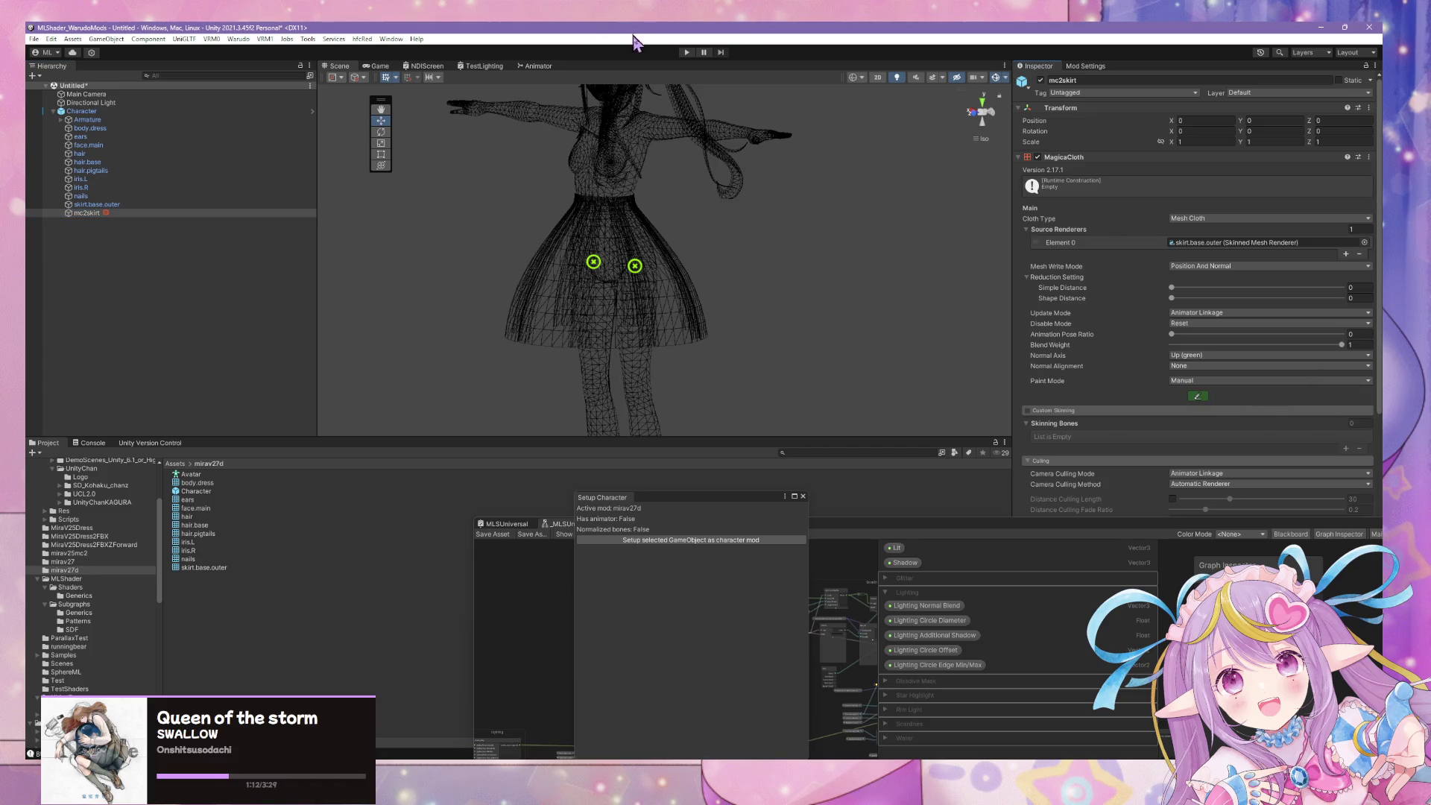
Step: Start Play mode to test the cloth, then return to the Unity editor
left_click(687, 53)
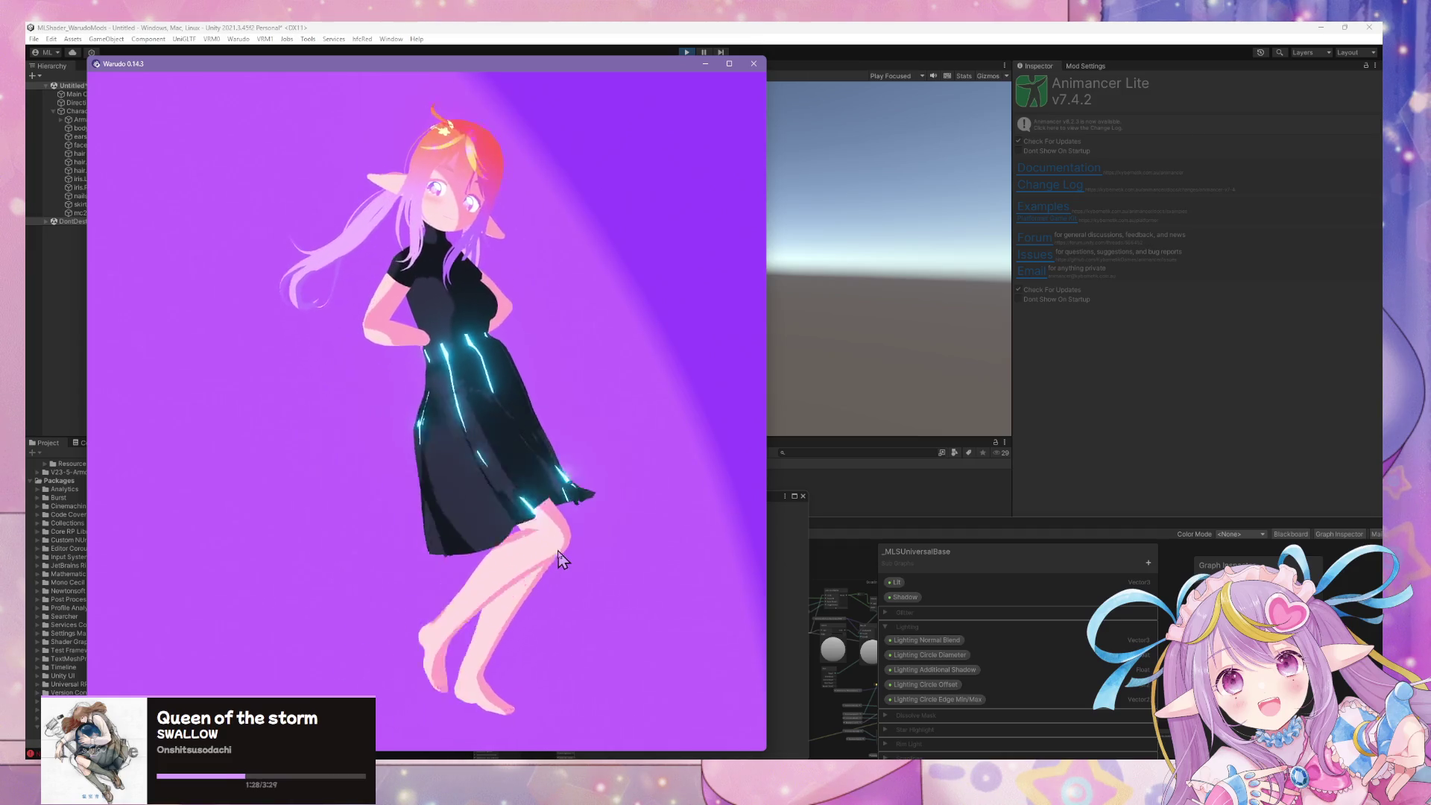
left_click(871, 310)
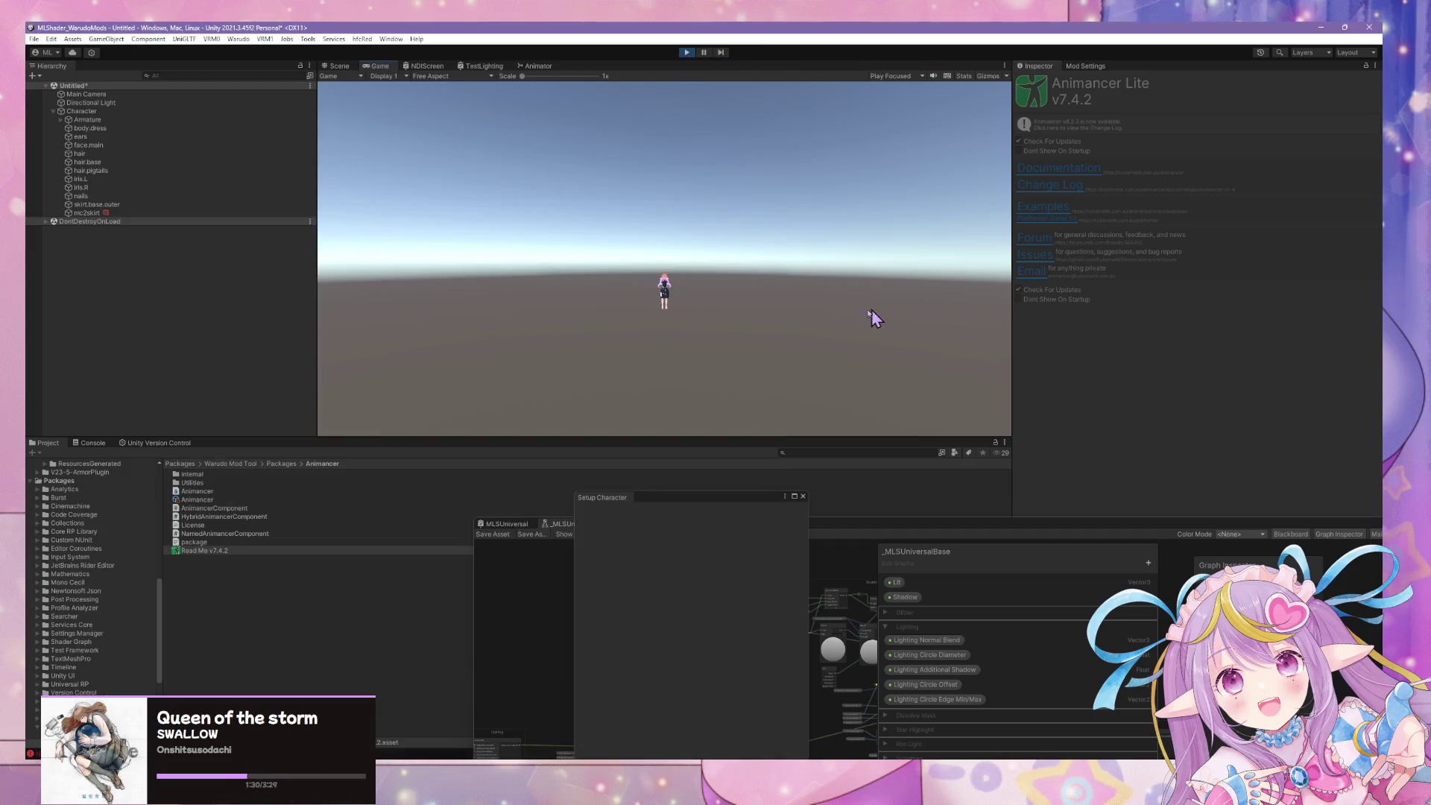
Step: Select mc2skirt and frame the skirt in the Scene view, viewing it from below
left_click(87, 212)
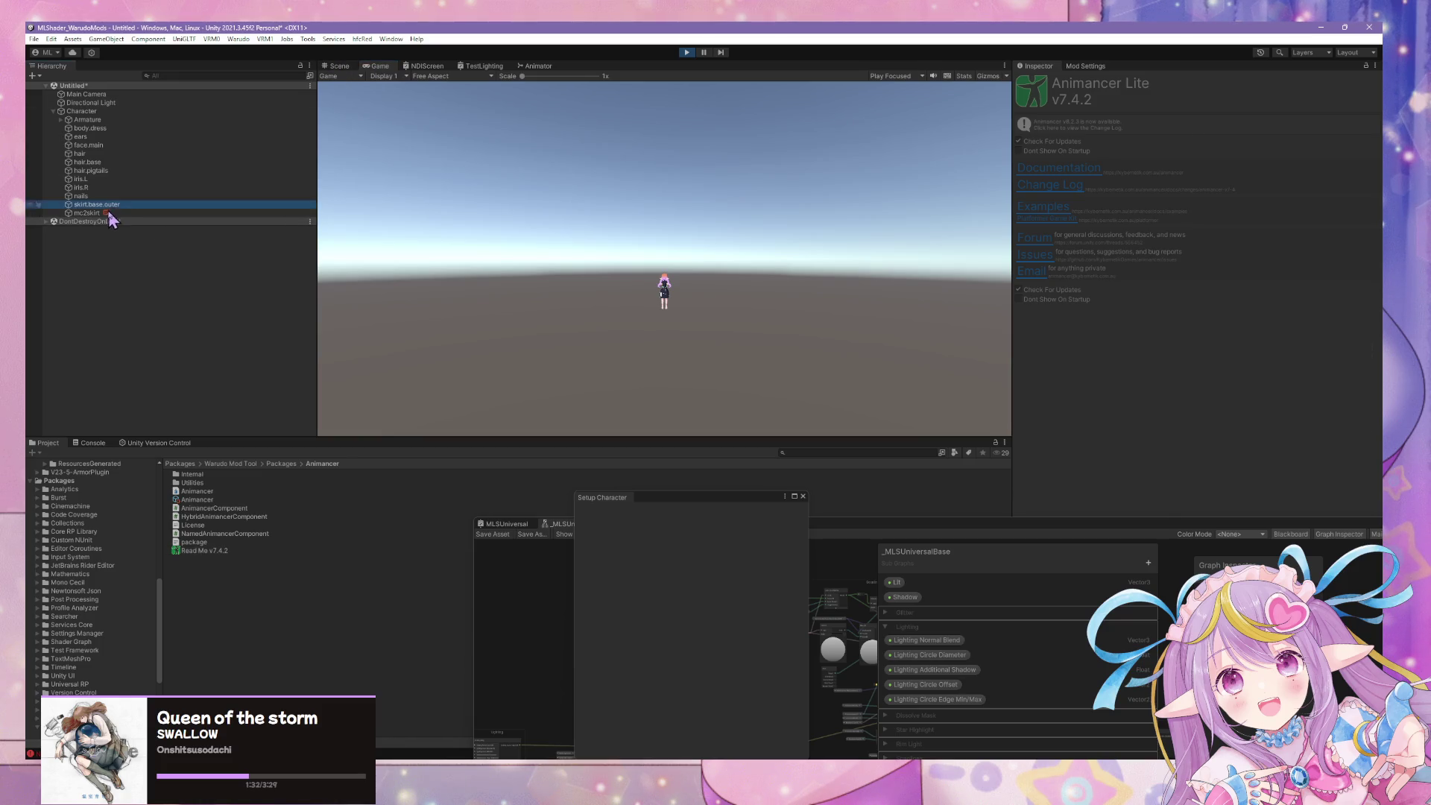
left_click(337, 68)
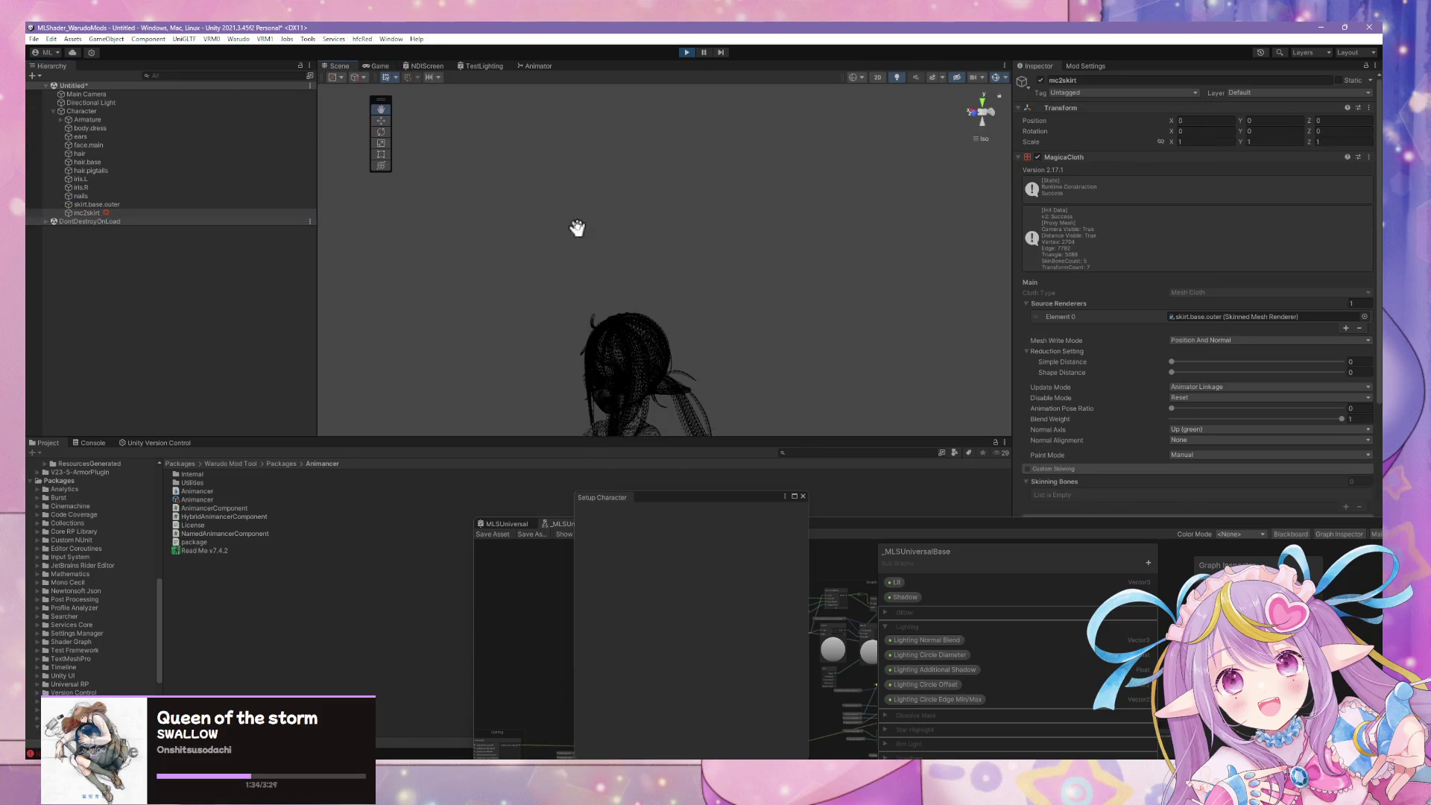
key("f")
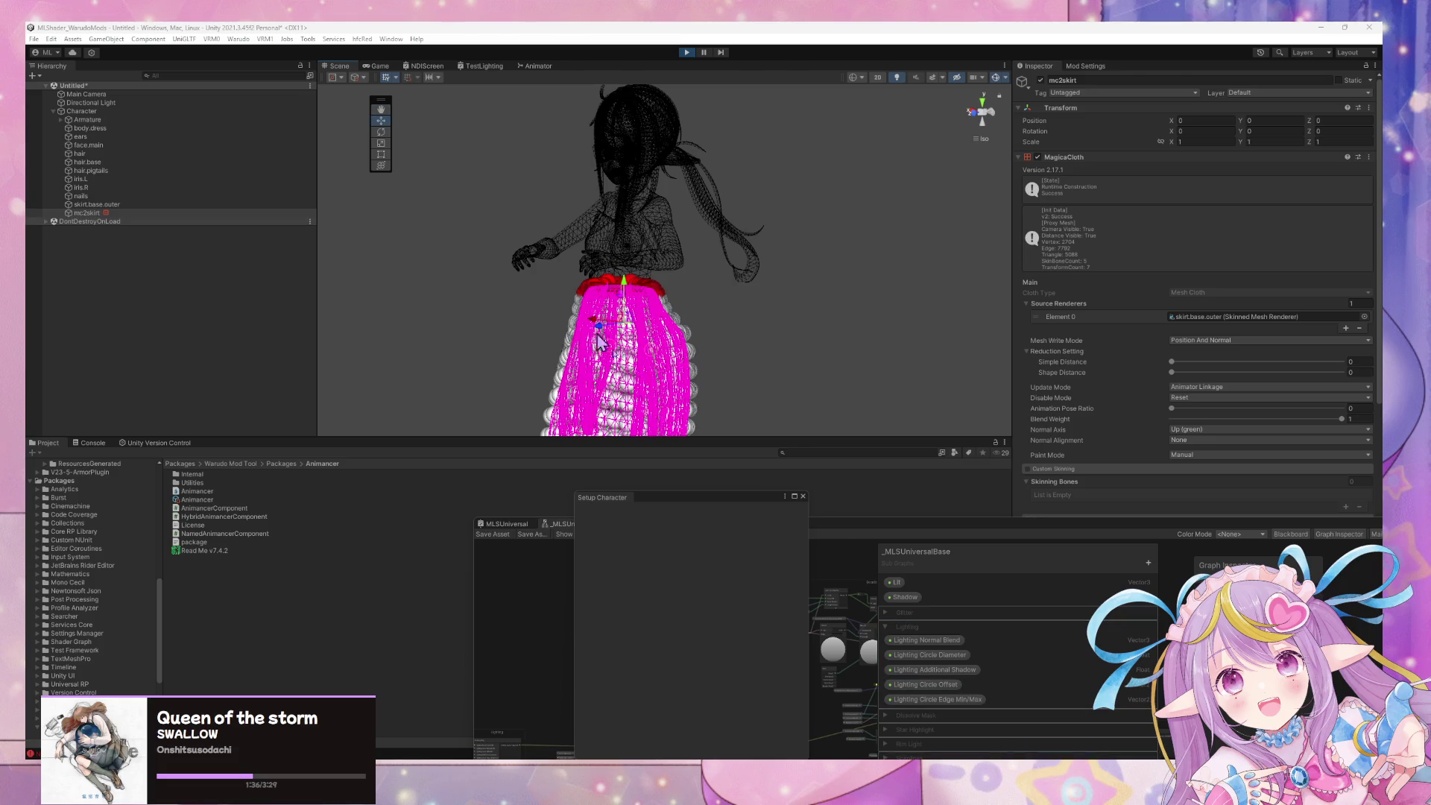
mouse_move(600, 343)
left_mouse_down()
mouse_move(706, 386)
mouse_move(712, 223)
mouse_move(548, 209)
left_mouse_up()
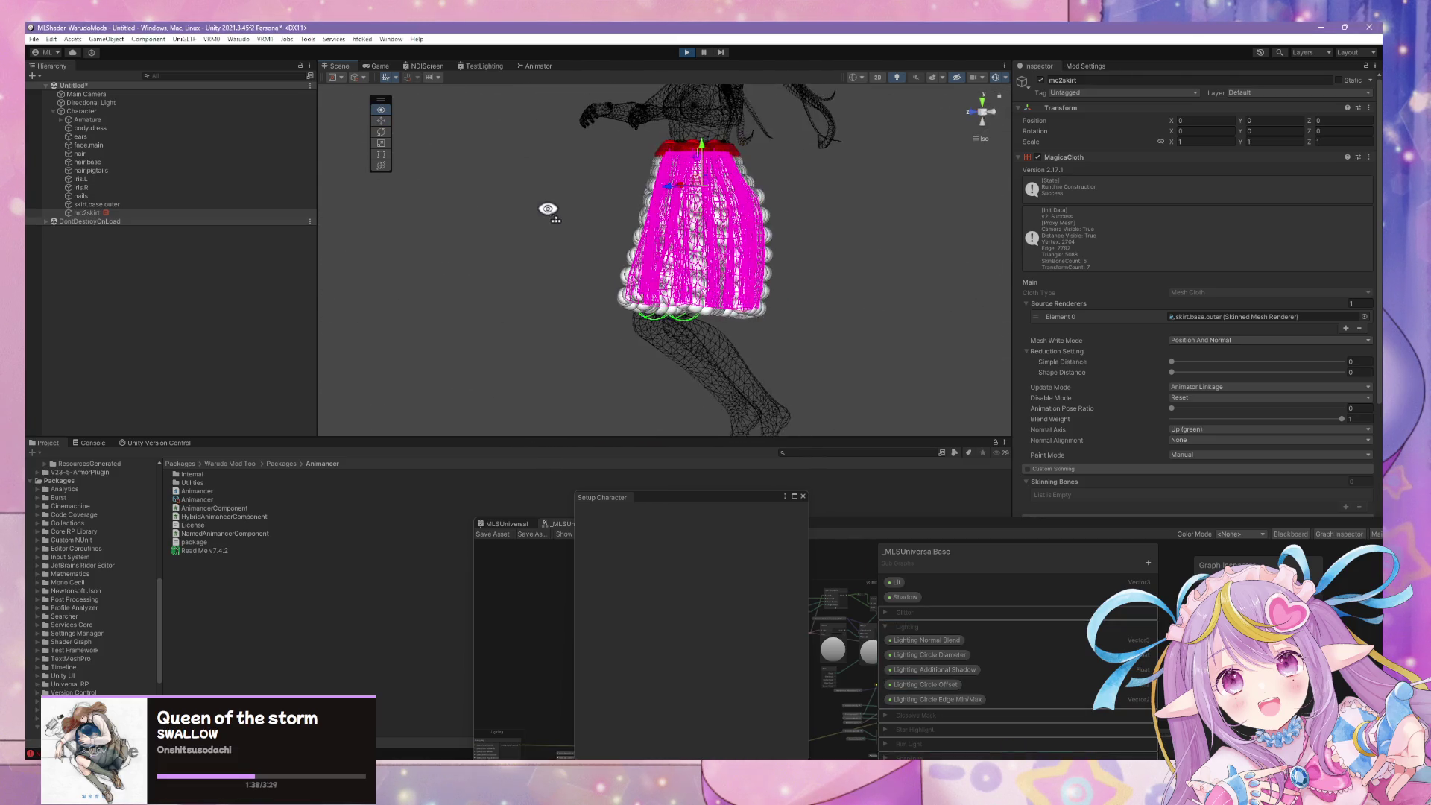
left_click(378, 66)
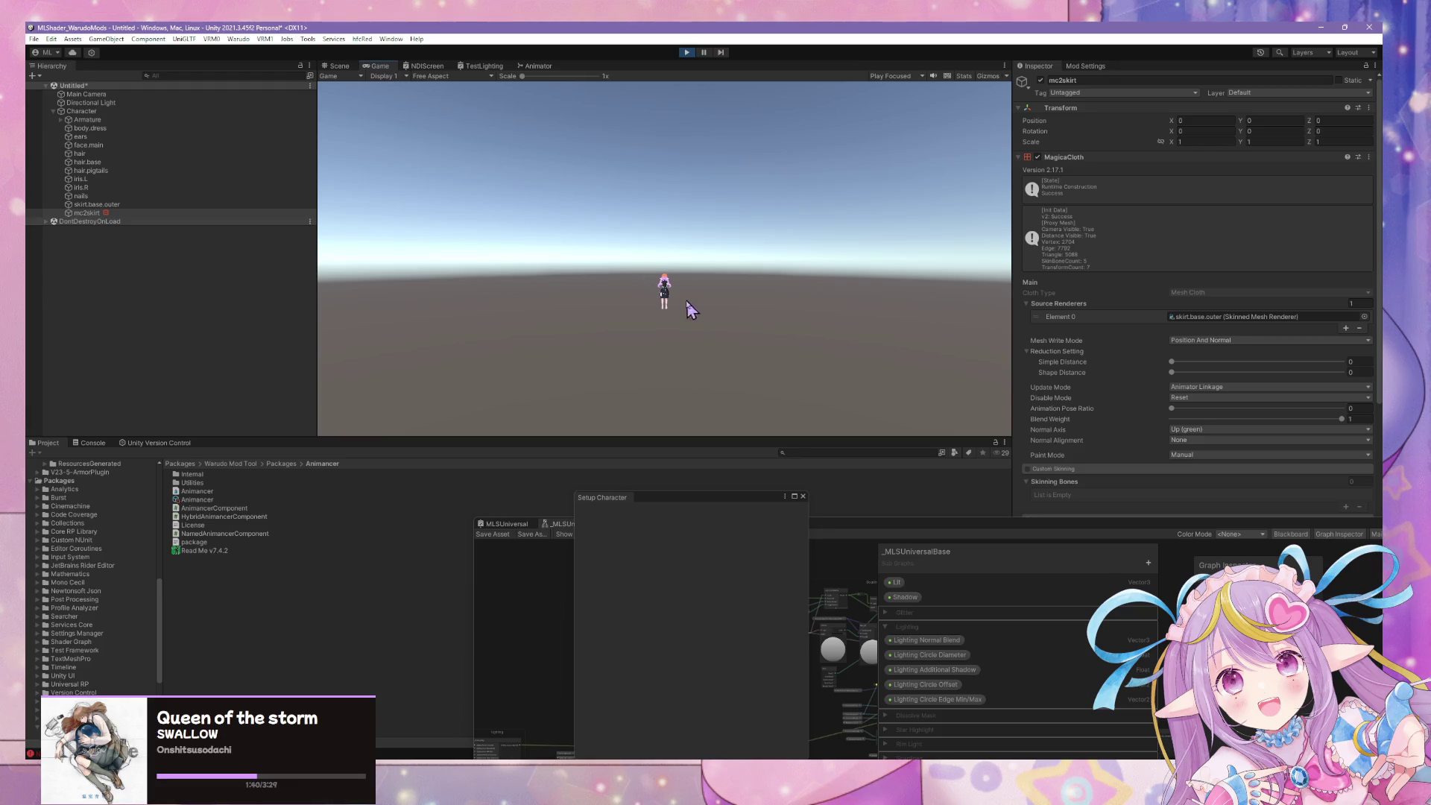
left_click(345, 68)
scroll(1197, 387, "down", 15)
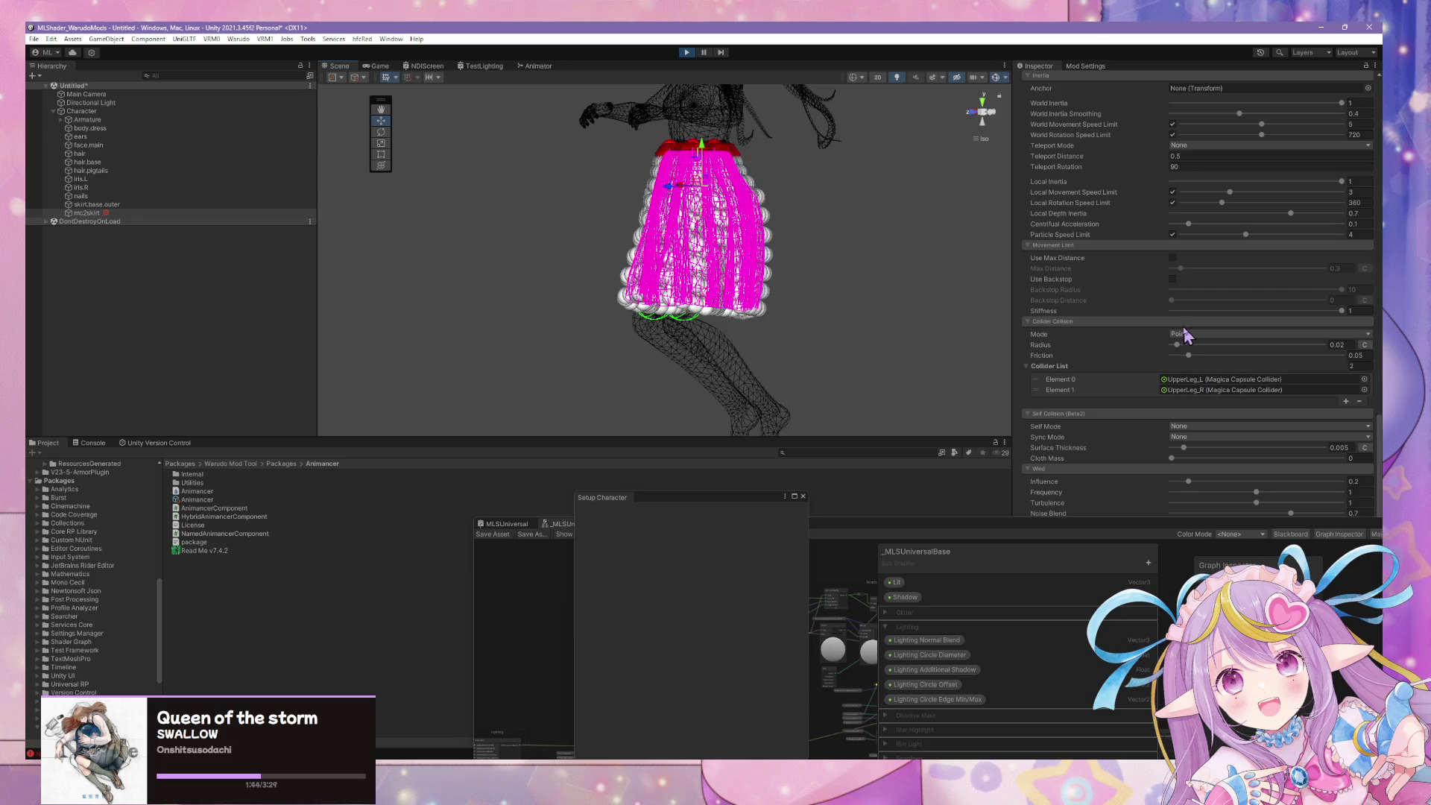
Step: Set the MagicaCloth collider collision to Edge, radius 0.015, with Full Mesh self collision
left_click(1191, 335)
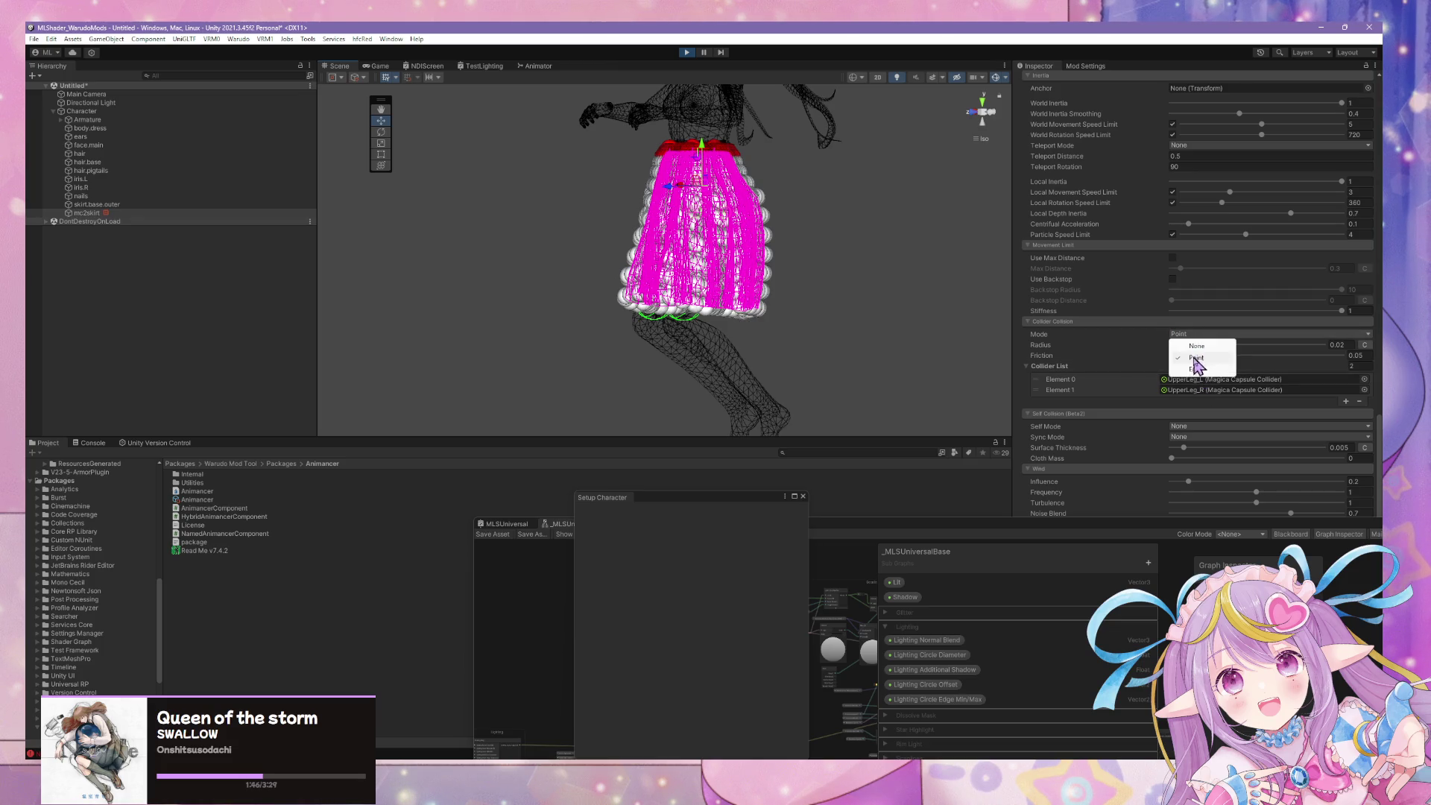
left_click(1200, 365)
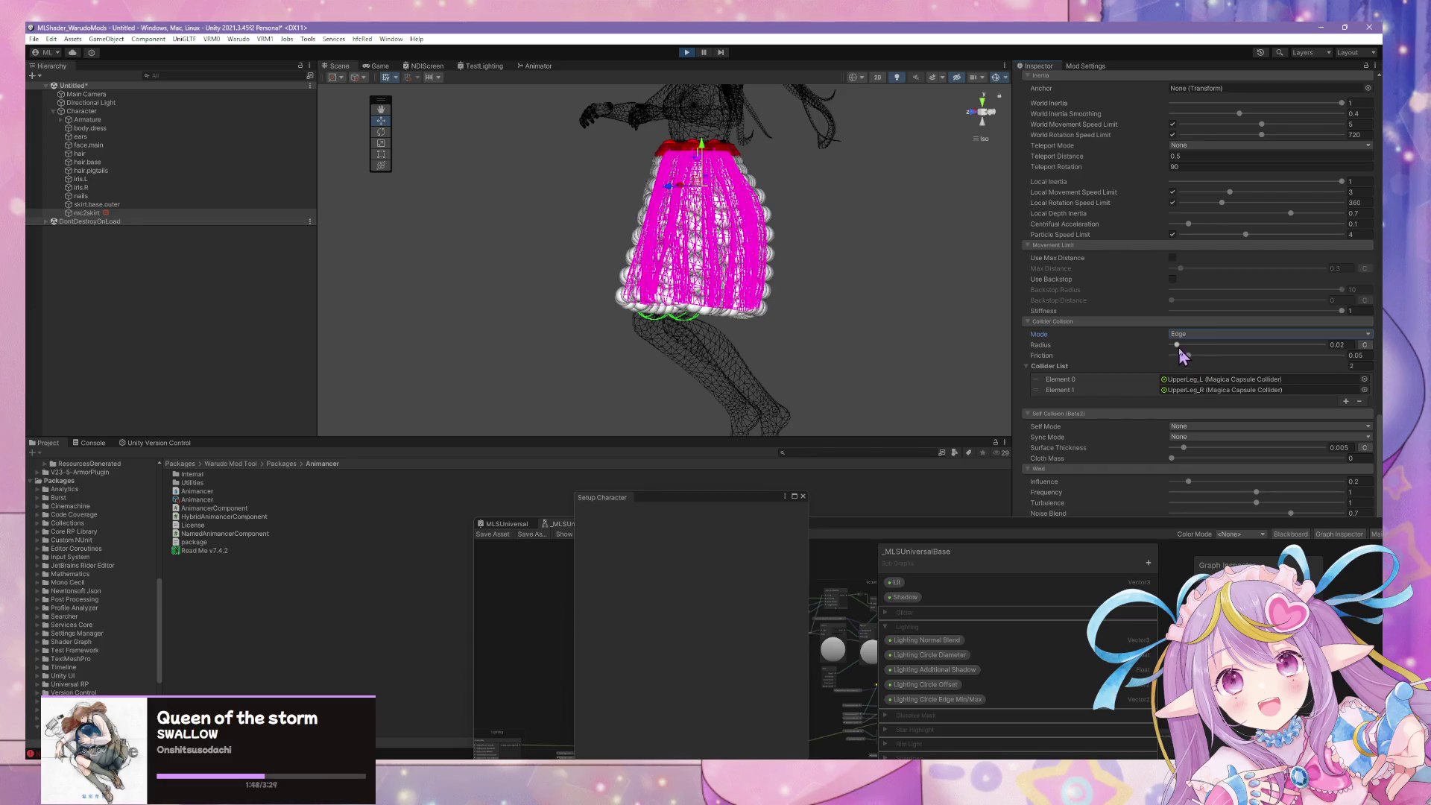
left_click_drag(1178, 346, 1182, 347)
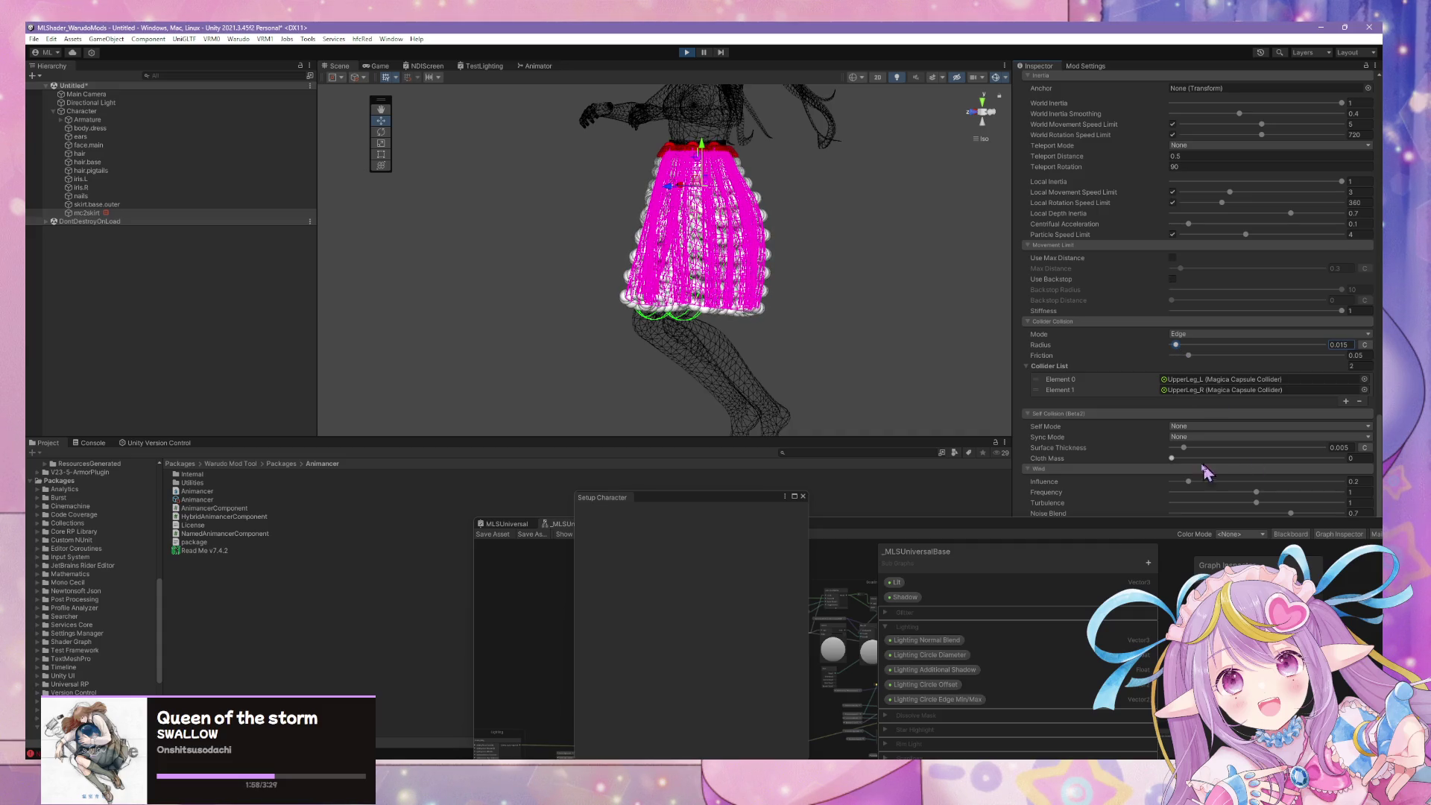
left_click(1192, 428)
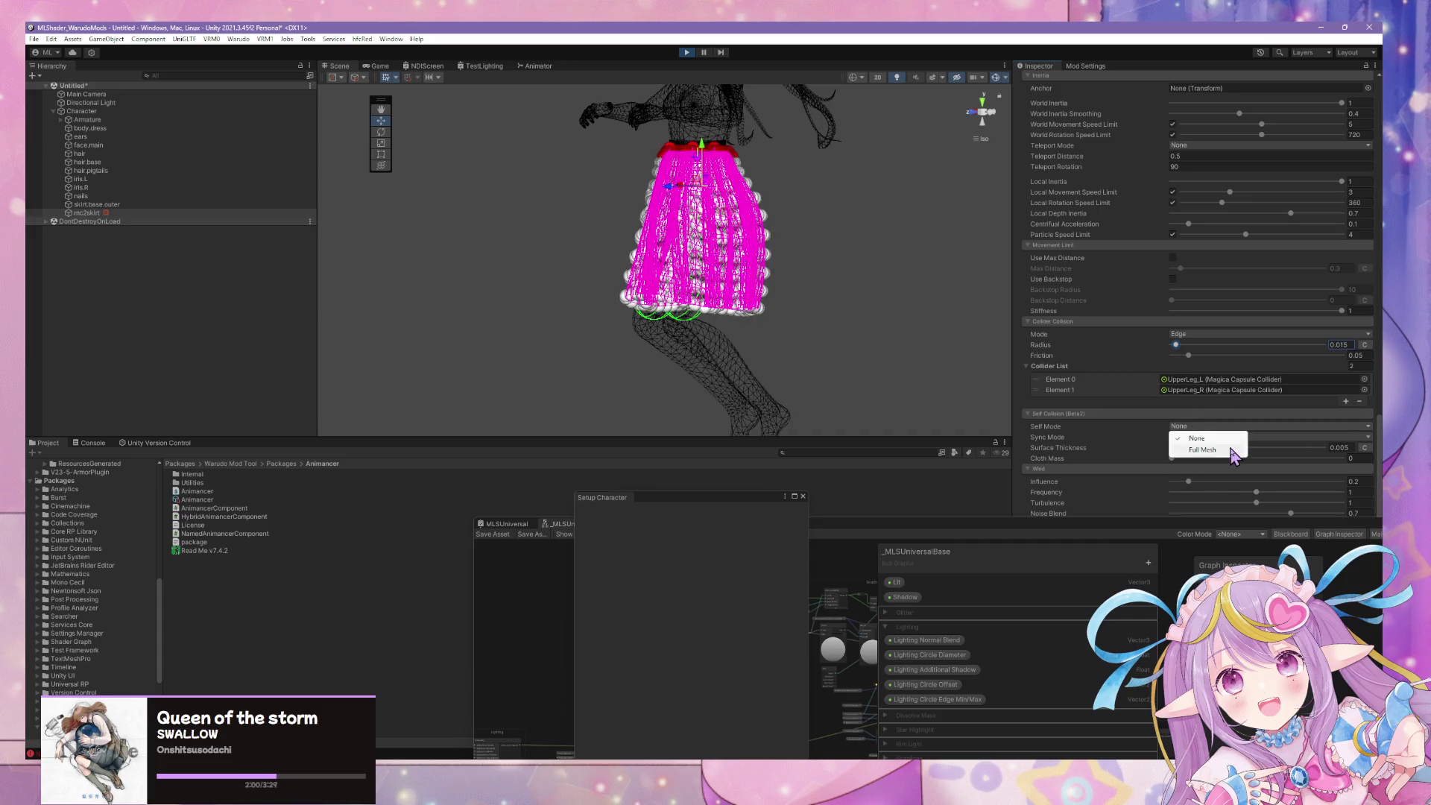
left_click(1202, 450)
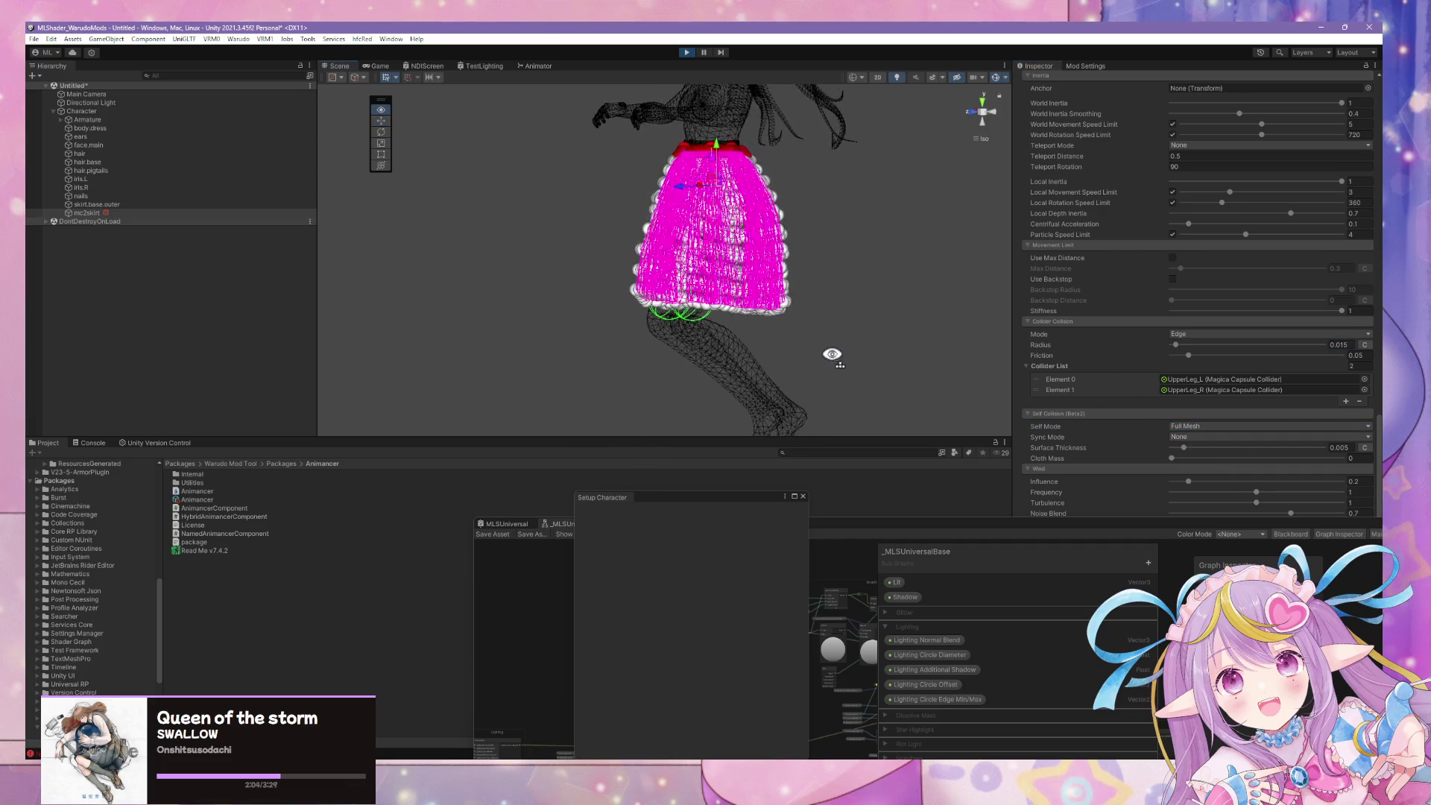
left_click(853, 77)
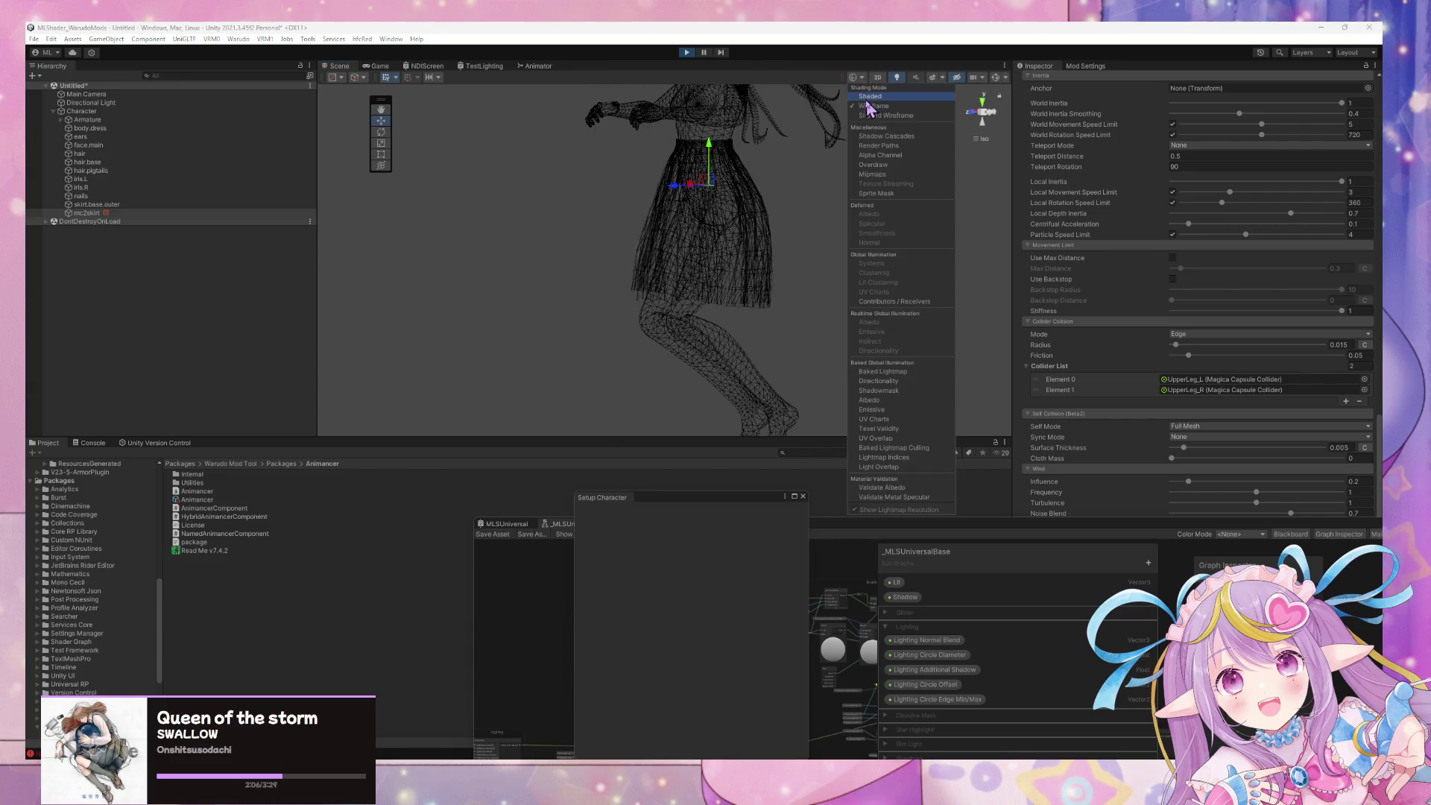
Step: Switch the Scene view to shaded drawing and set self collision back to None
left_click(870, 97)
left_click(713, 251)
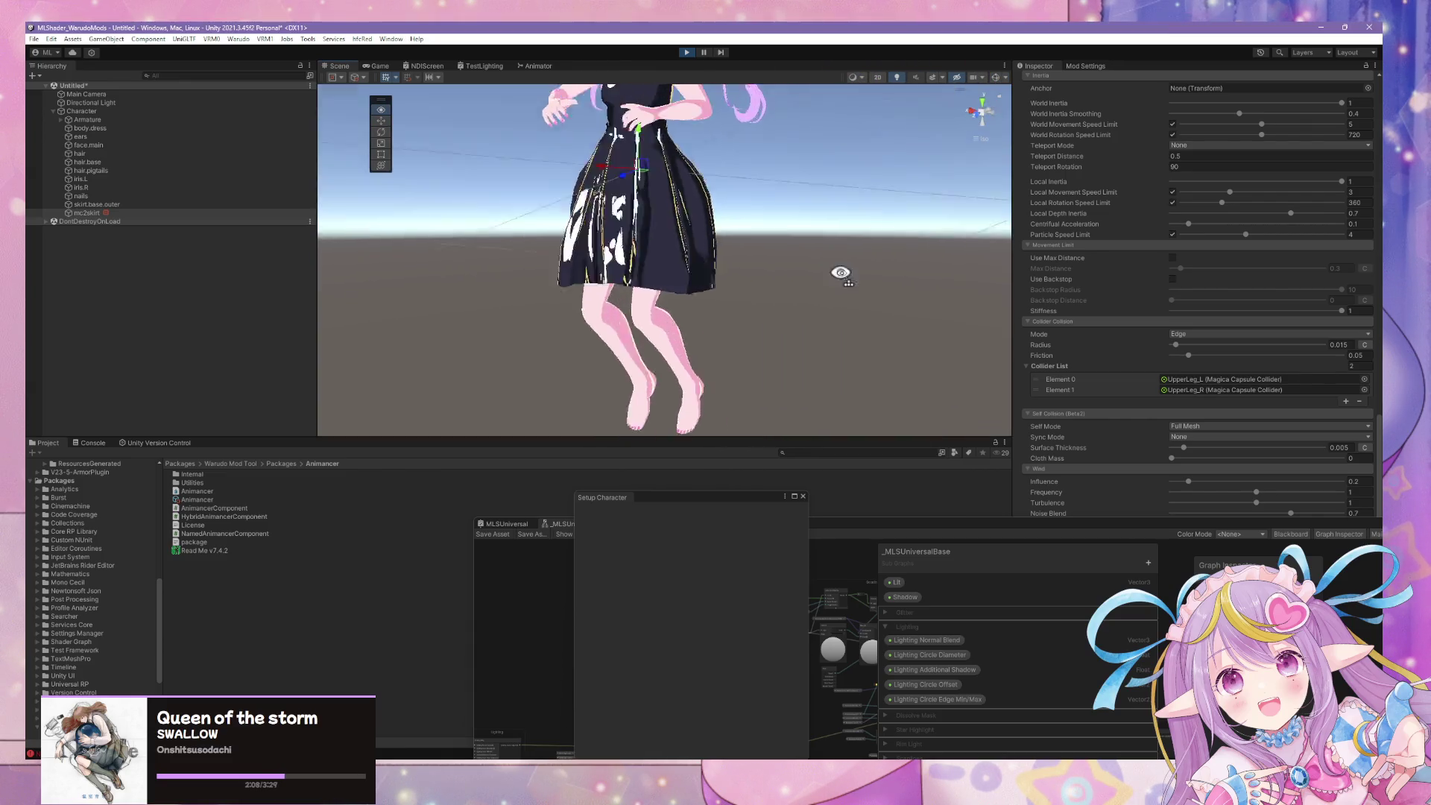
scroll(898, 199, "up", 3)
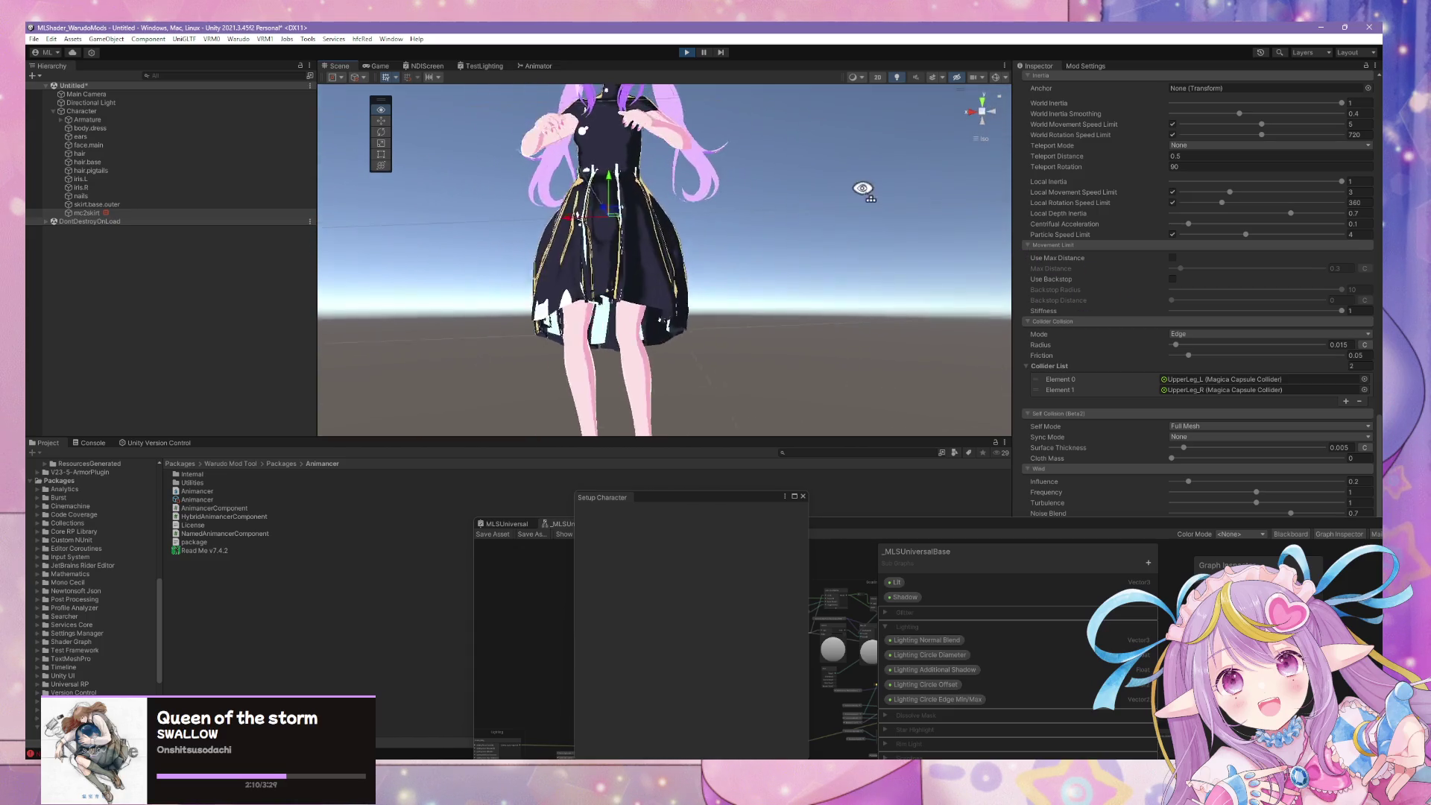
left_click(1195, 426)
left_click(1185, 438)
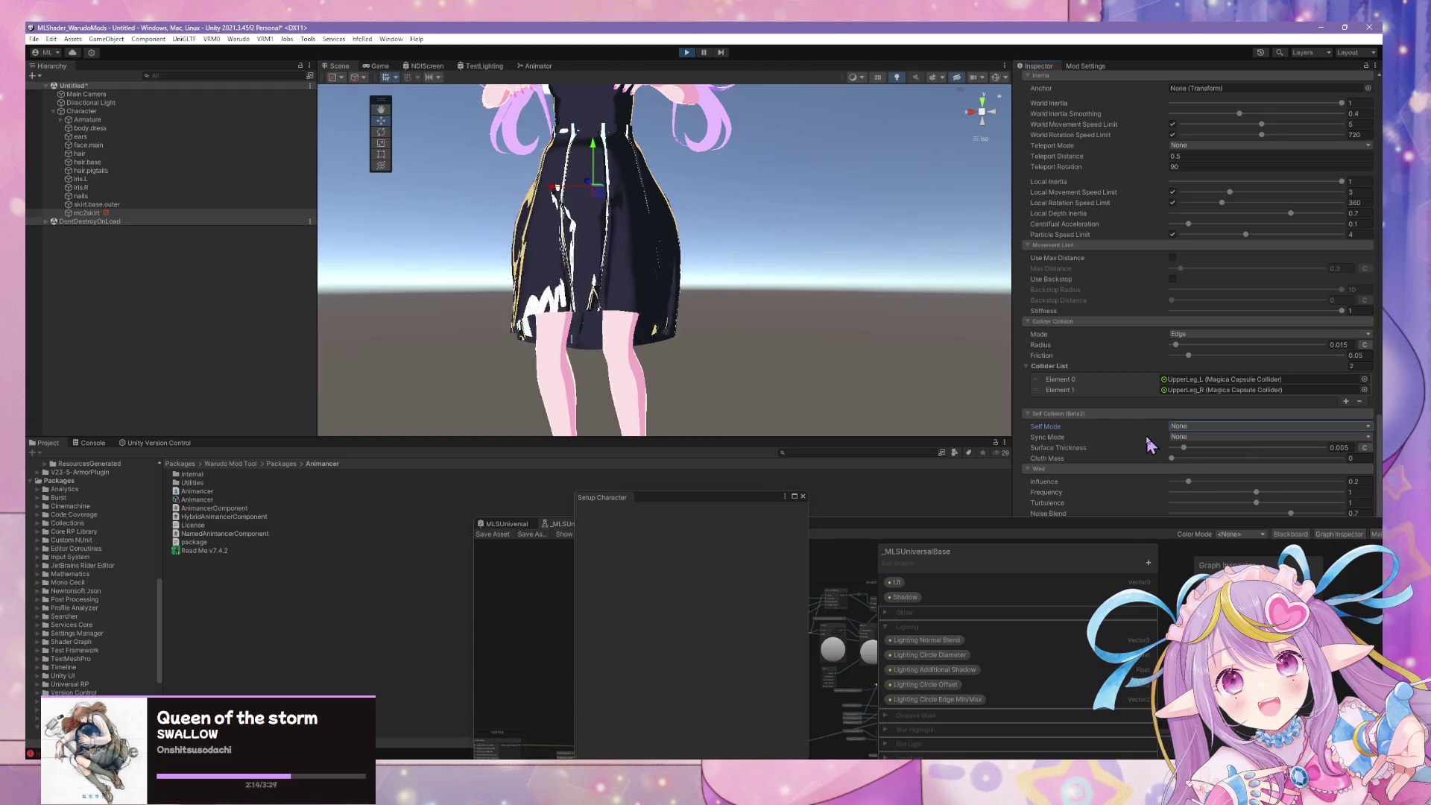
Step: Adjust the collider collision radius to 0.017 while checking the skirt's drape from several angles
mouse_move(823, 348)
left_mouse_down()
mouse_move(511, 355)
mouse_move(991, 361)
mouse_move(794, 340)
mouse_move(818, 325)
mouse_move(600, 255)
mouse_move(427, 303)
mouse_move(745, 335)
left_mouse_up()
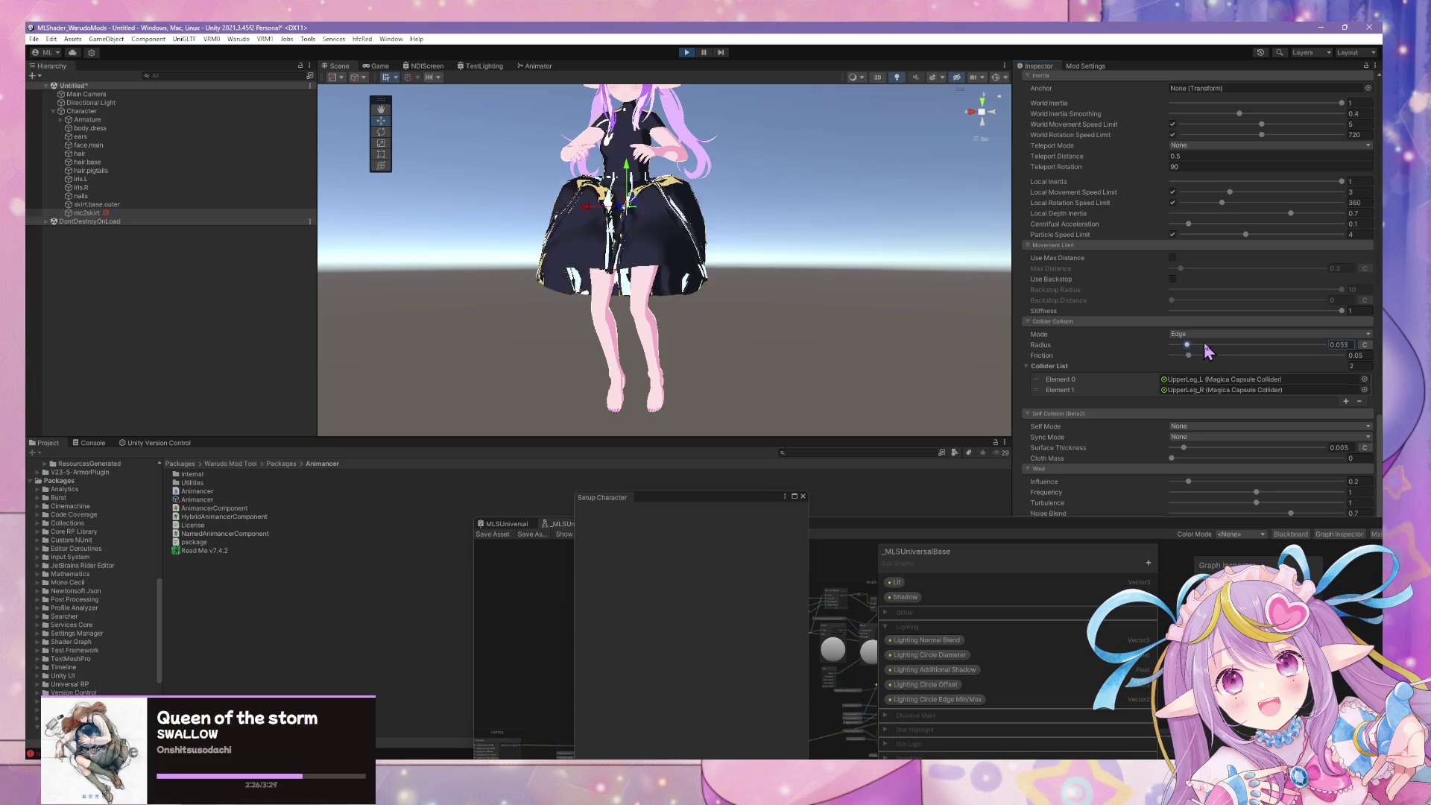
left_click_drag(1179, 350, 1176, 347)
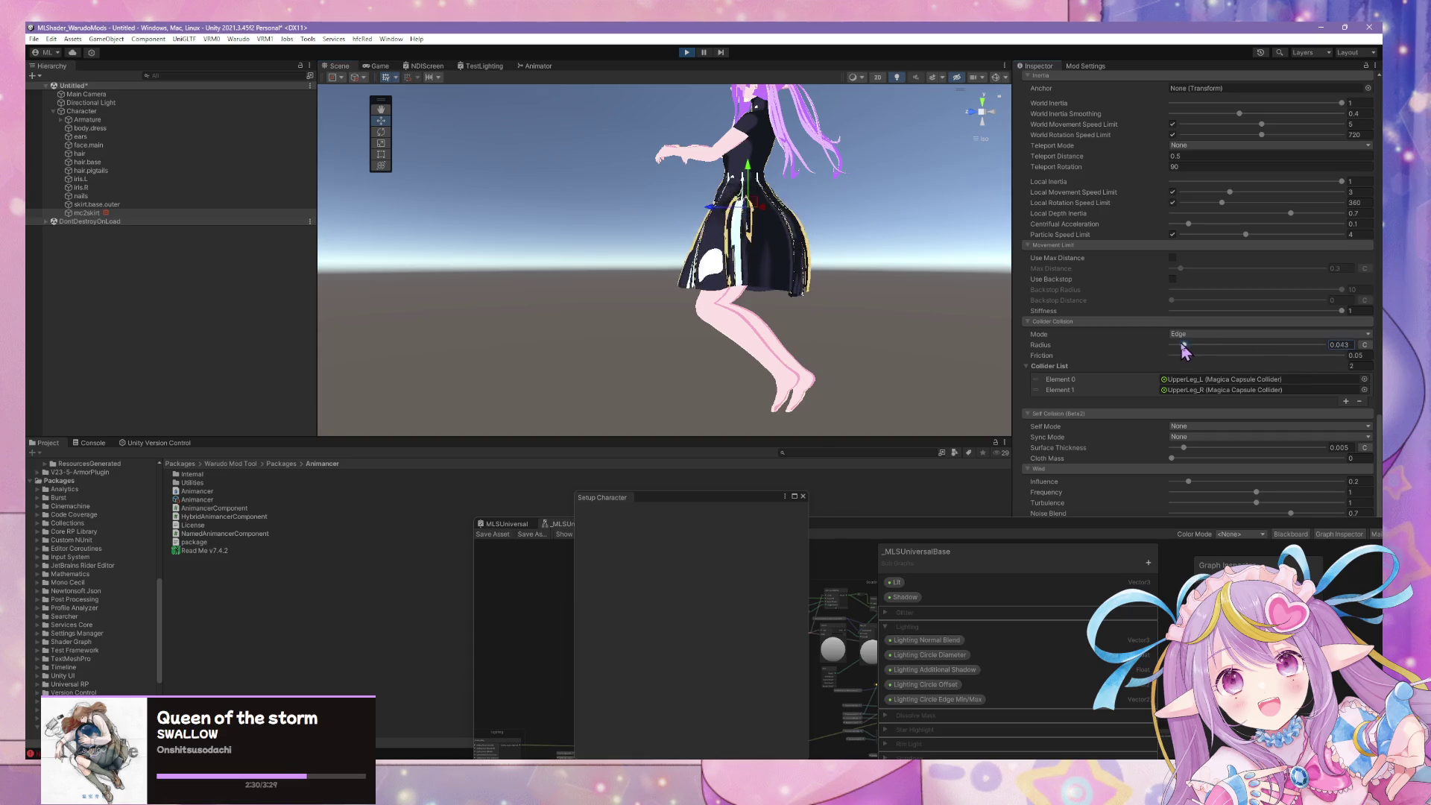
left_click_drag(808, 316, 1016, 346)
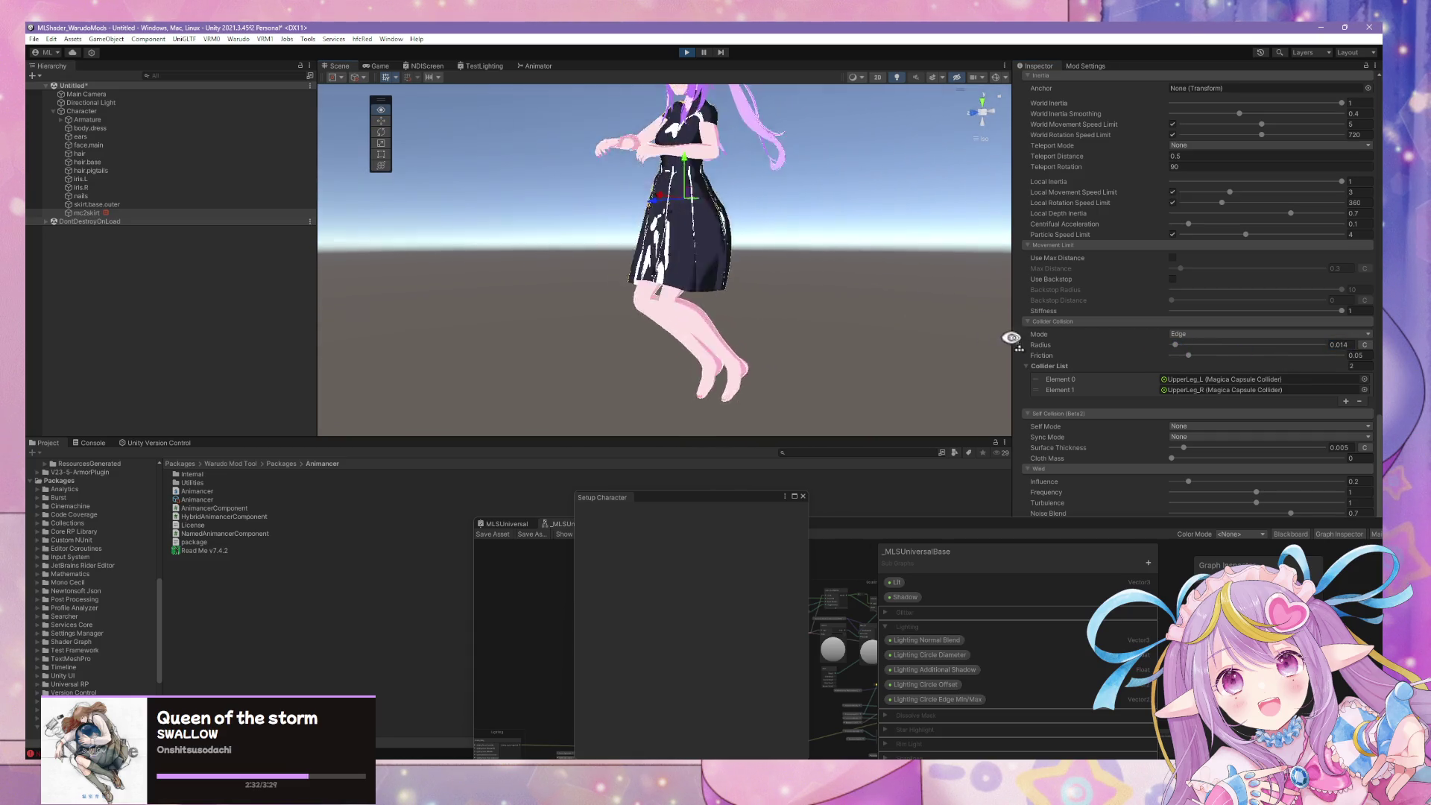
scroll(790, 357, "up", 4)
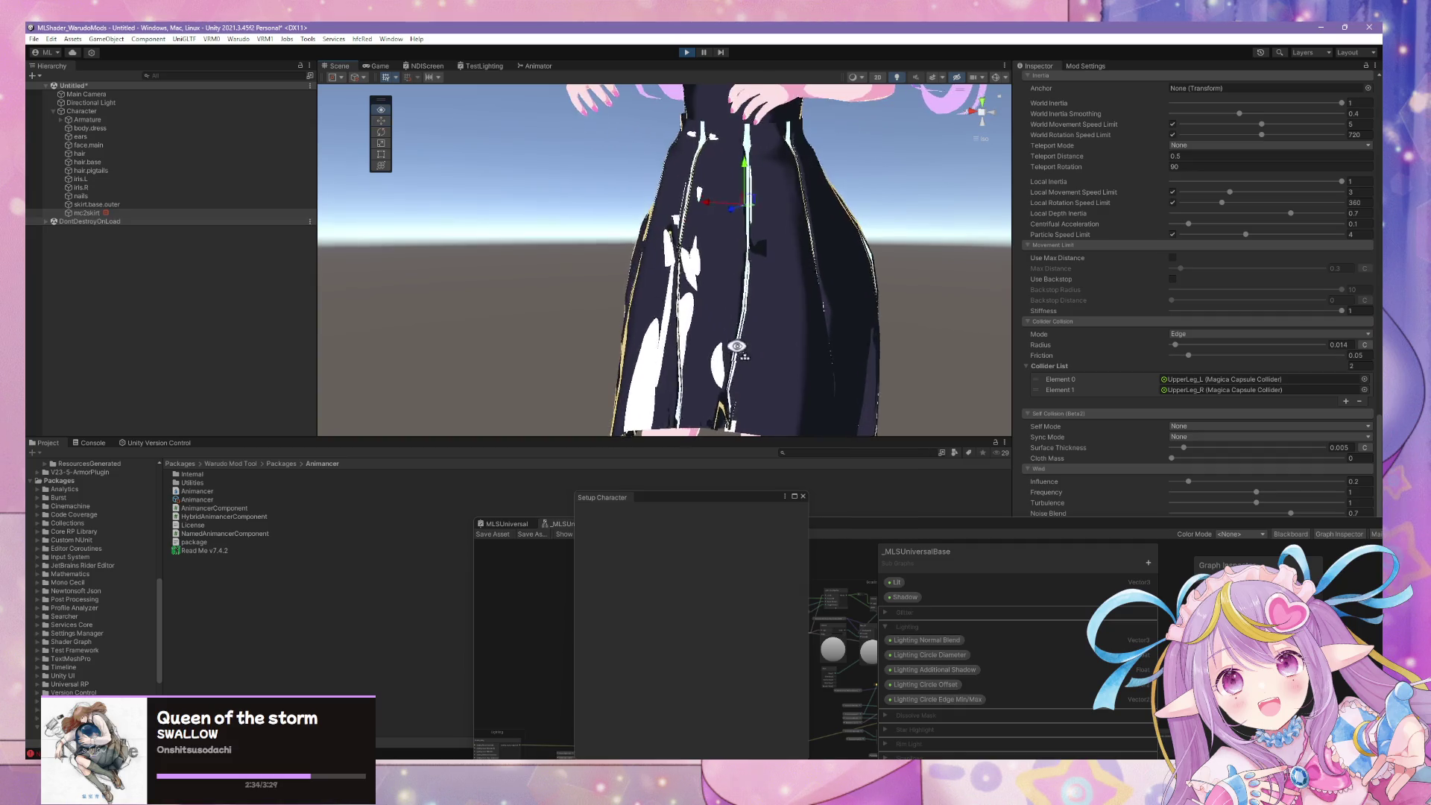
left_click_drag(790, 358, 907, 320)
scroll(936, 314, "down", 2)
scroll(930, 333, "up", 3)
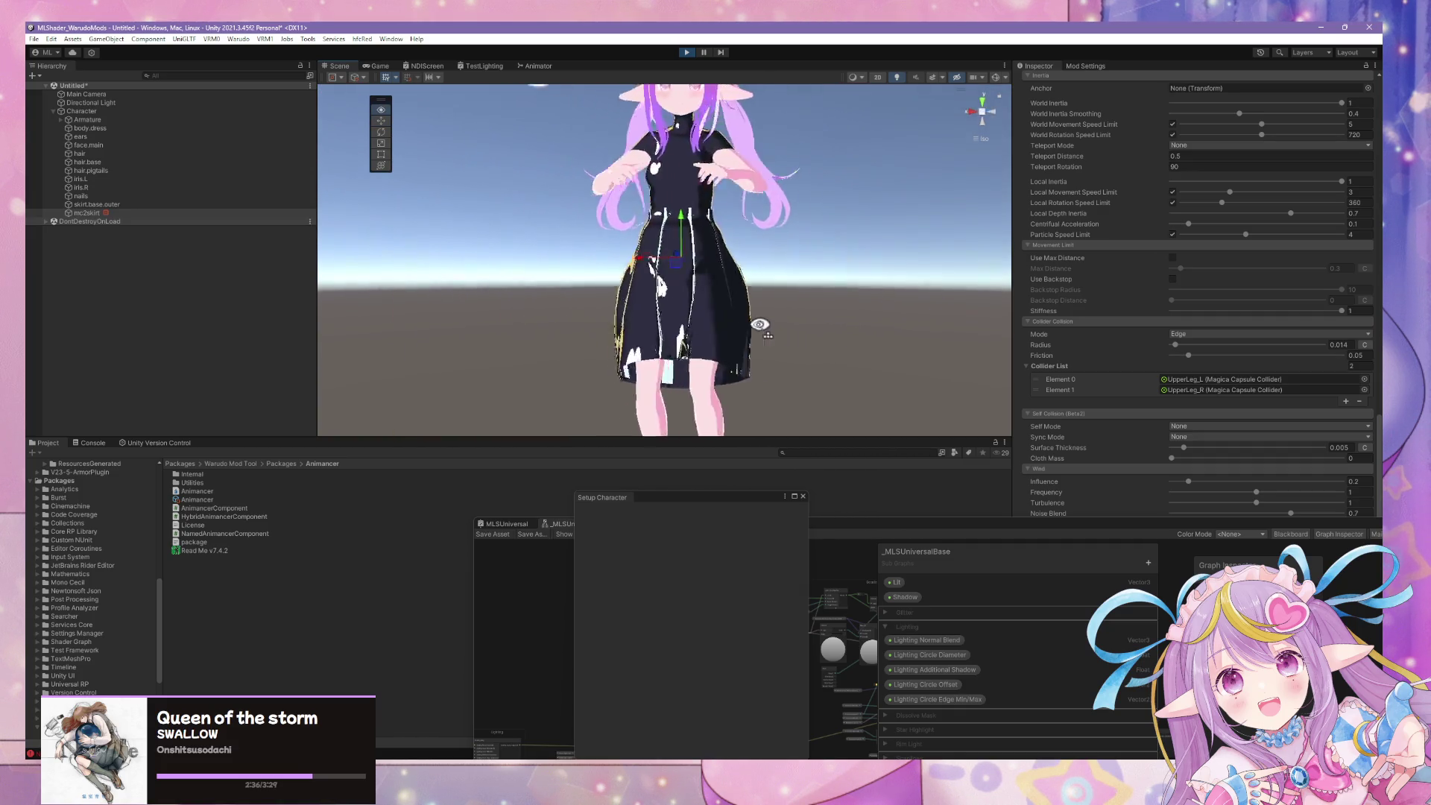
mouse_move(936, 313)
left_mouse_down()
mouse_move(637, 301)
mouse_move(933, 326)
mouse_move(872, 337)
mouse_move(795, 316)
mouse_move(780, 269)
mouse_move(853, 217)
mouse_move(758, 296)
mouse_move(768, 275)
left_mouse_up()
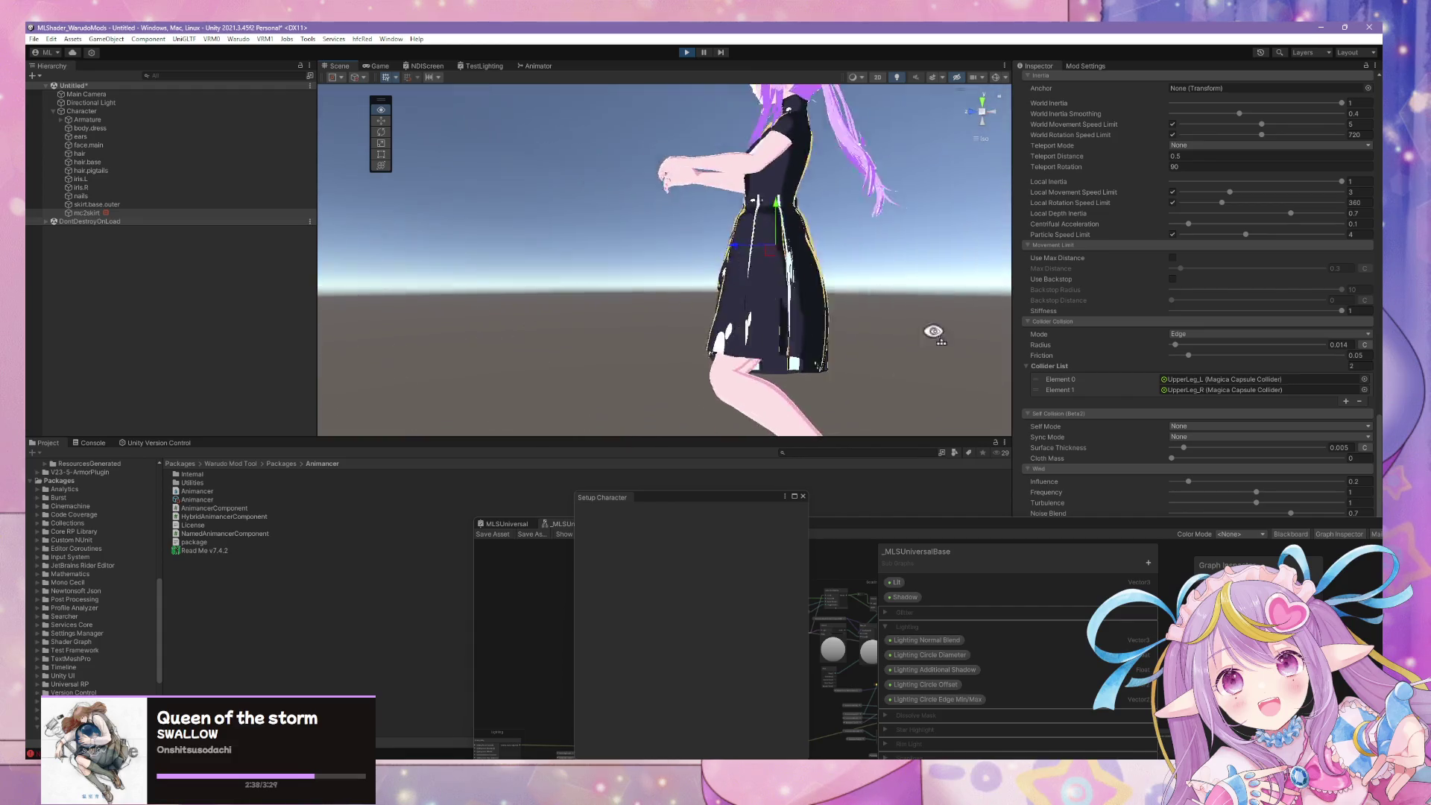
scroll(872, 337, "up", 2)
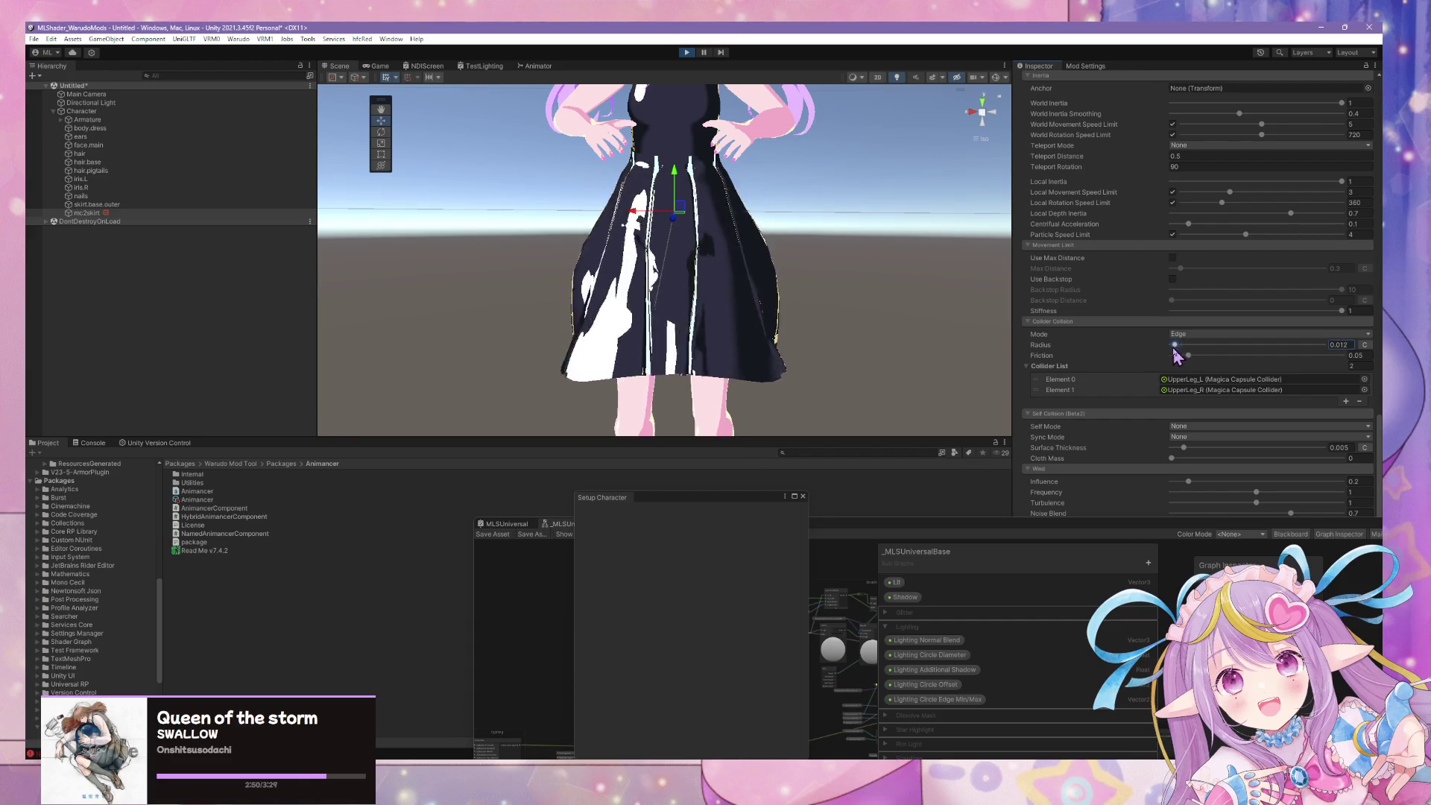
left_click_drag(1196, 348, 1205, 349)
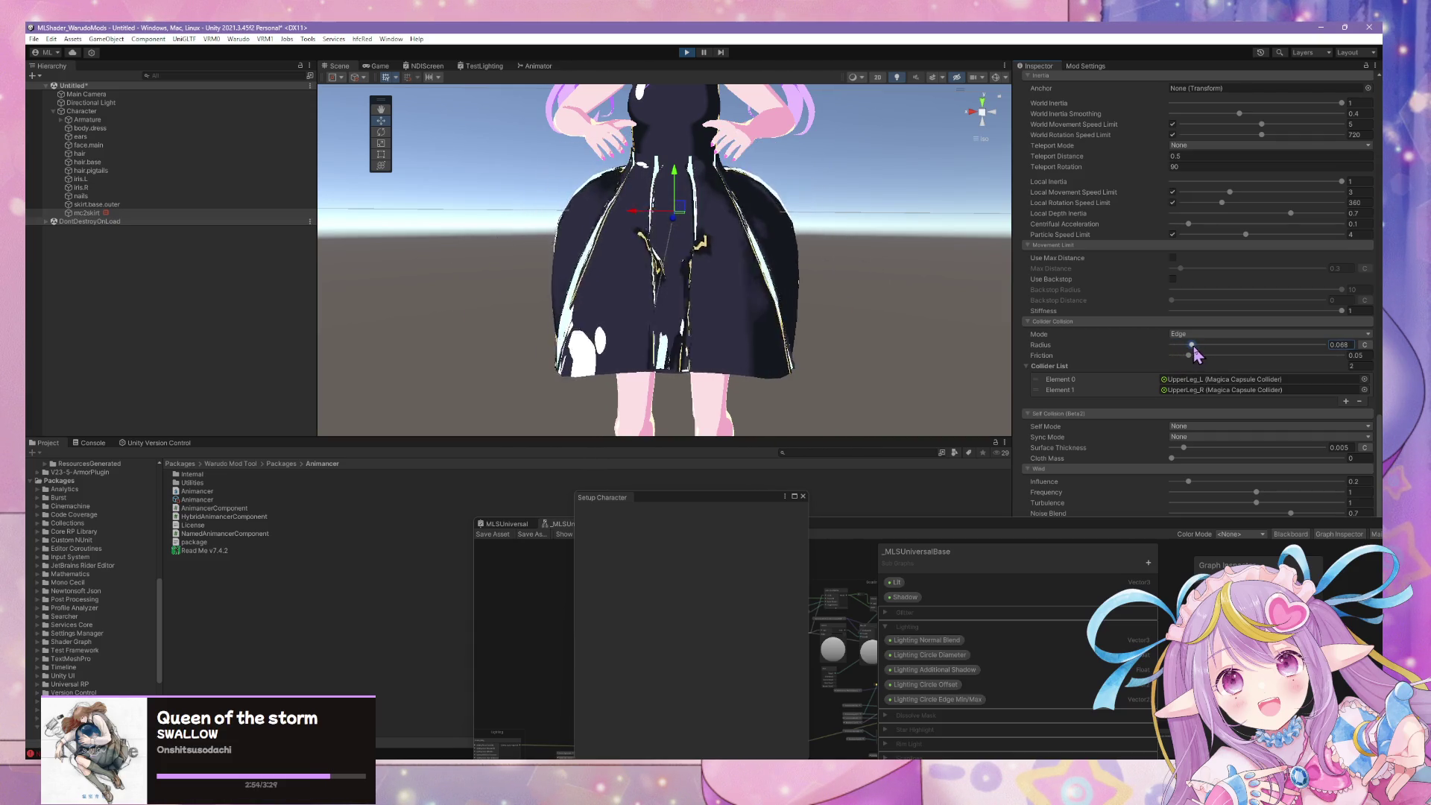
left_click_drag(1167, 352, 1186, 354)
mouse_move(875, 316)
left_mouse_down()
mouse_move(965, 310)
mouse_move(834, 261)
mouse_move(686, 246)
mouse_move(655, 288)
mouse_move(744, 310)
mouse_move(869, 306)
left_mouse_up()
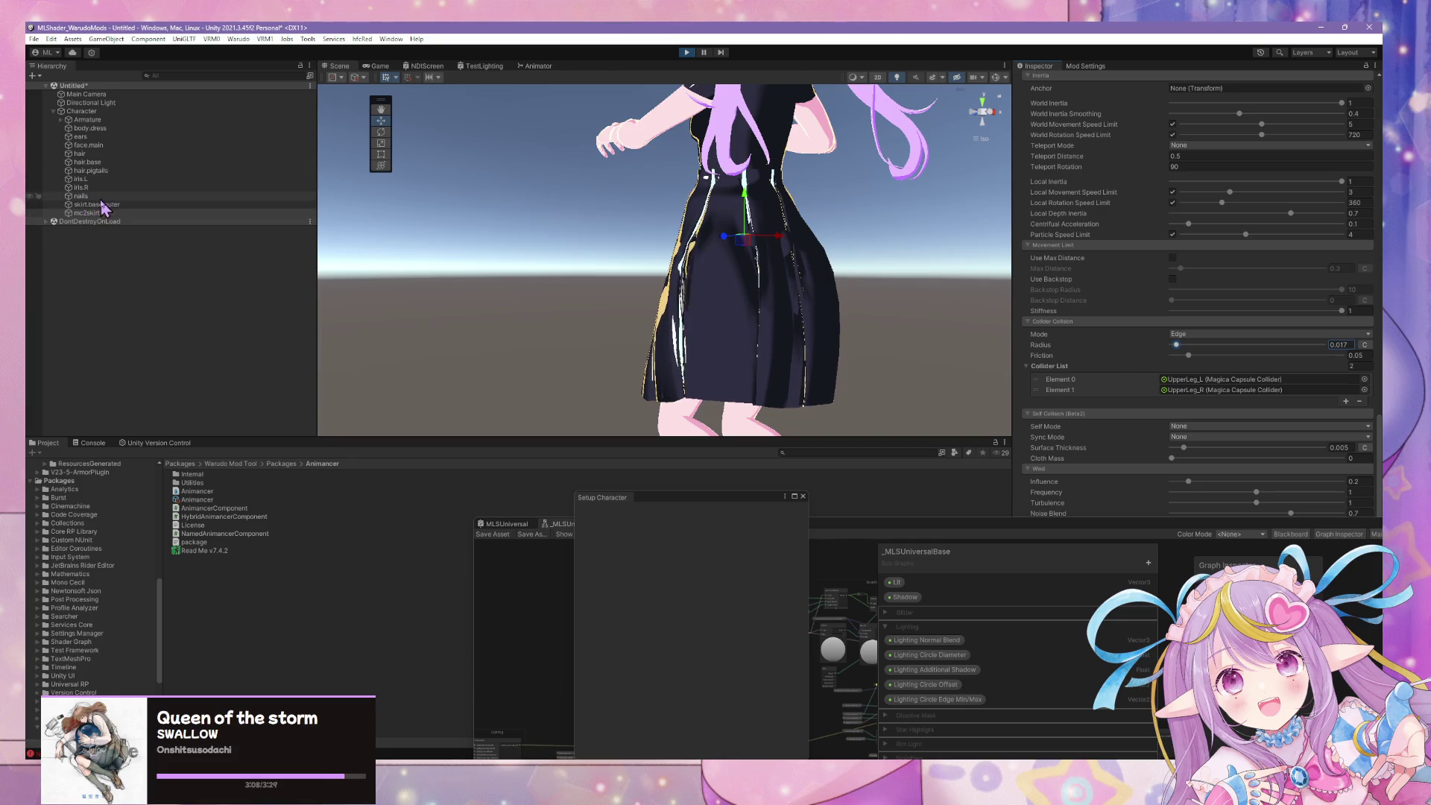
Step: Expand Armature > Root > Hips and select the UpperLeg_L collider bone
left_click(60, 119)
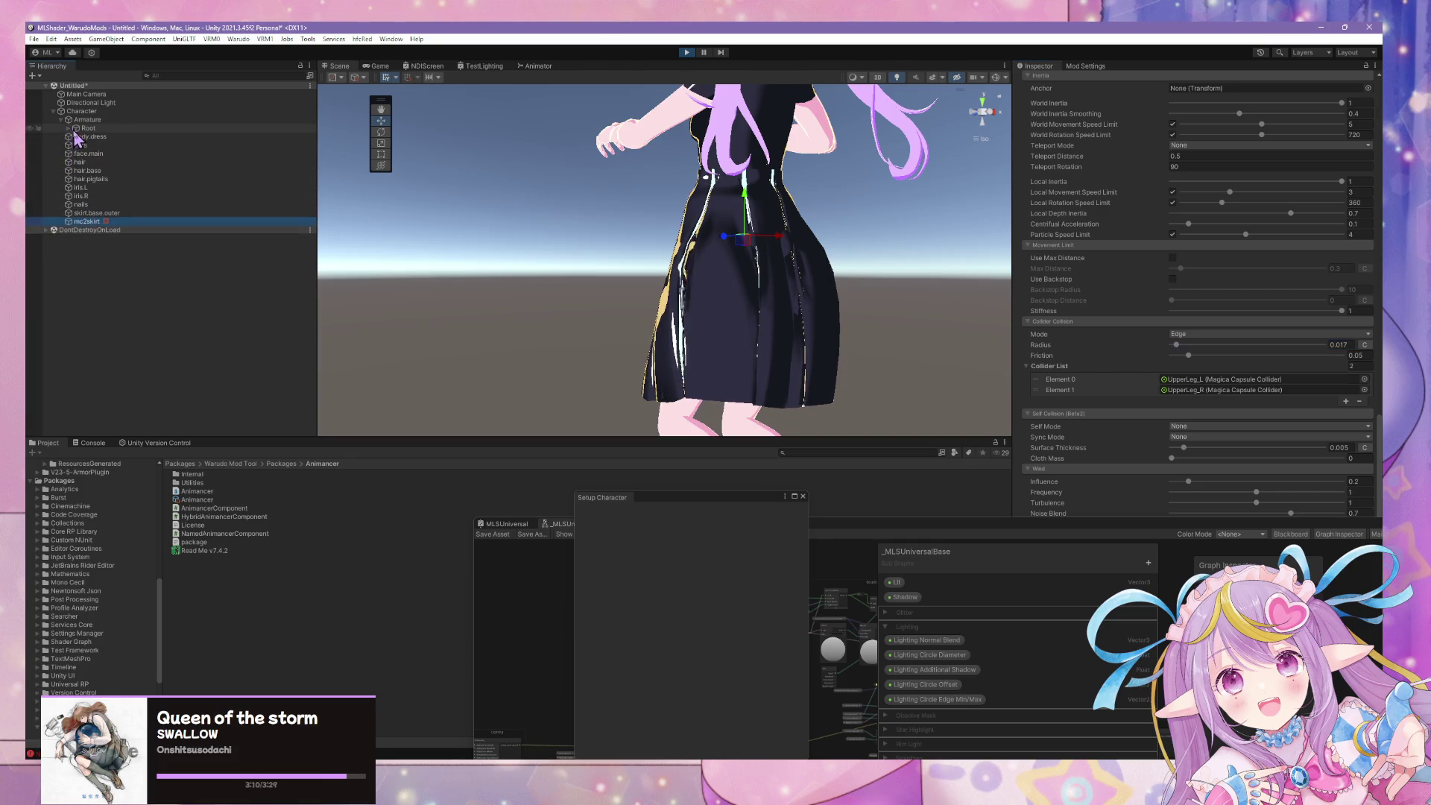
left_click(68, 129)
left_click(67, 129)
left_click(77, 137)
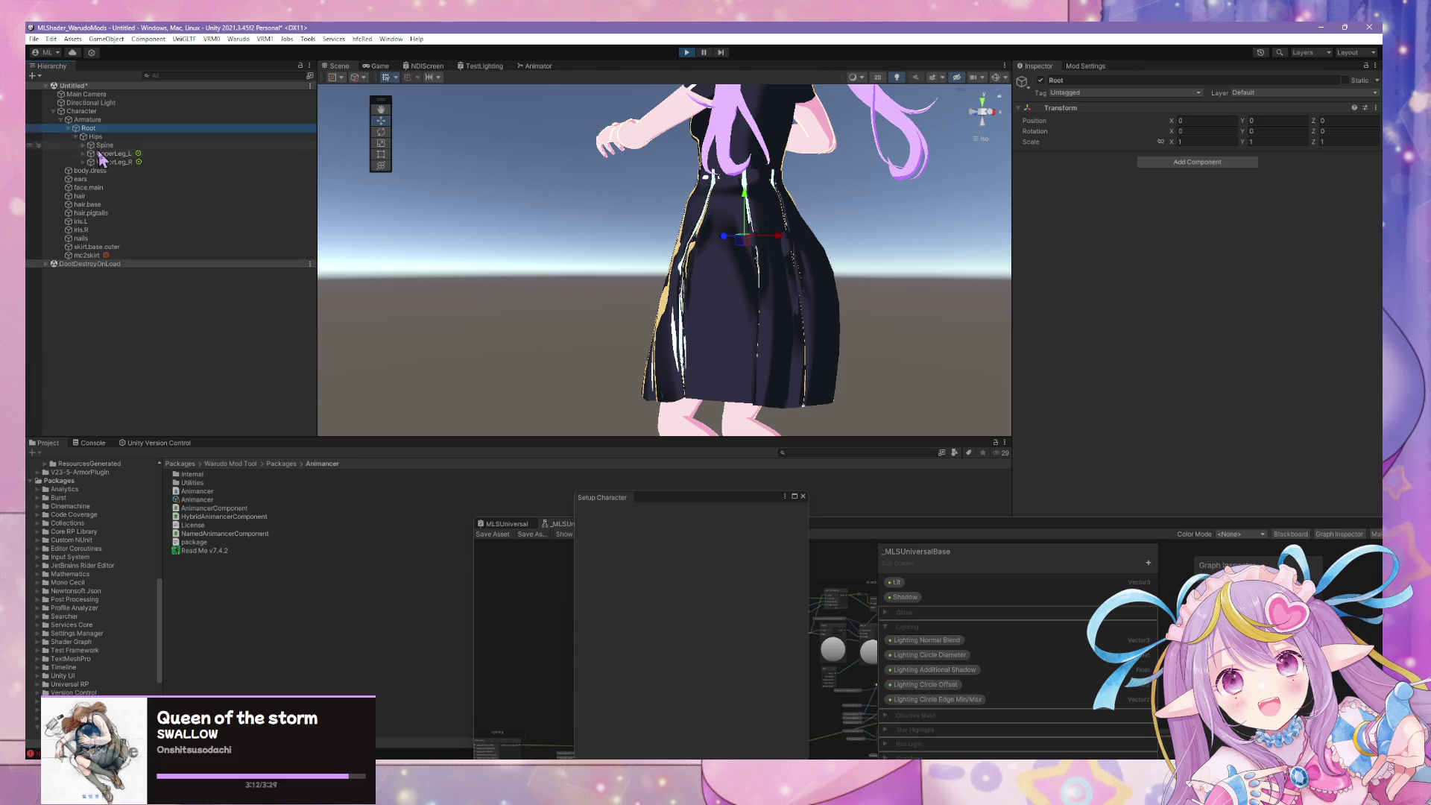
left_click(108, 153)
left_click(104, 162)
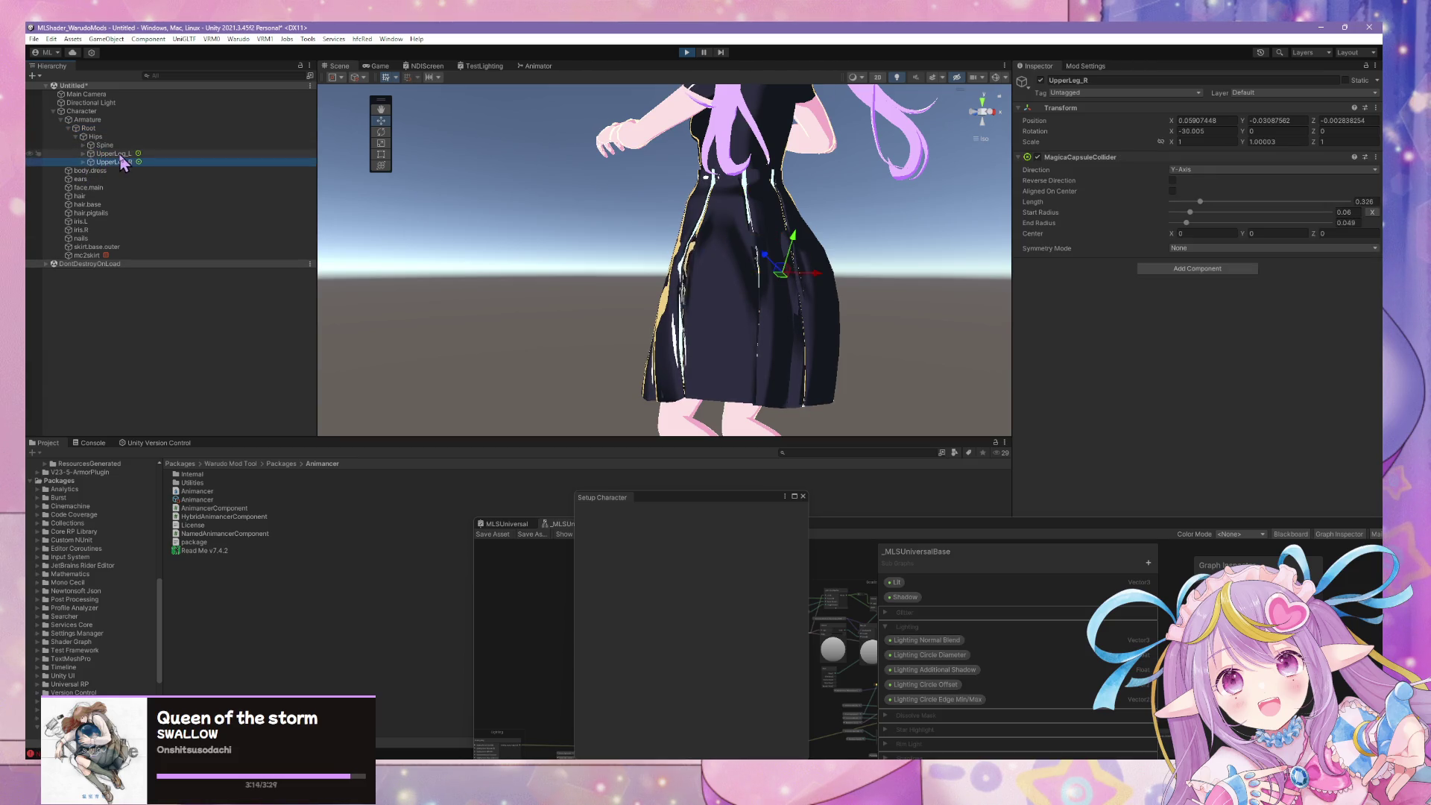
left_click(120, 155, "ctrl")
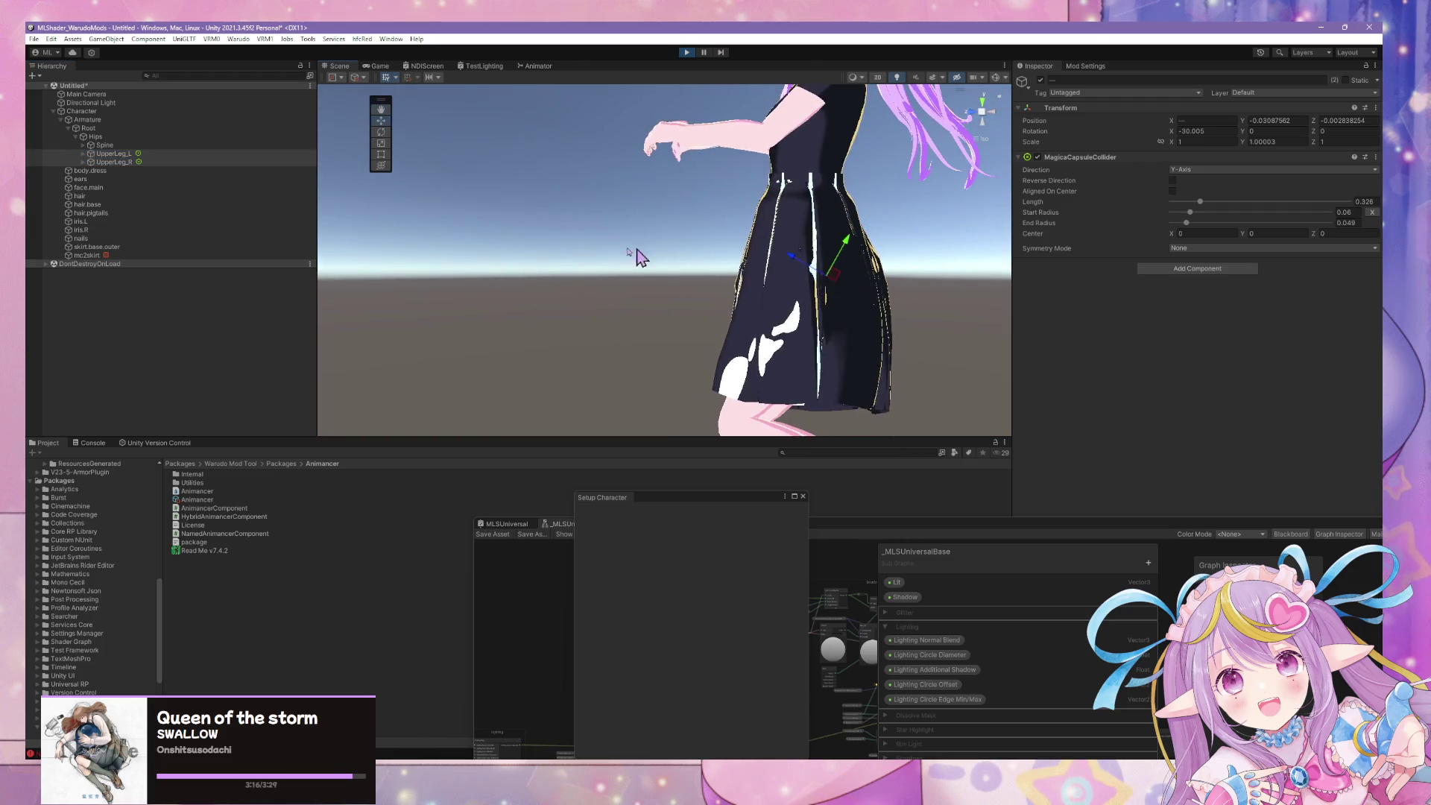
left_click(185, 258)
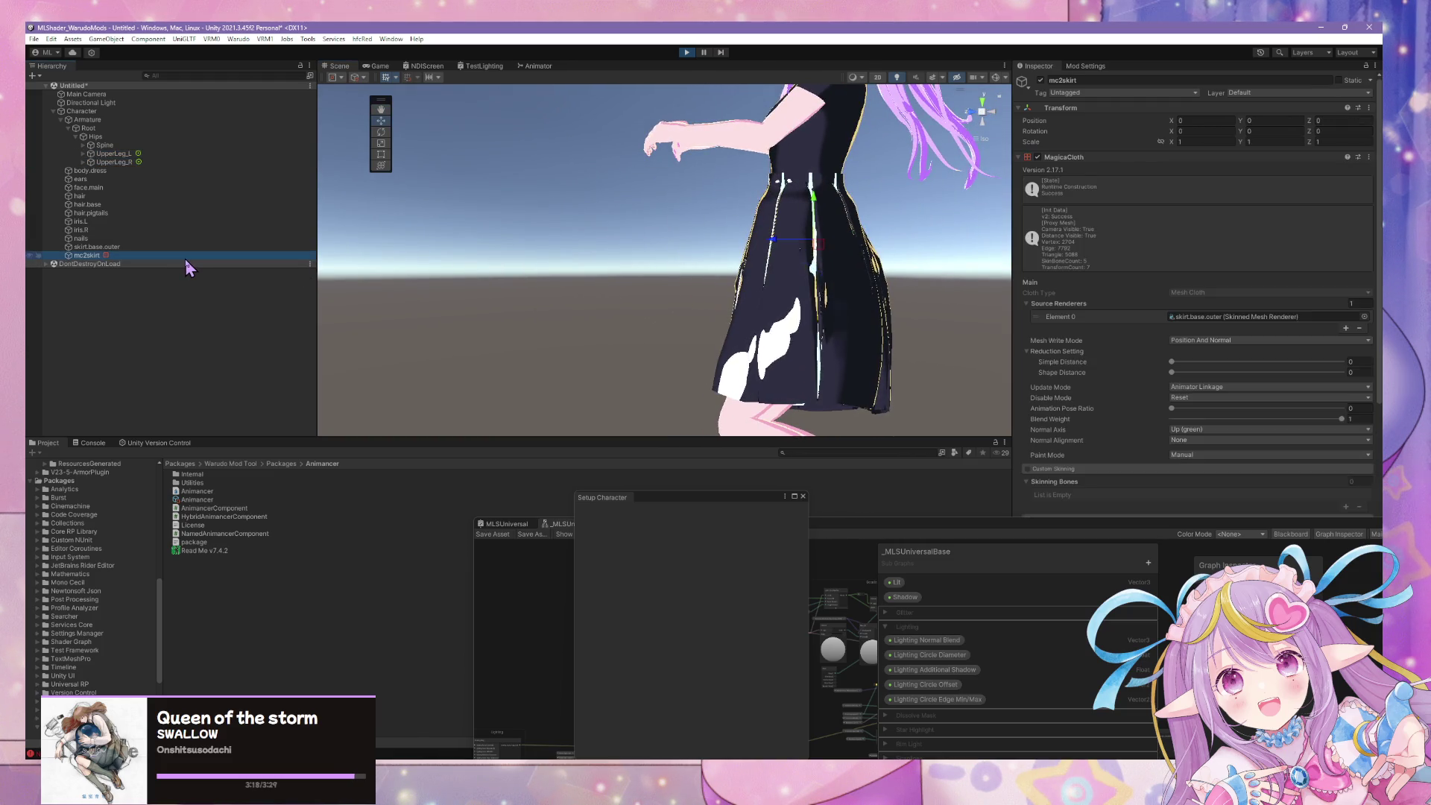
left_click(128, 155)
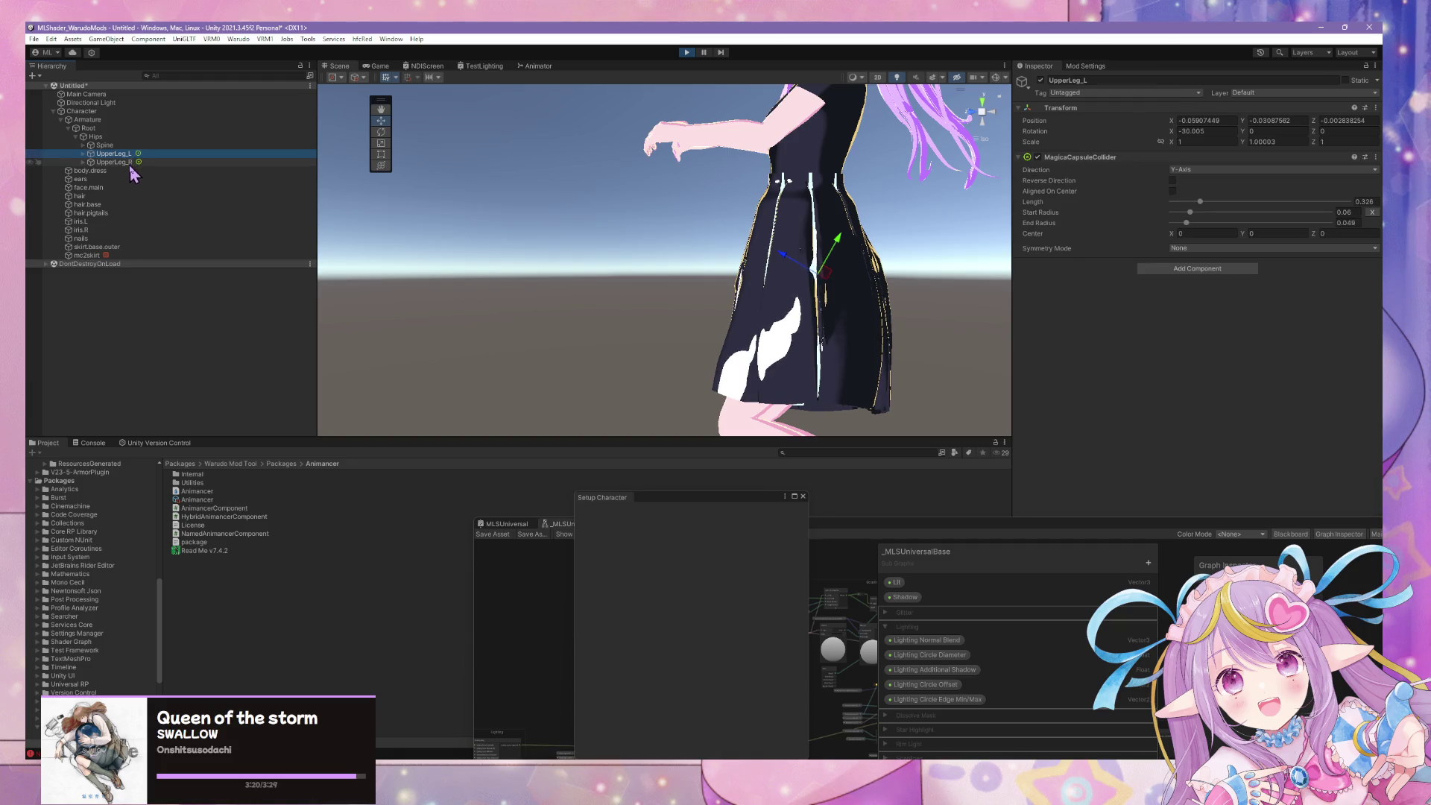
Step: Show collider gizmos and shrink both upper-leg capsules to start radius 0.048, end radius 0.037
left_click(995, 77)
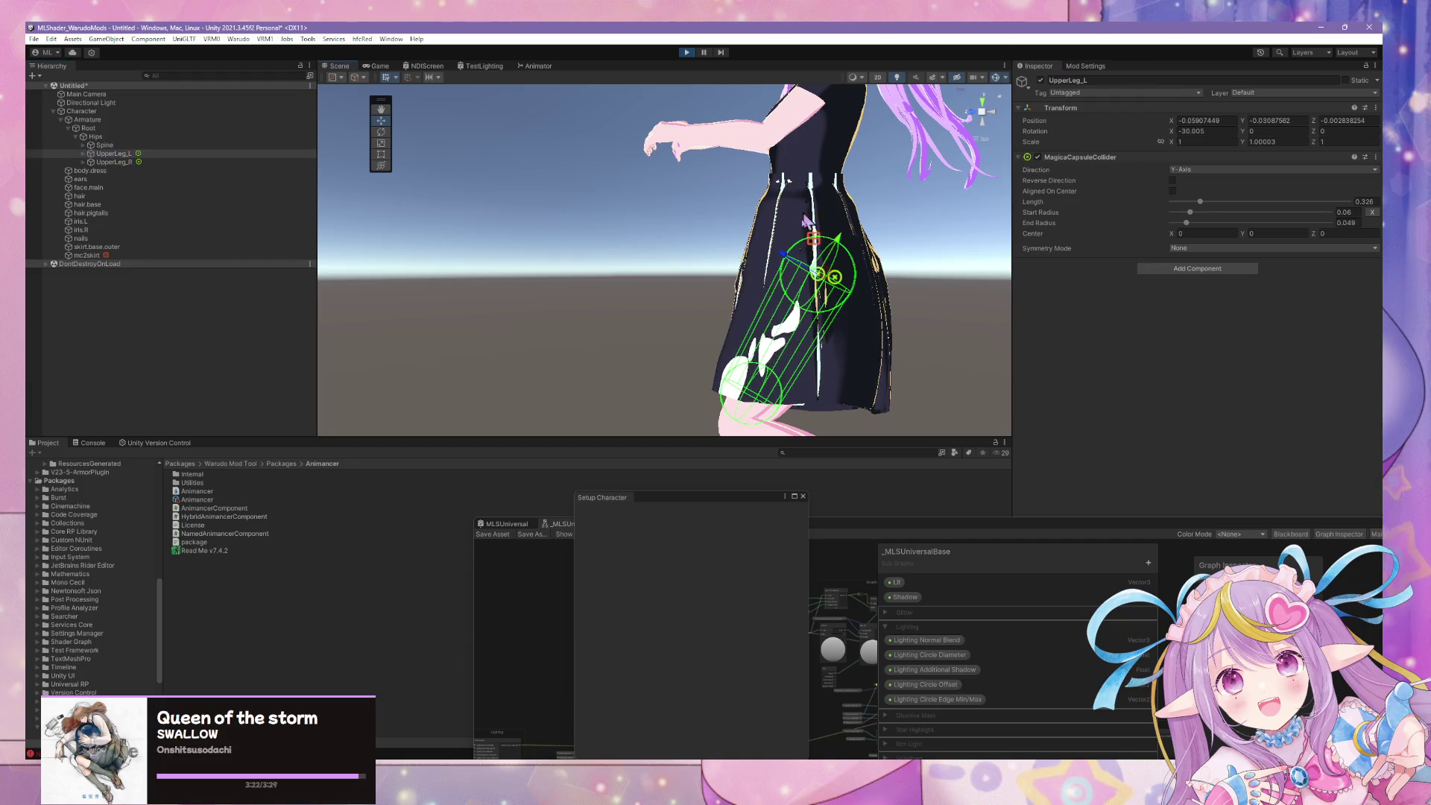
mouse_move(767, 235)
left_mouse_down()
mouse_move(699, 229)
mouse_move(602, 255)
left_mouse_up()
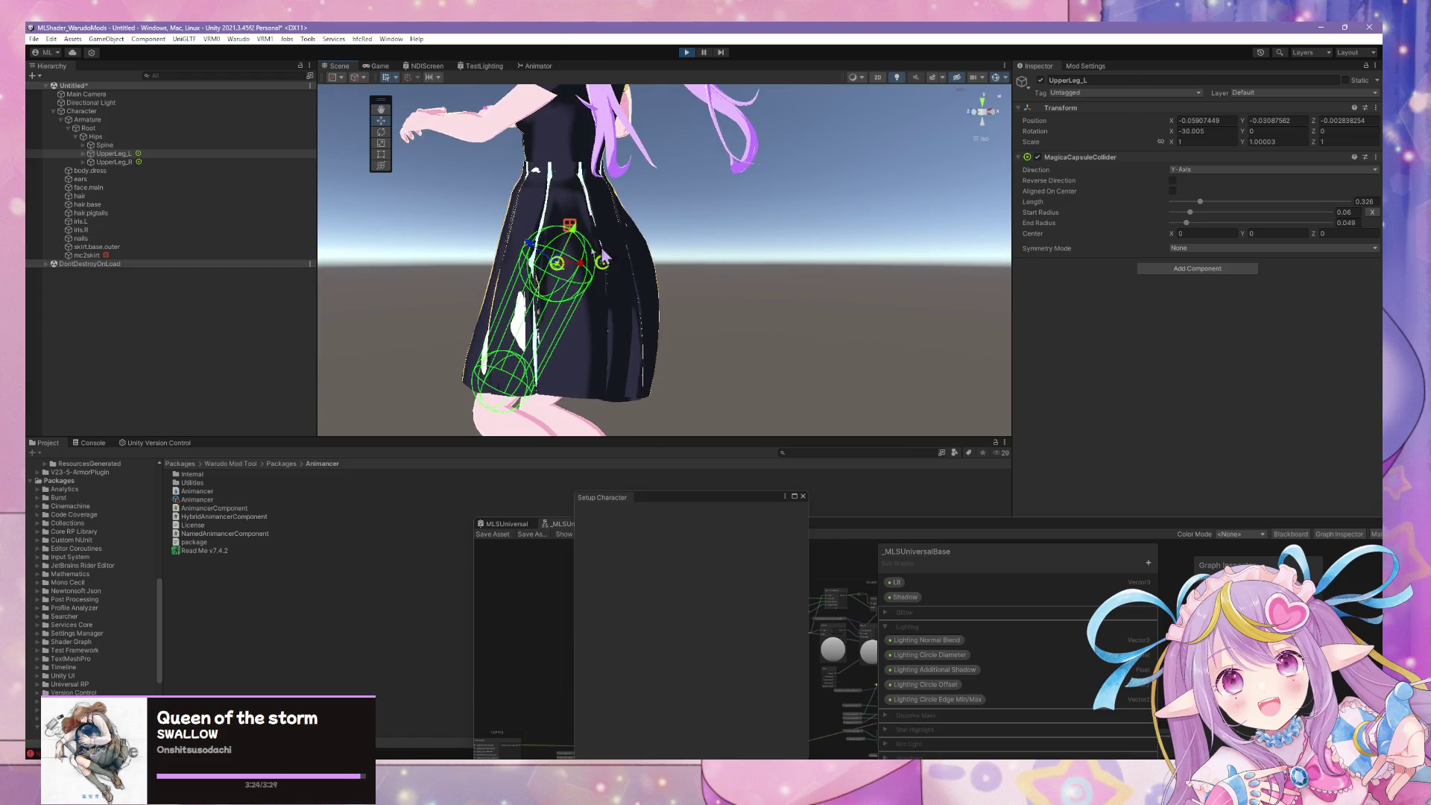
left_click(153, 162, "shift")
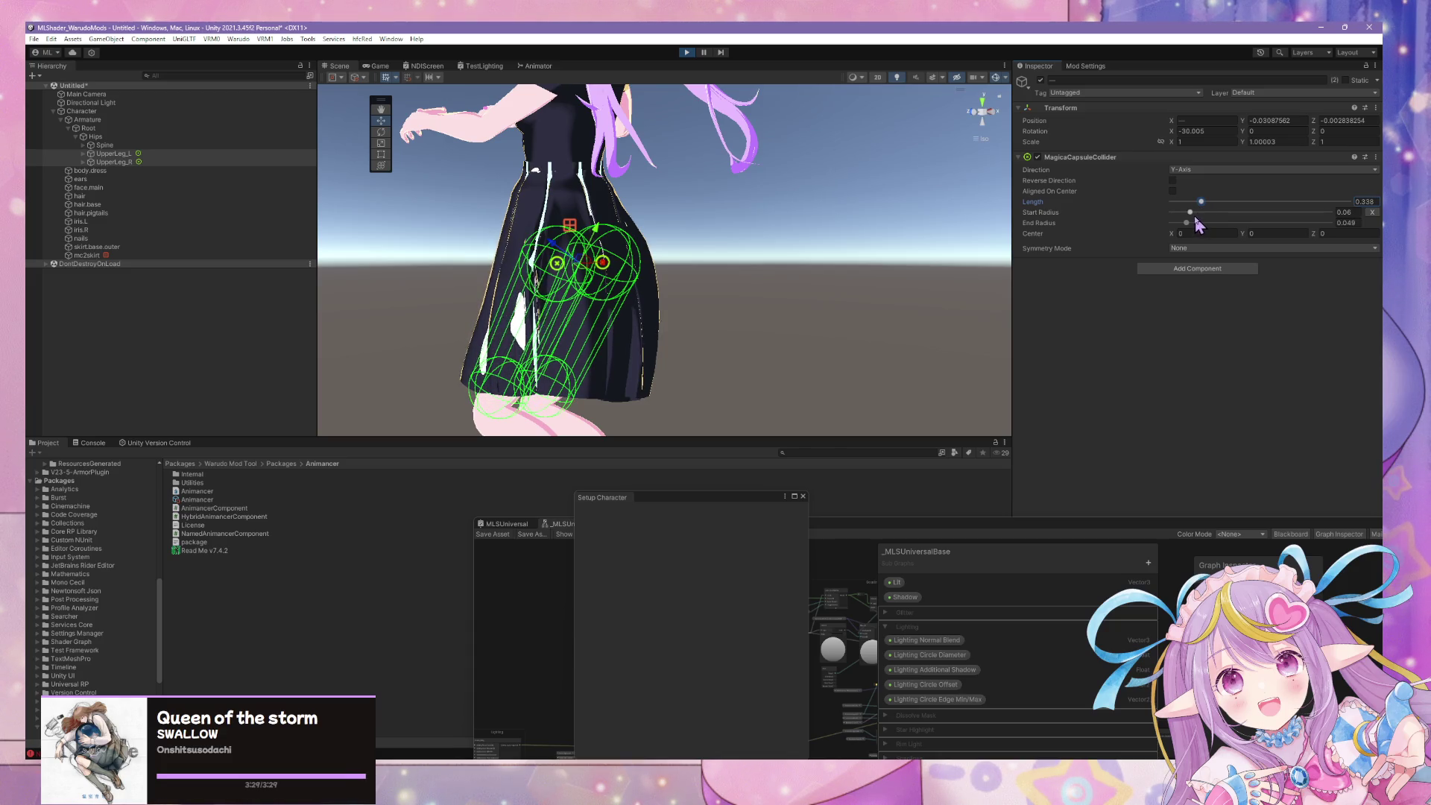
left_click_drag(1191, 213, 1188, 213)
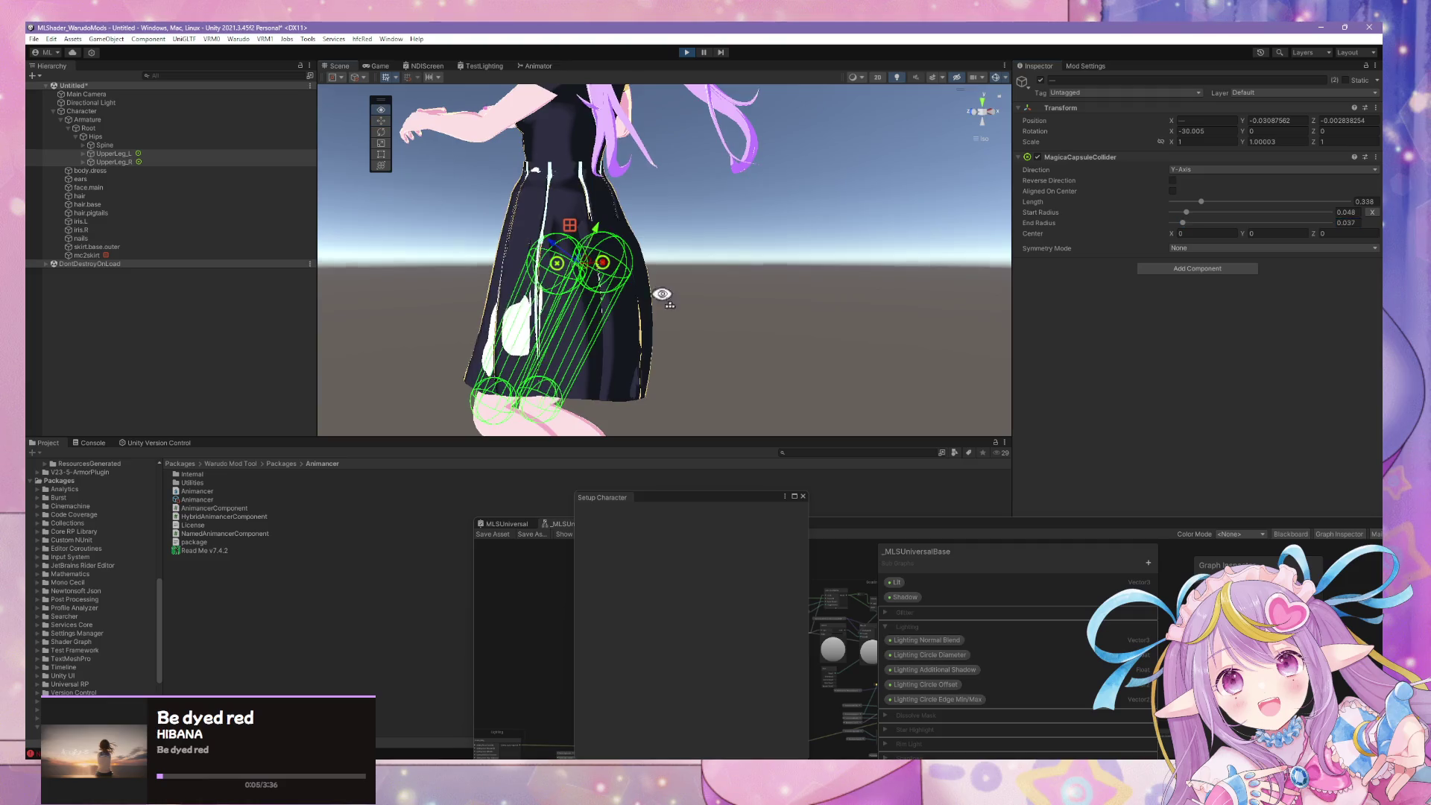
mouse_move(661, 293)
left_mouse_down()
mouse_move(767, 271)
mouse_move(795, 308)
mouse_move(822, 309)
left_mouse_up()
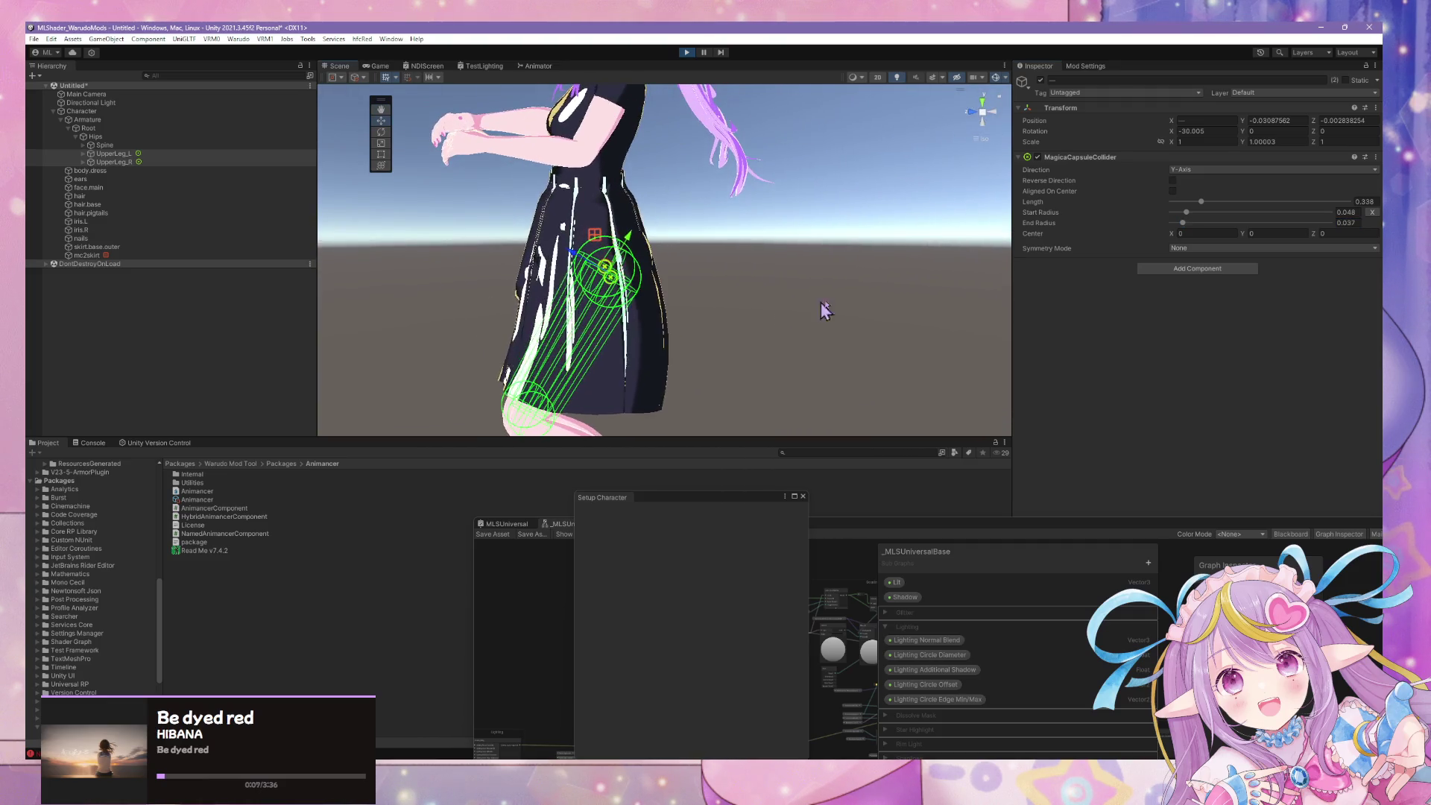
left_click(1375, 157)
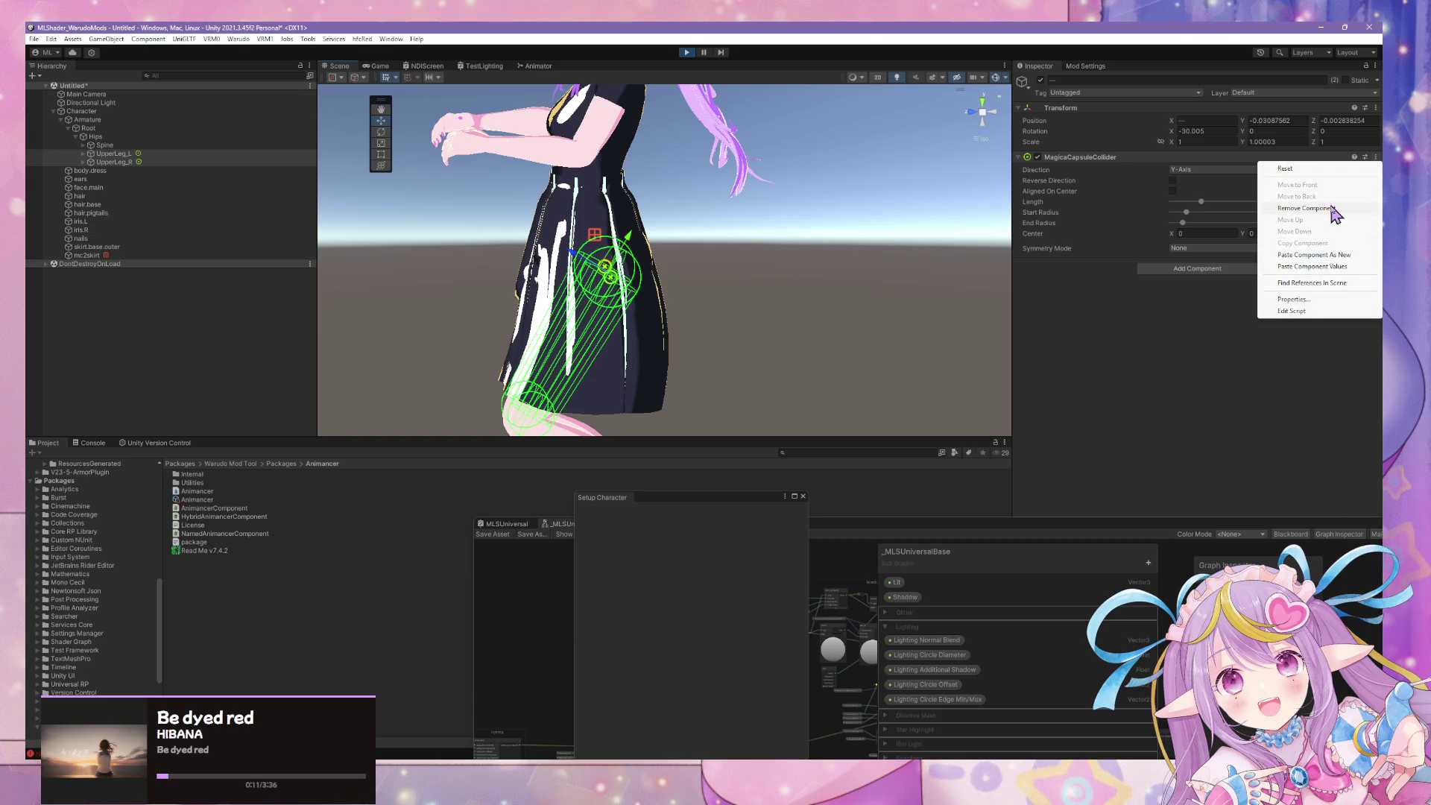
Step: Dismiss the capsule collider's options menu without removing it and view the legs from the front
left_click(1215, 316)
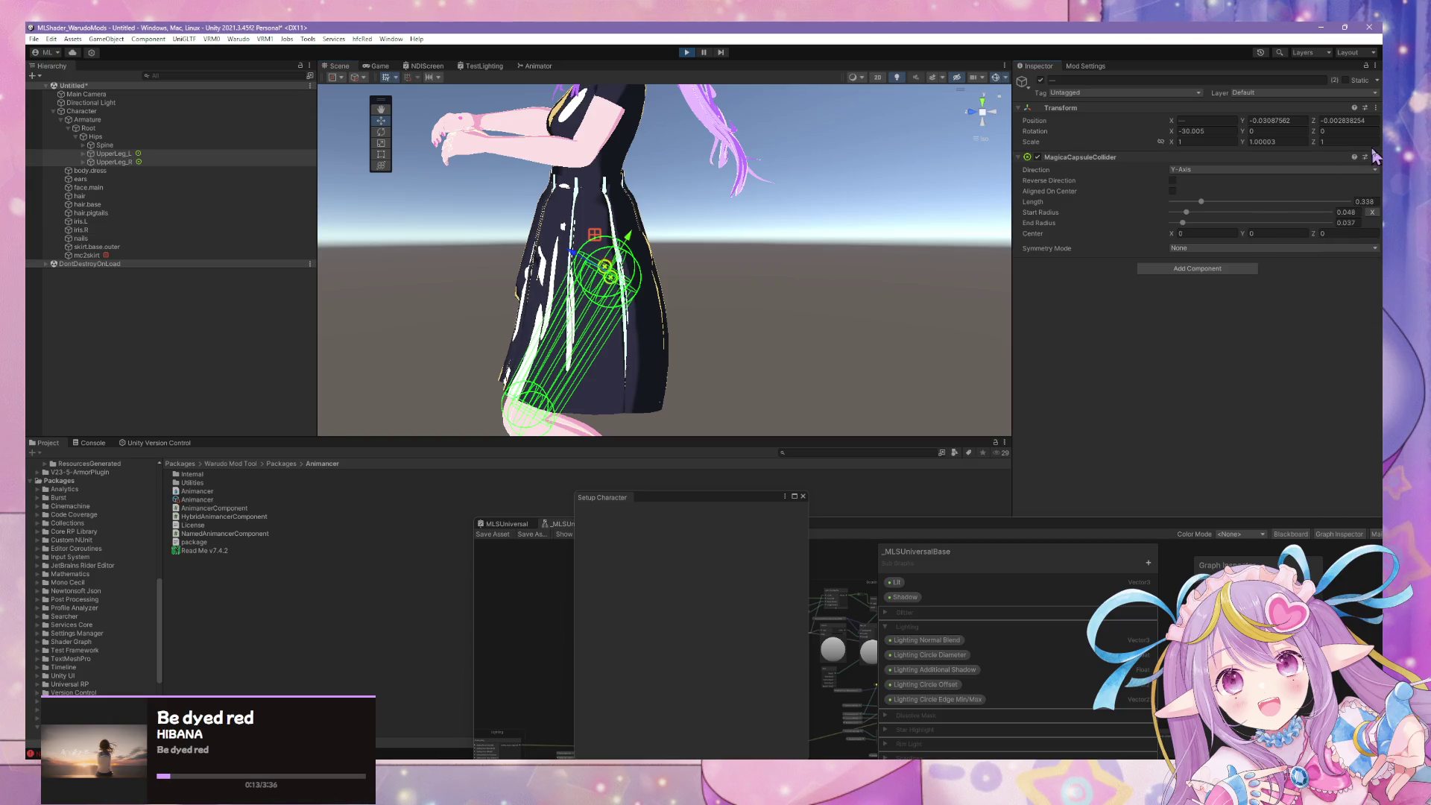
left_click(1375, 157)
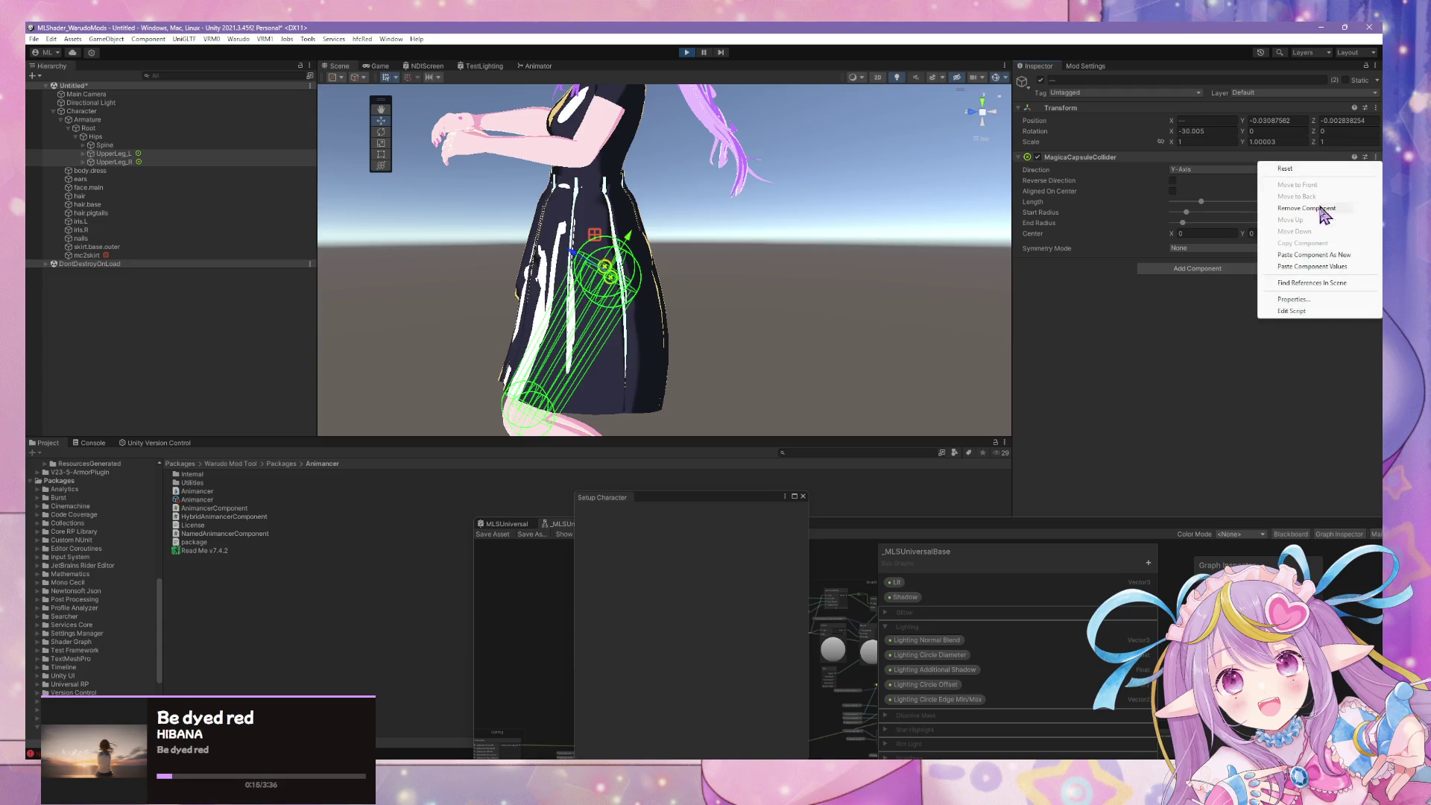
left_click(1226, 303)
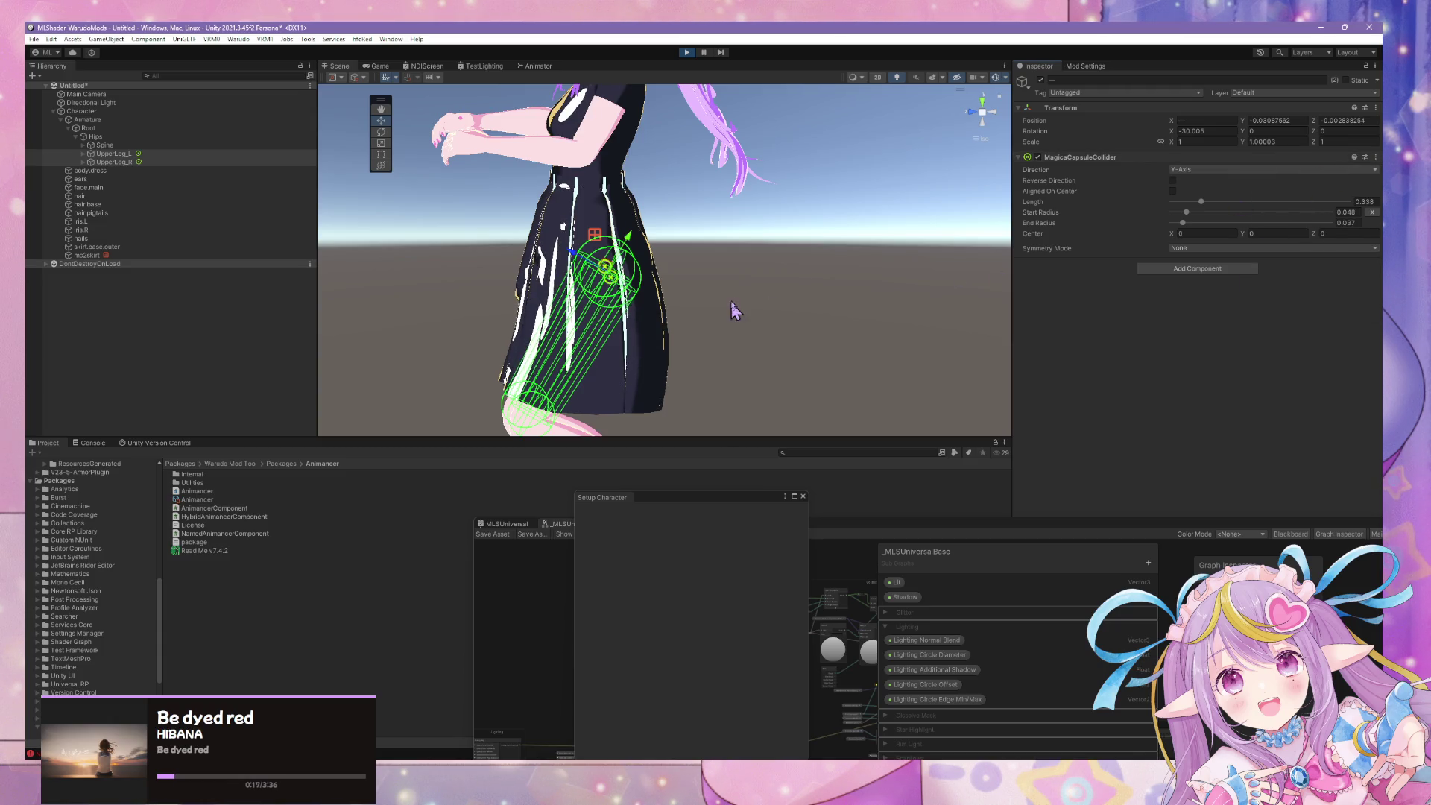
mouse_move(744, 266)
left_mouse_down()
mouse_move(708, 246)
mouse_move(898, 208)
left_mouse_up()
mouse_move(932, 225)
left_mouse_down()
mouse_move(656, 240)
mouse_move(425, 227)
mouse_move(746, 187)
mouse_move(504, 150)
mouse_move(457, 112)
mouse_move(410, 214)
mouse_move(372, 231)
left_mouse_up()
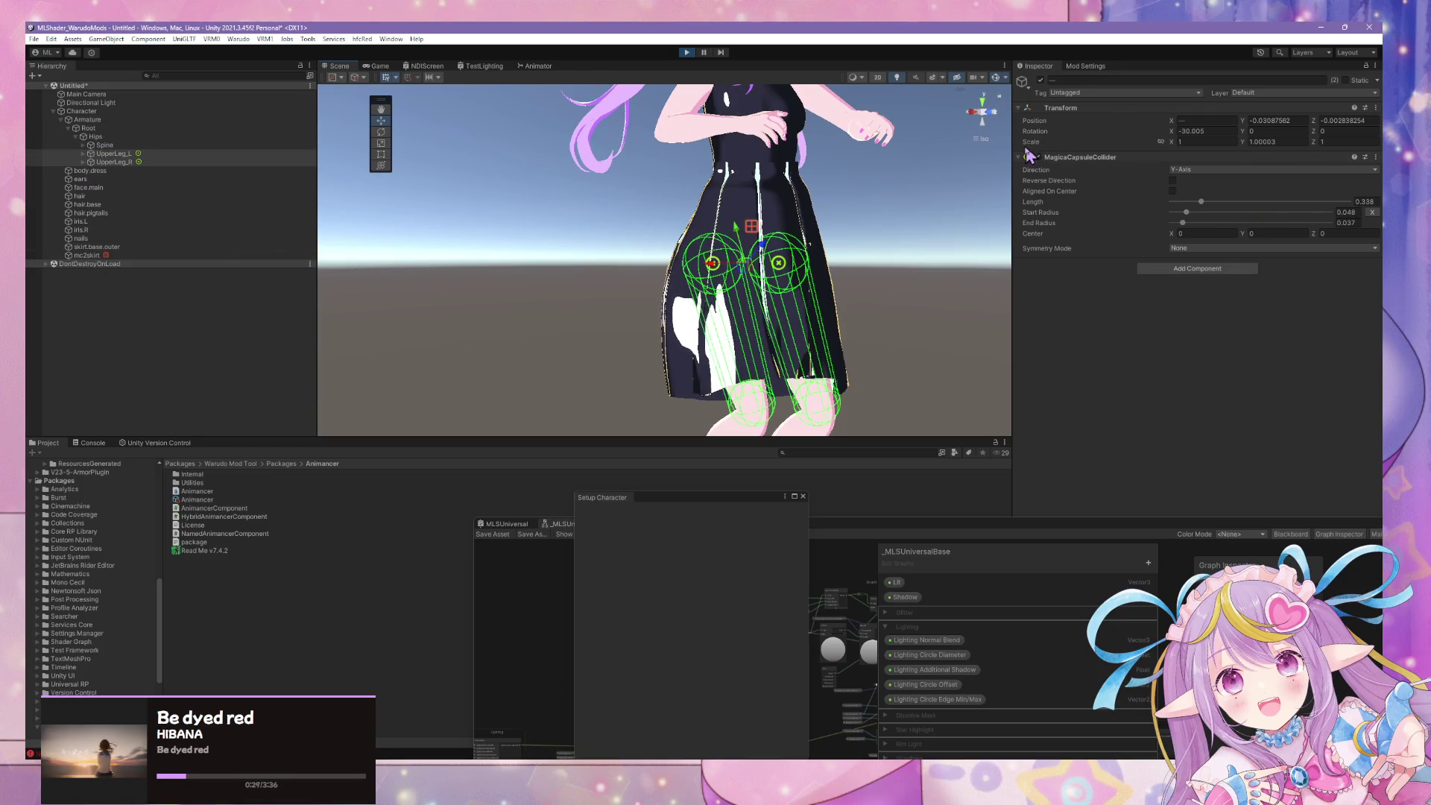
Step: Snip the Inspector's leg collider settings with the Snipping Tool
key("super+shift+s")
left_click_drag(1013, 148, 1378, 268)
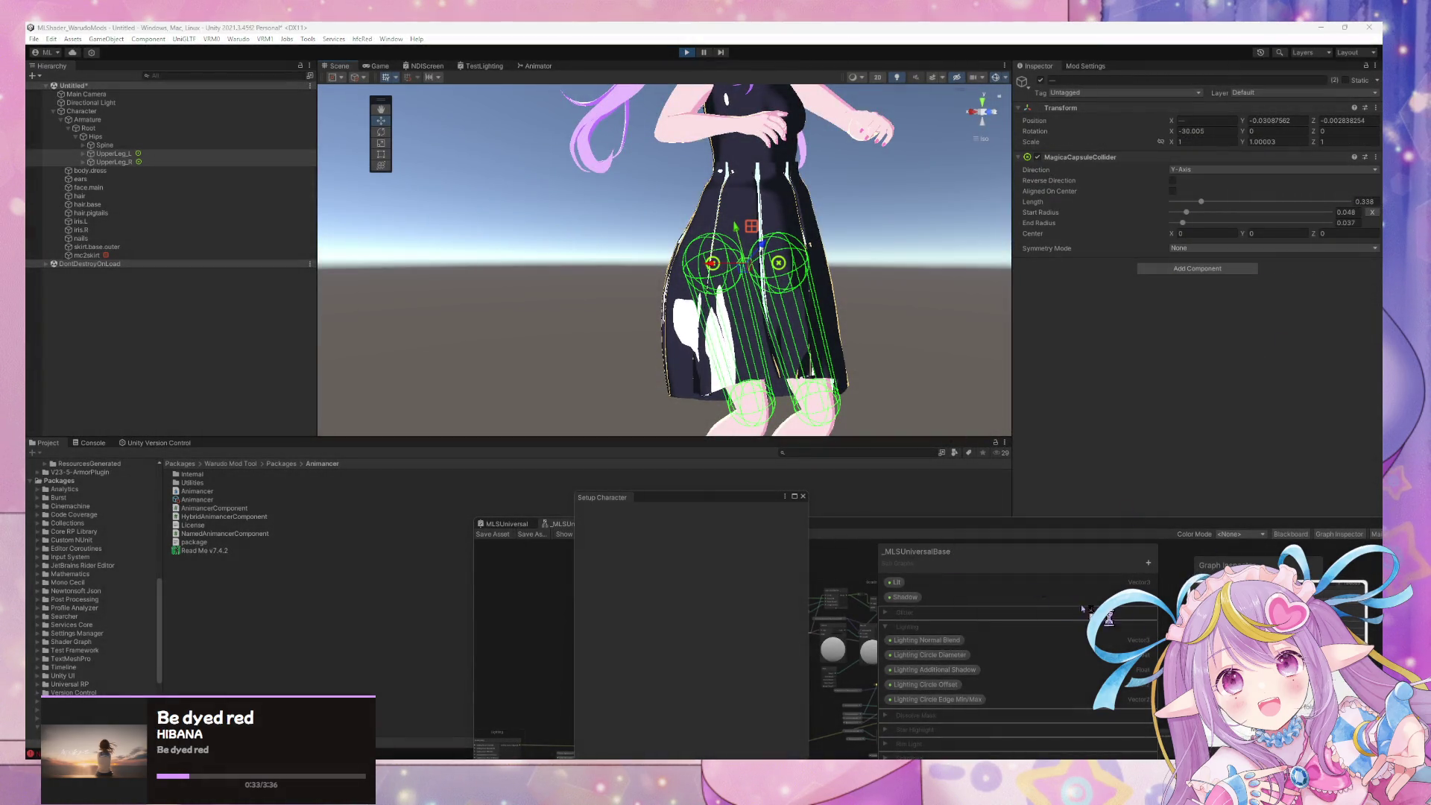
left_click_drag(669, 185, 567, 479)
Step: Swap the Character's Animator controller from x27controller to UniteInTheSky and watch the skirt move
left_click(140, 113)
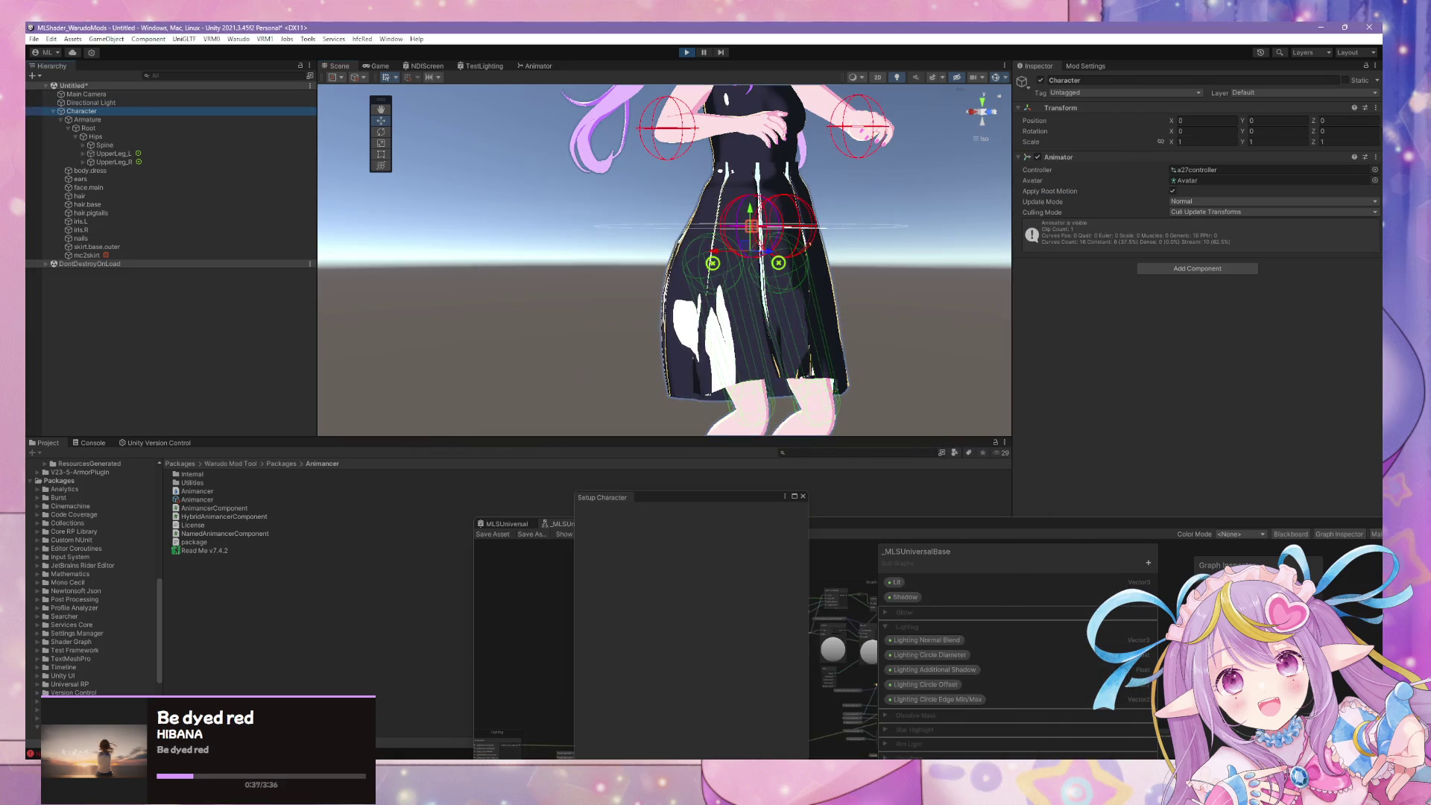
left_click(1375, 170)
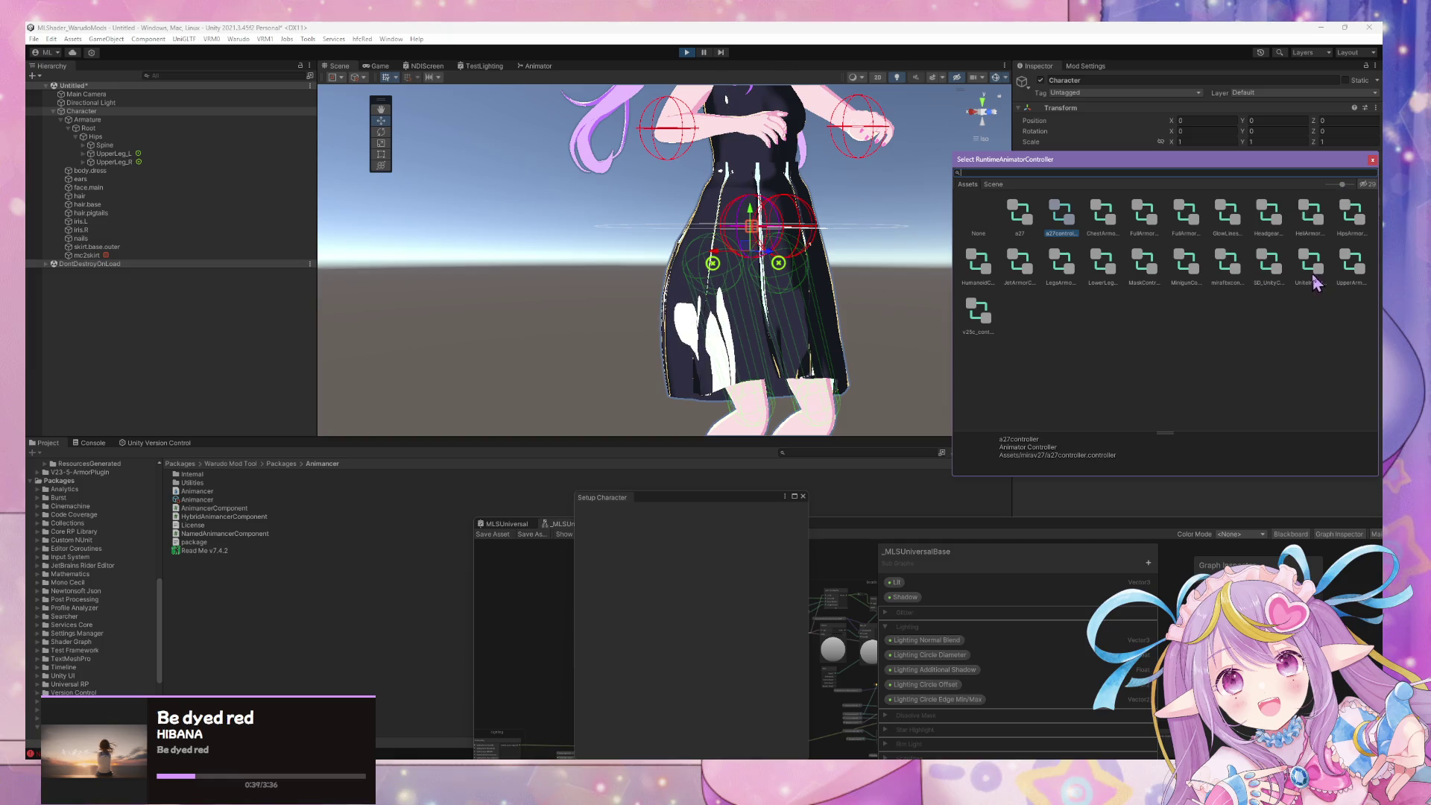
double_click(1313, 270)
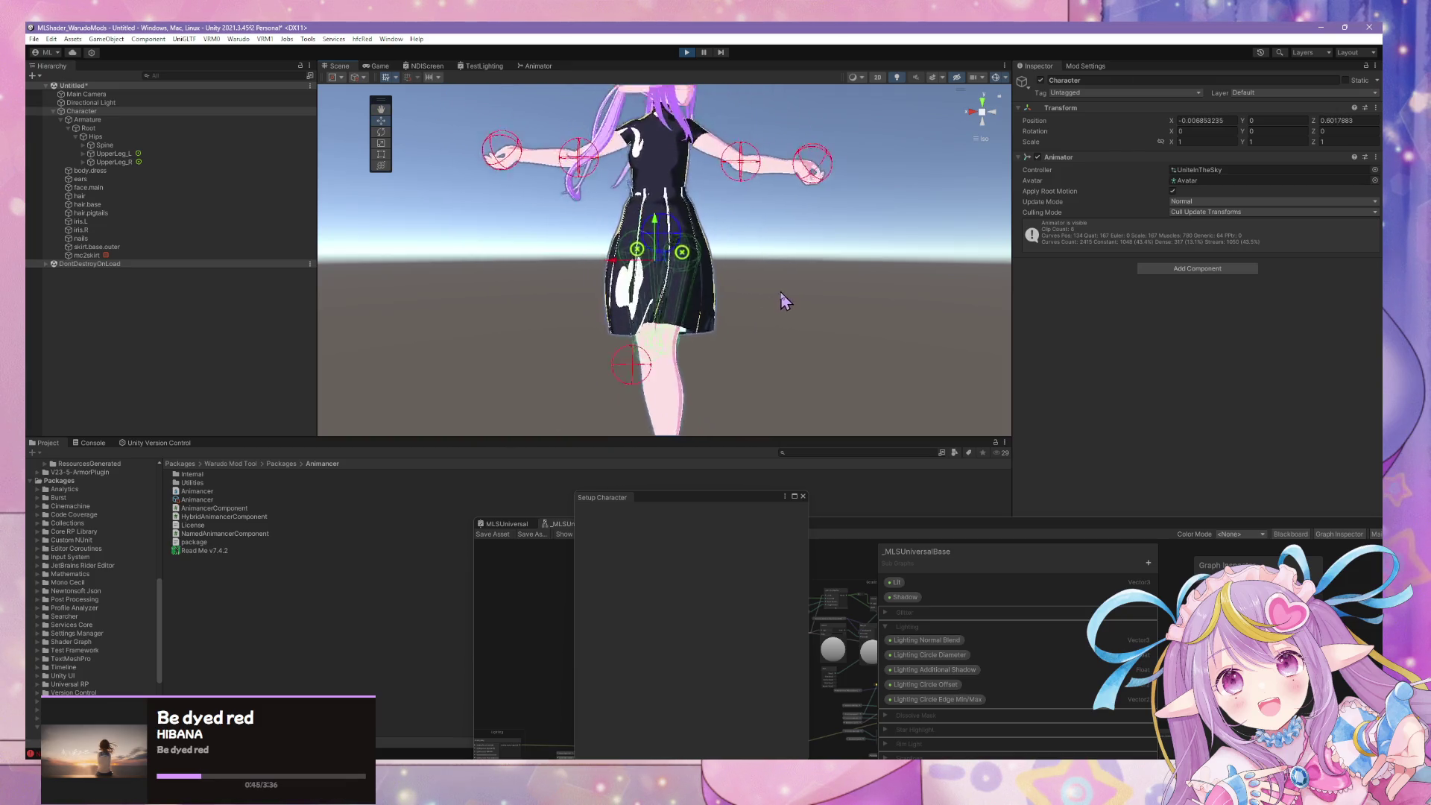
left_click_drag(793, 281, 846, 202)
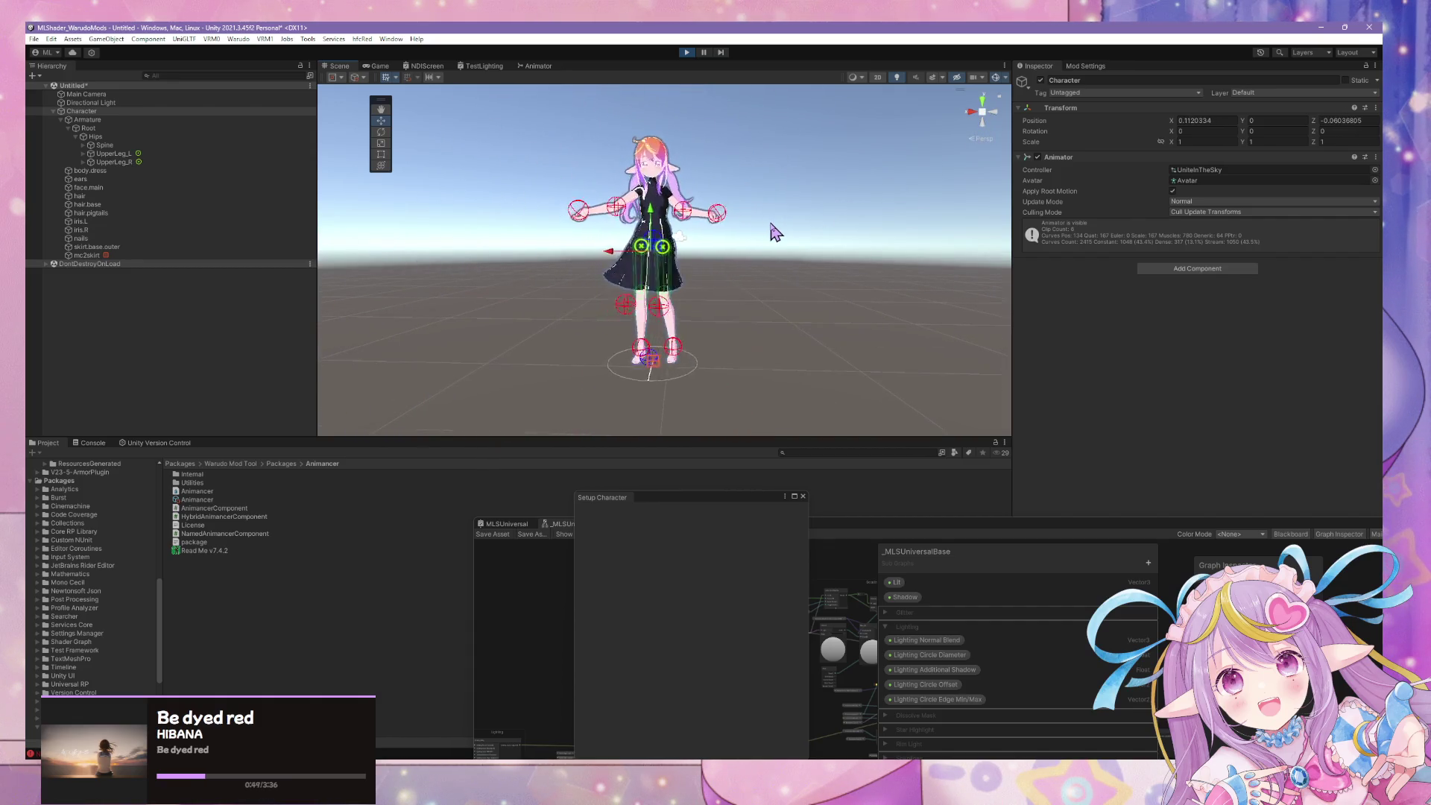
scroll(773, 239, "up", 5)
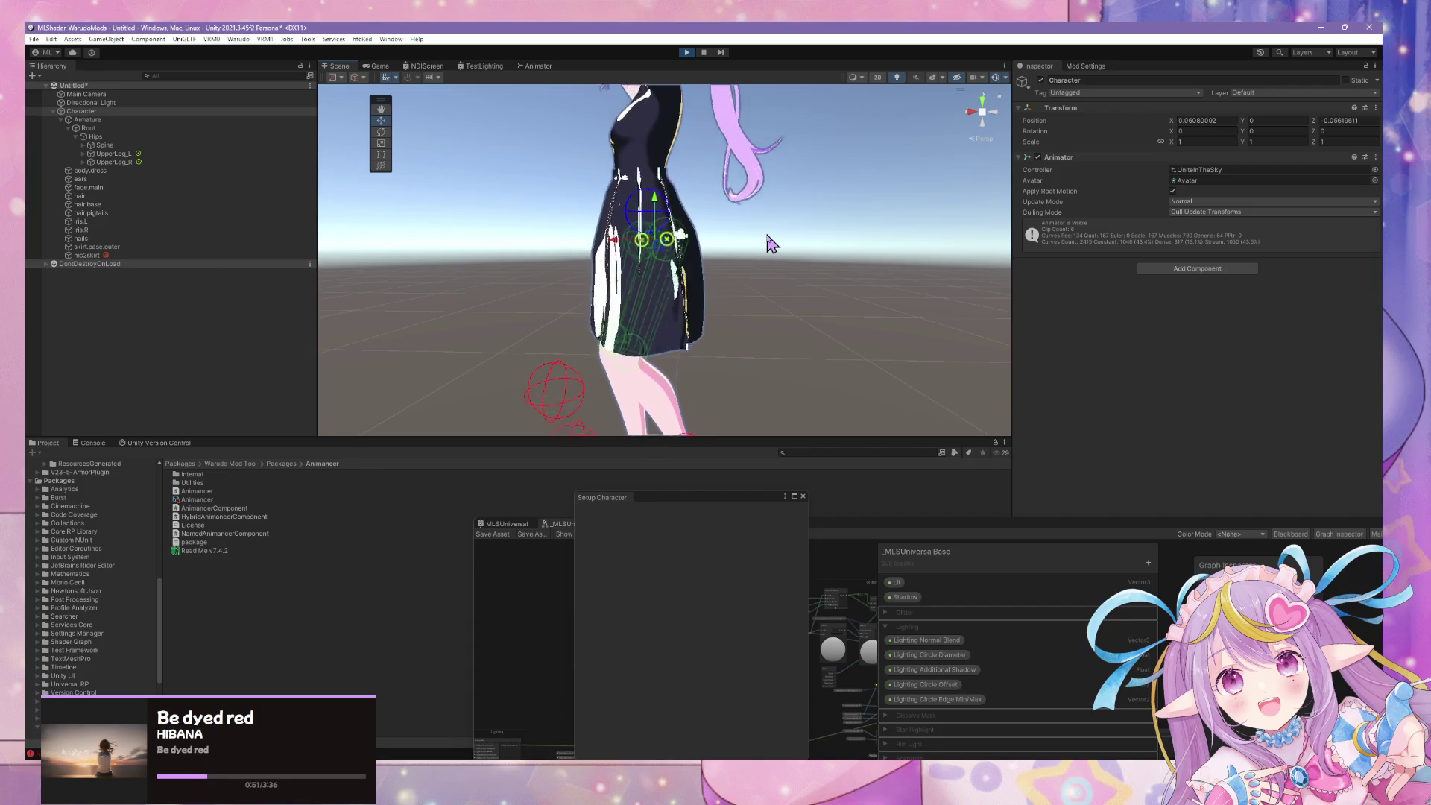
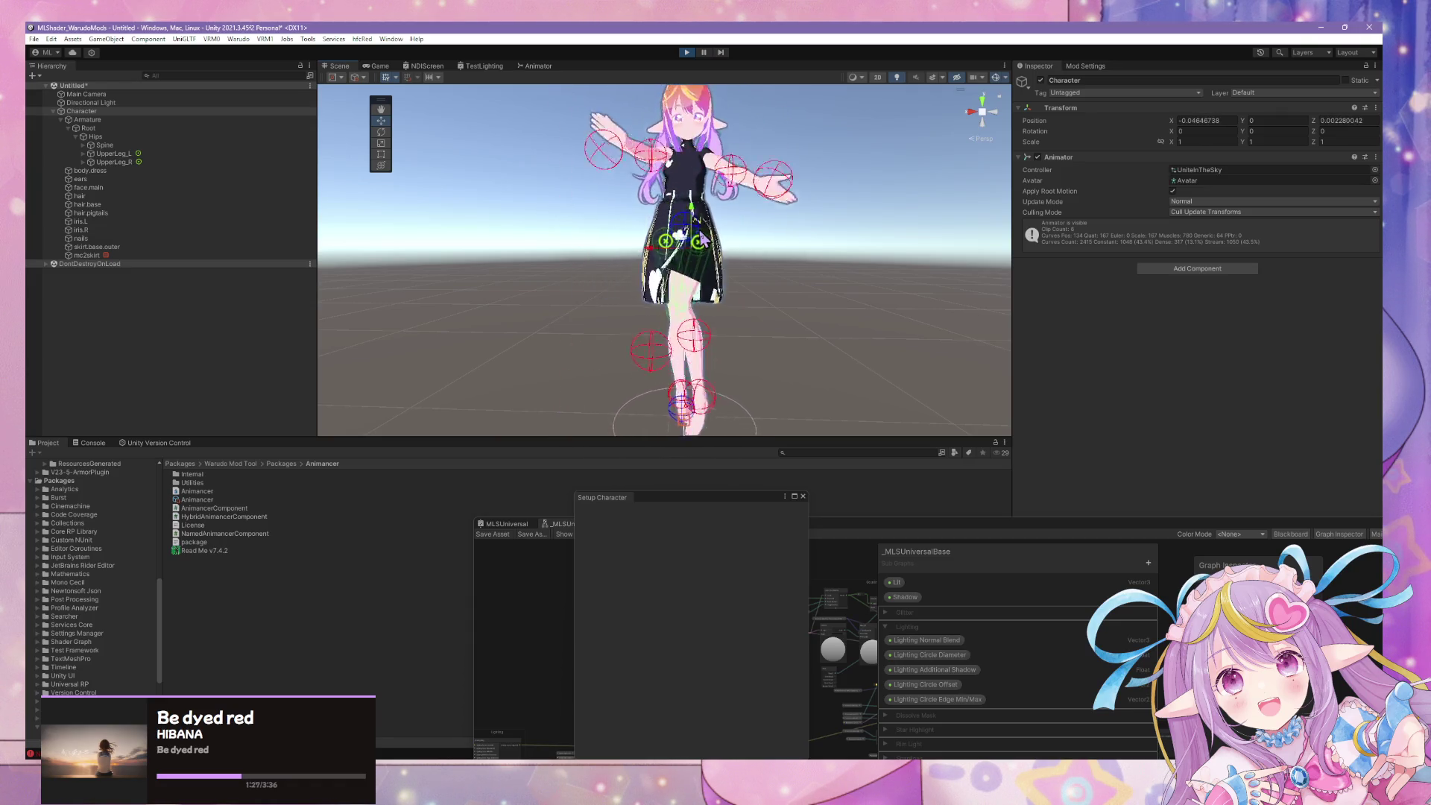
Step: Stop the preview and paste the copied capsule collider values (Length 0.338) onto UpperLeg_L
left_click(686, 54)
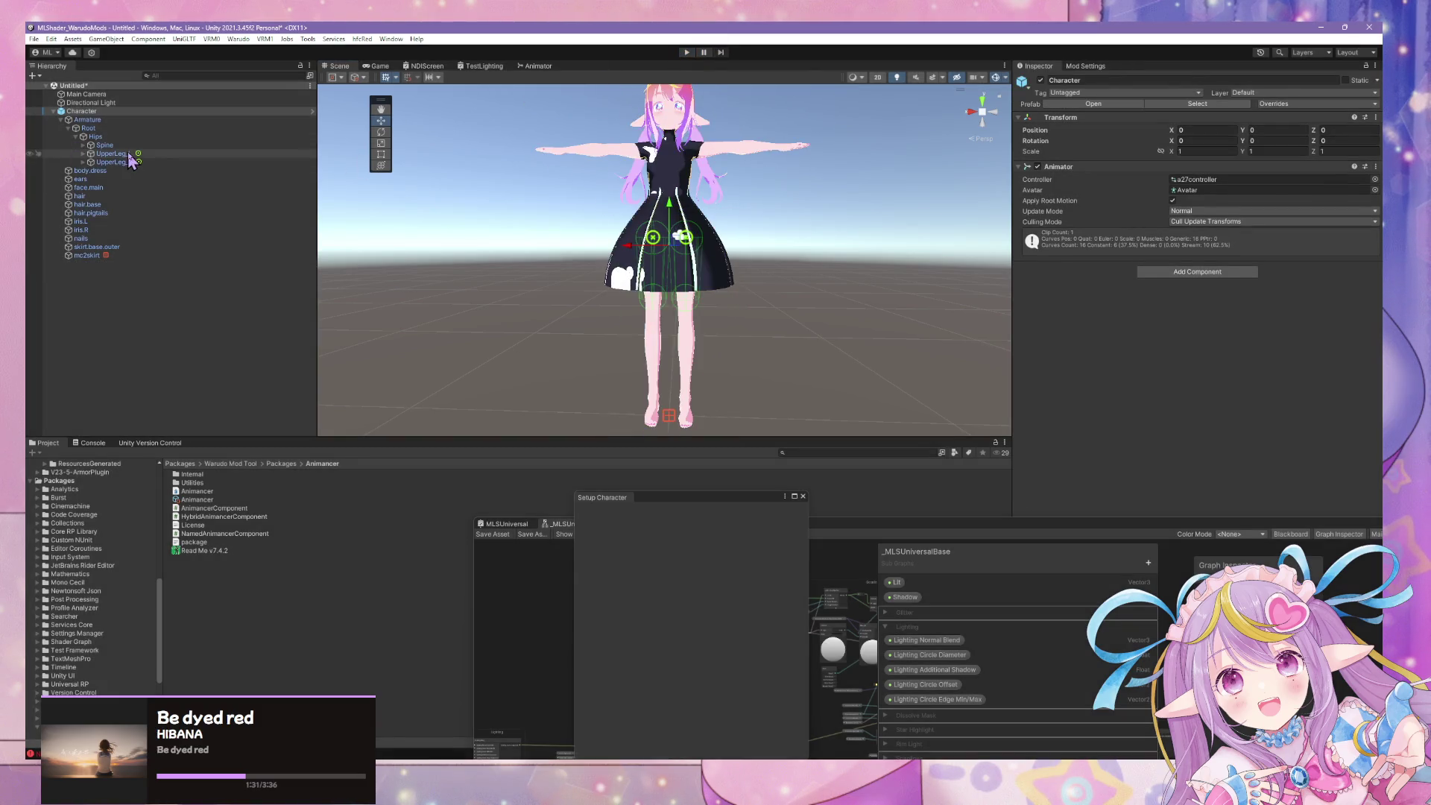
left_click(112, 153)
left_click(1375, 157)
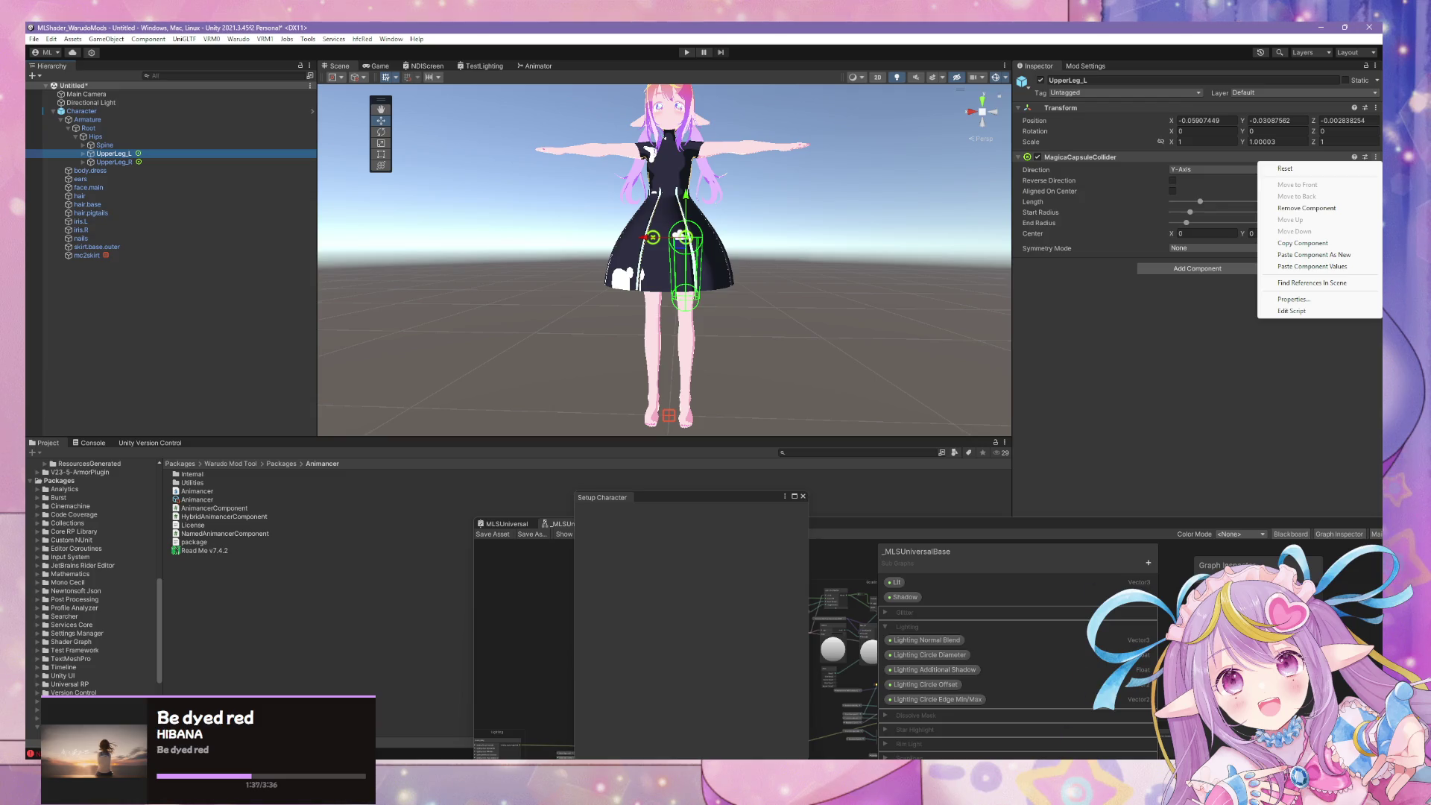
left_click(1312, 266)
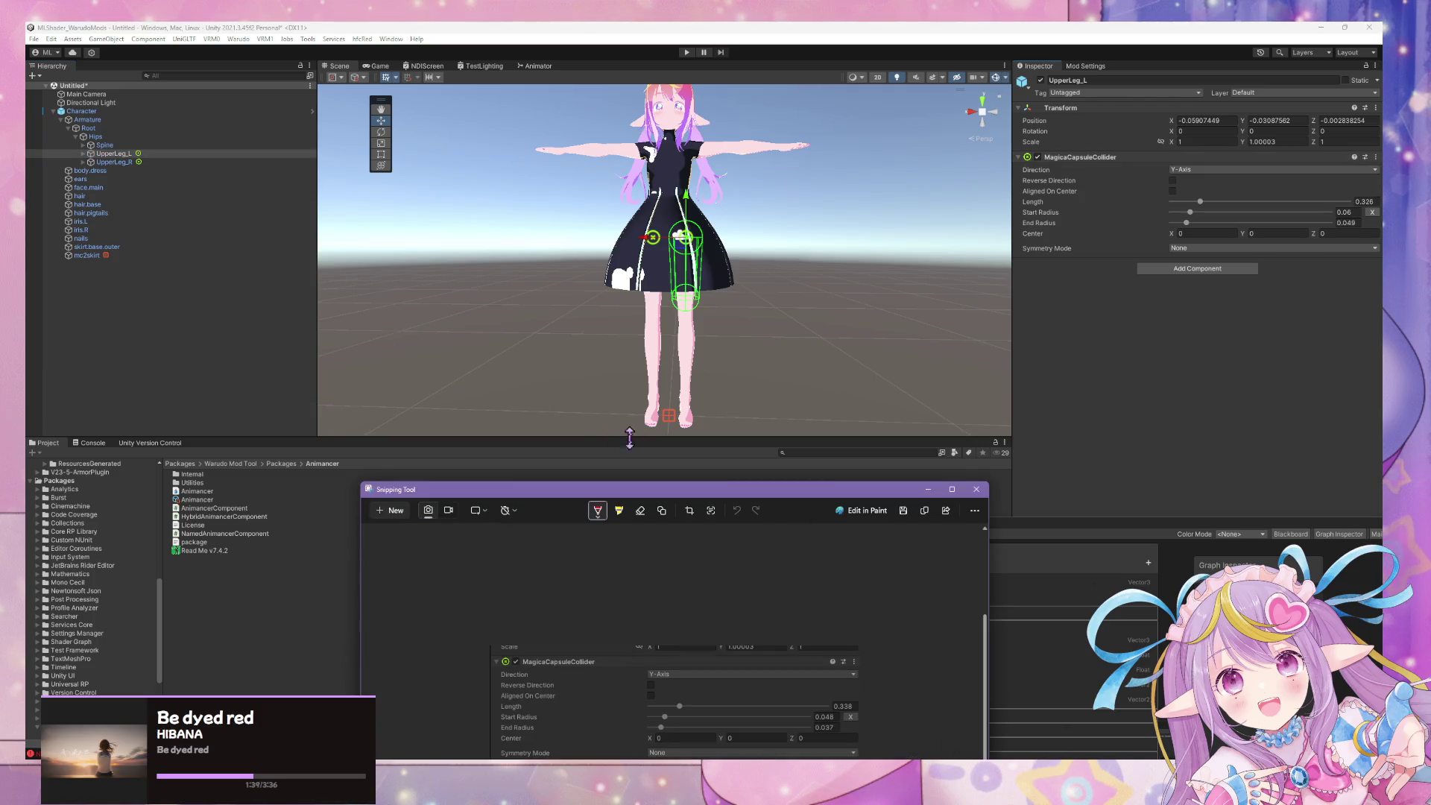
mouse_move(751, 483)
left_mouse_down()
mouse_move(447, 292)
mouse_move(0, 283)
left_mouse_up()
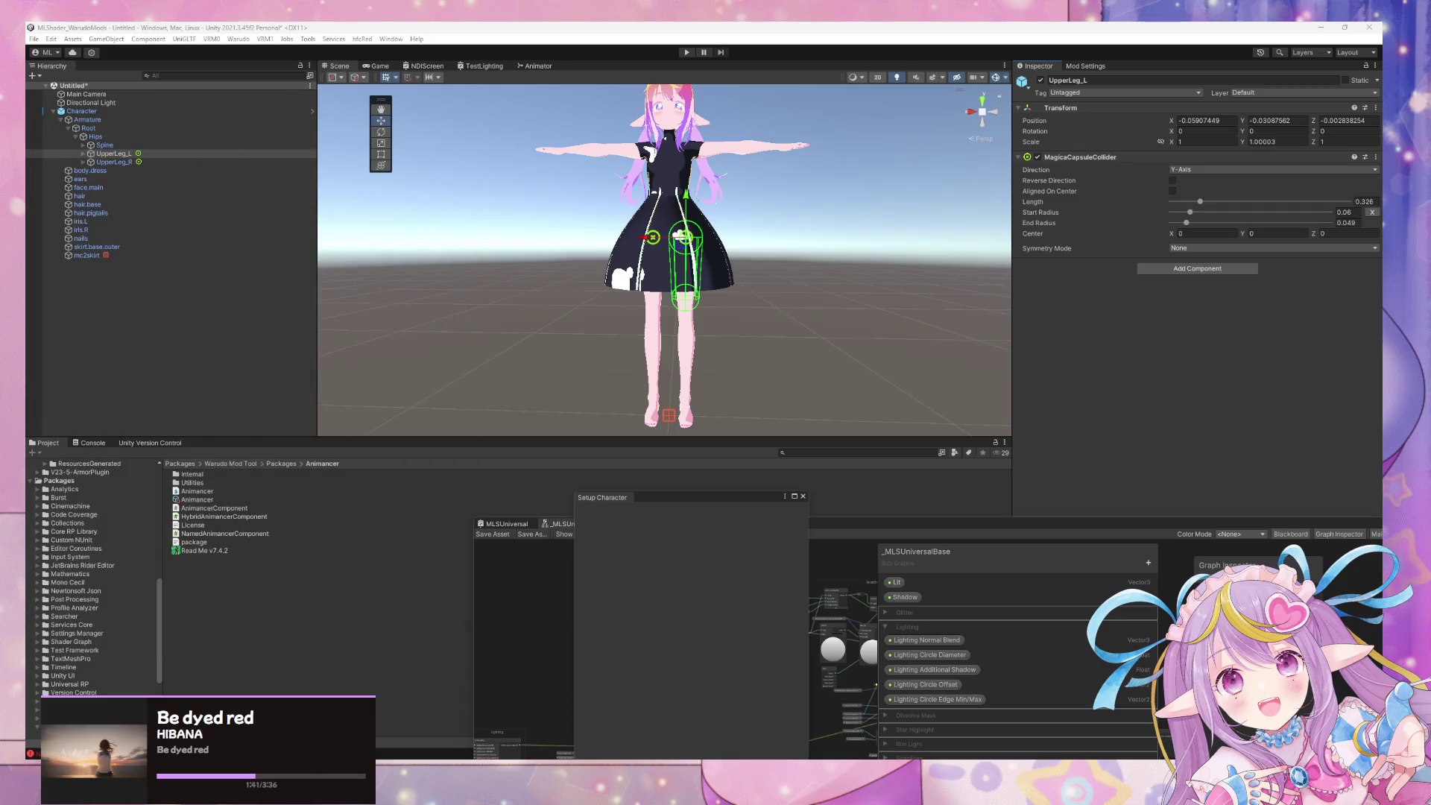
Step: Give both UpperLeg capsule colliders Start Radius 0.048 and End Radius 0.037
left_click(128, 162)
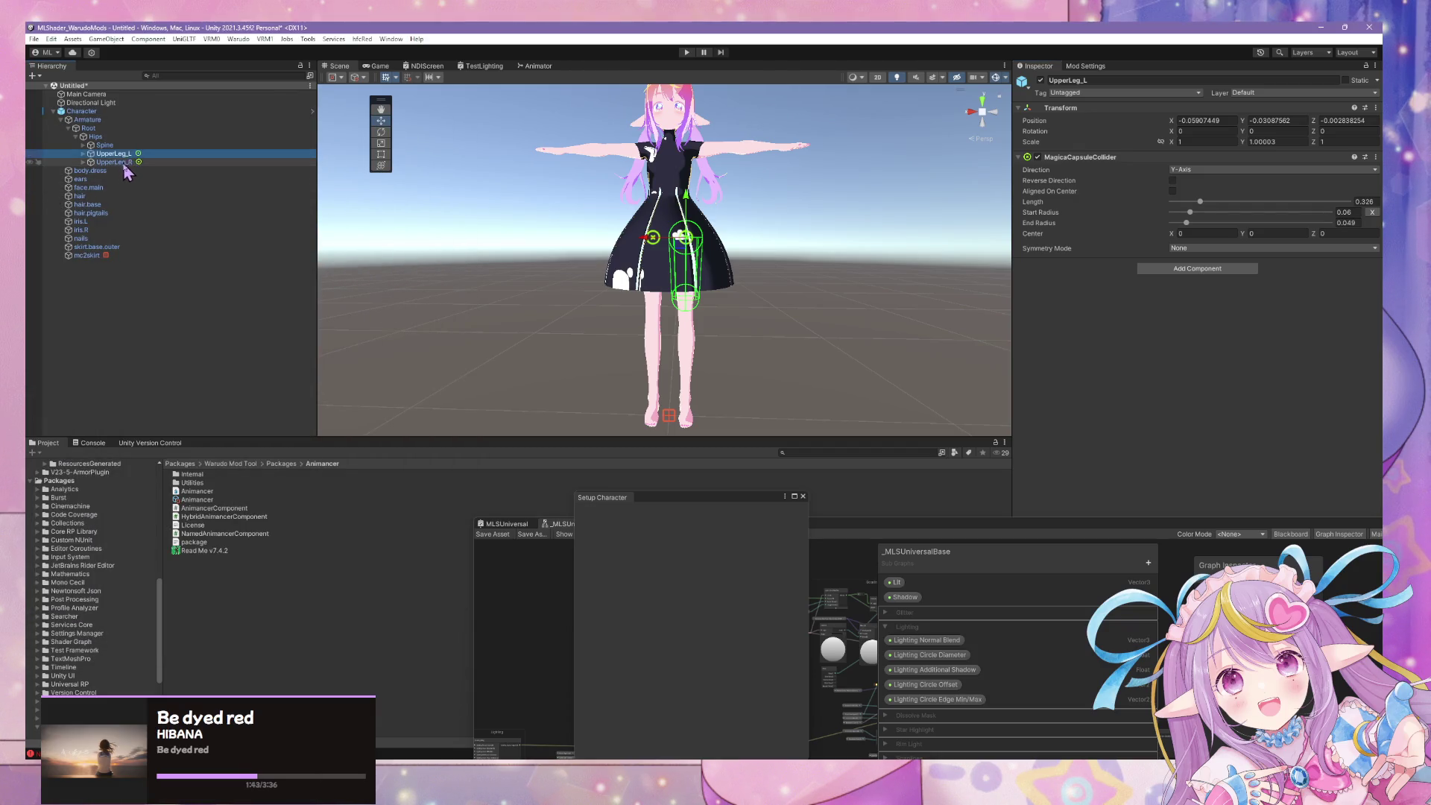
key("shift+Up")
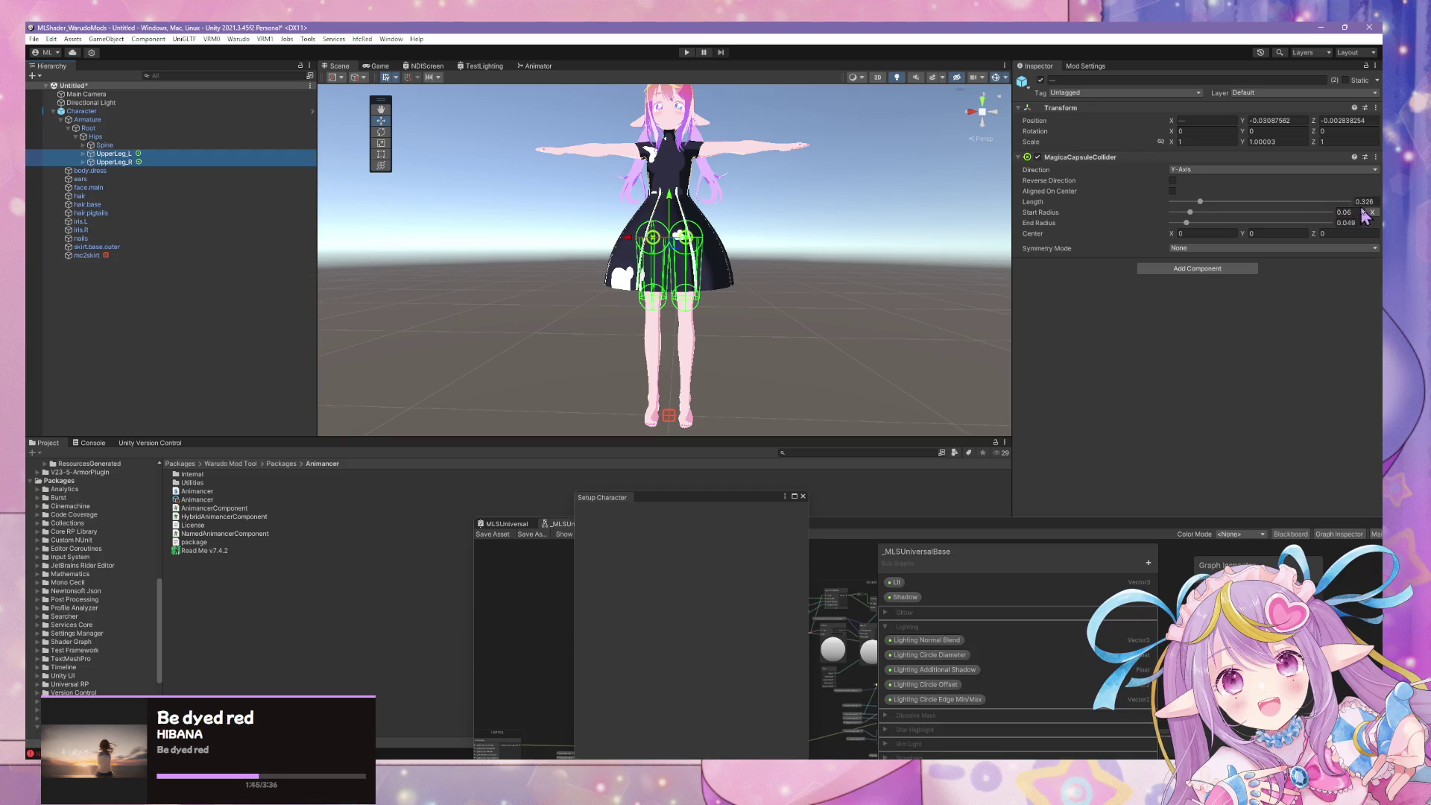
left_click(1361, 212)
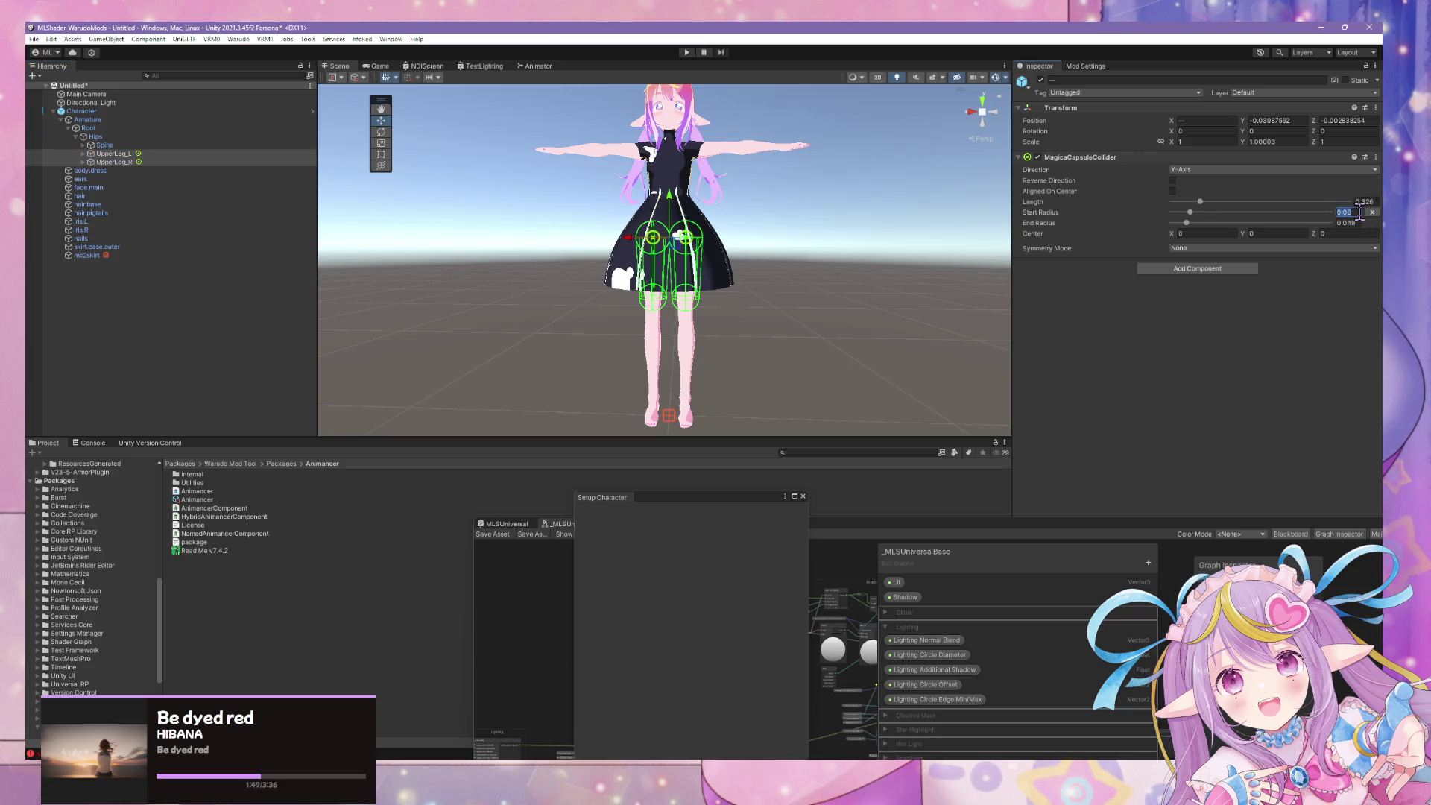
type("0")
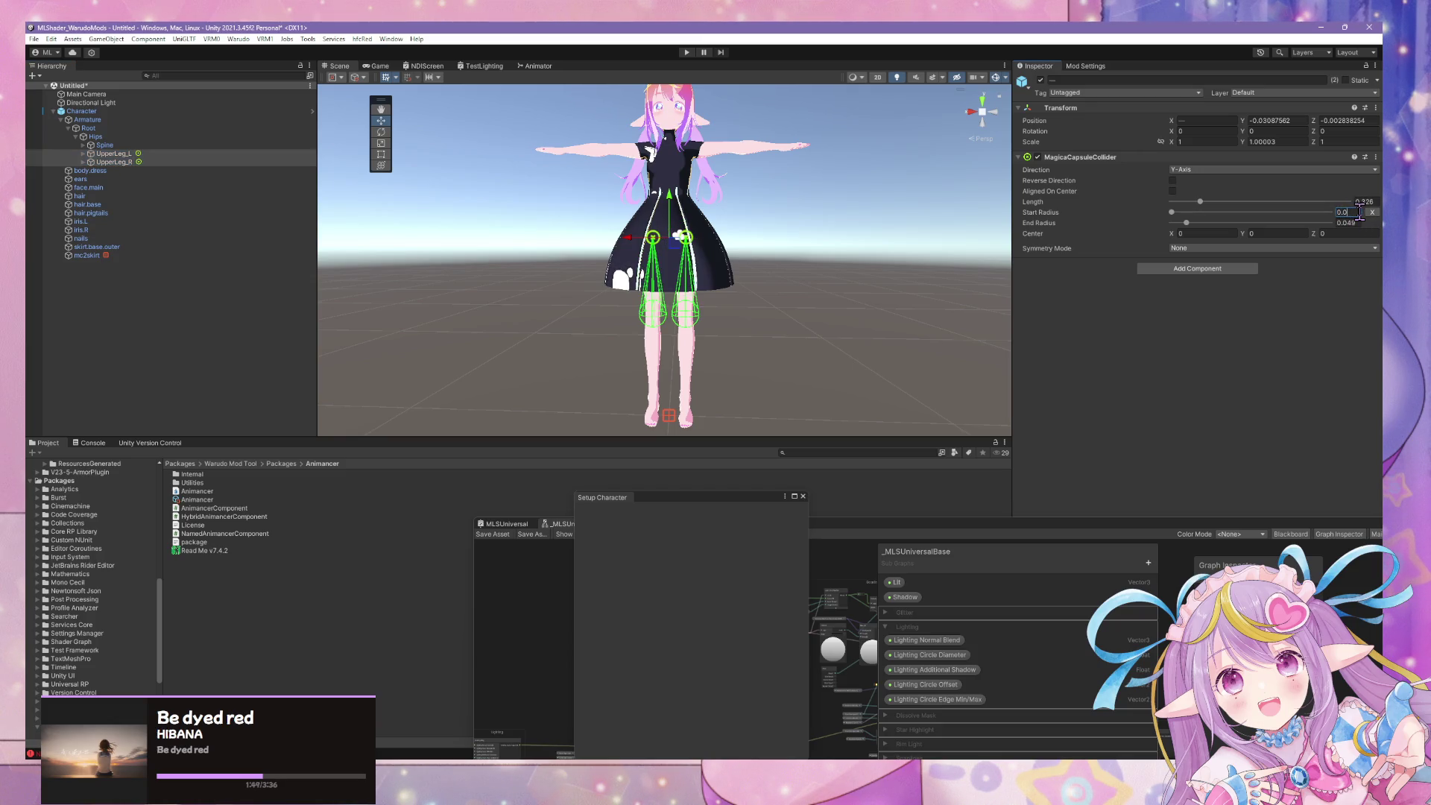
type("48")
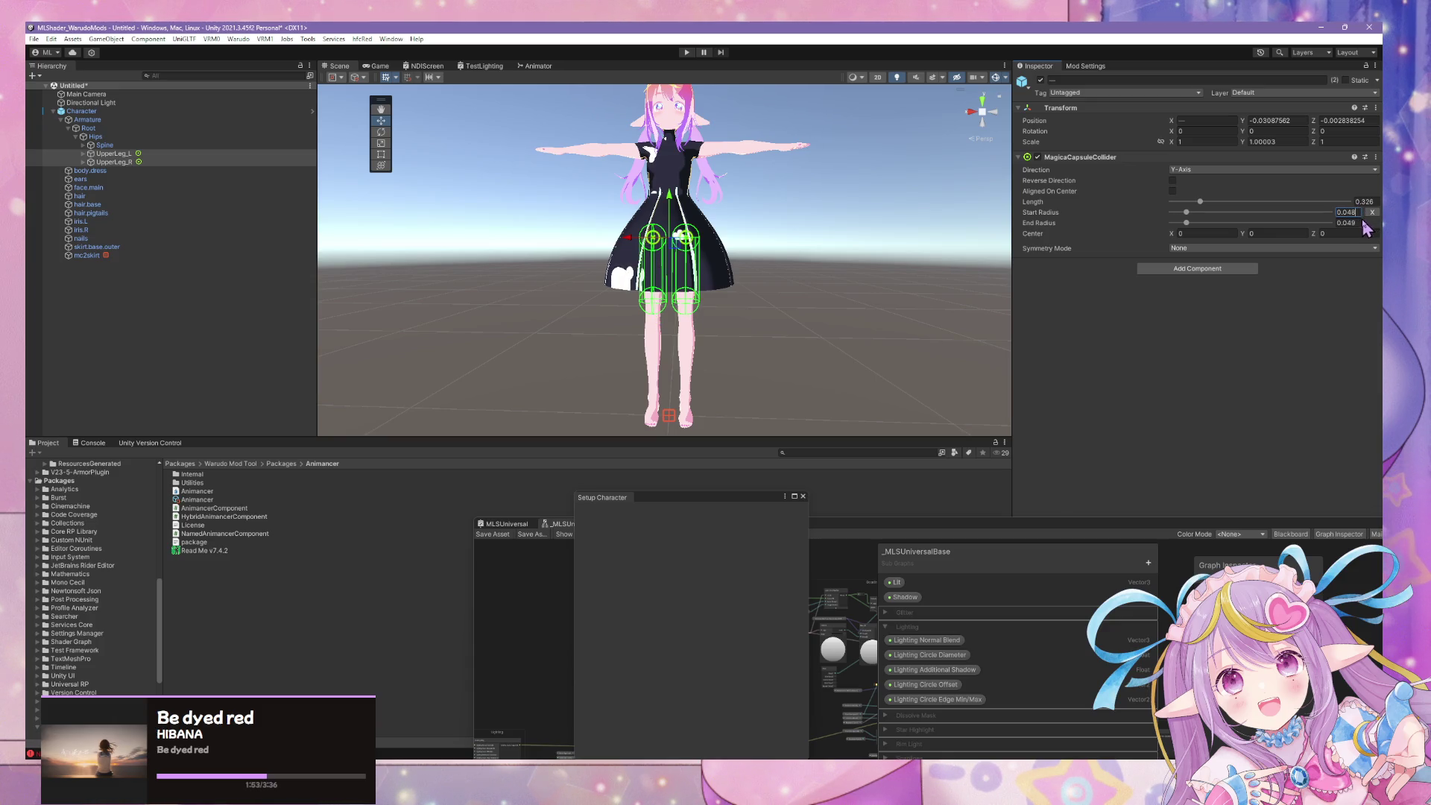
key("BackSpace")
key("BackSpace")
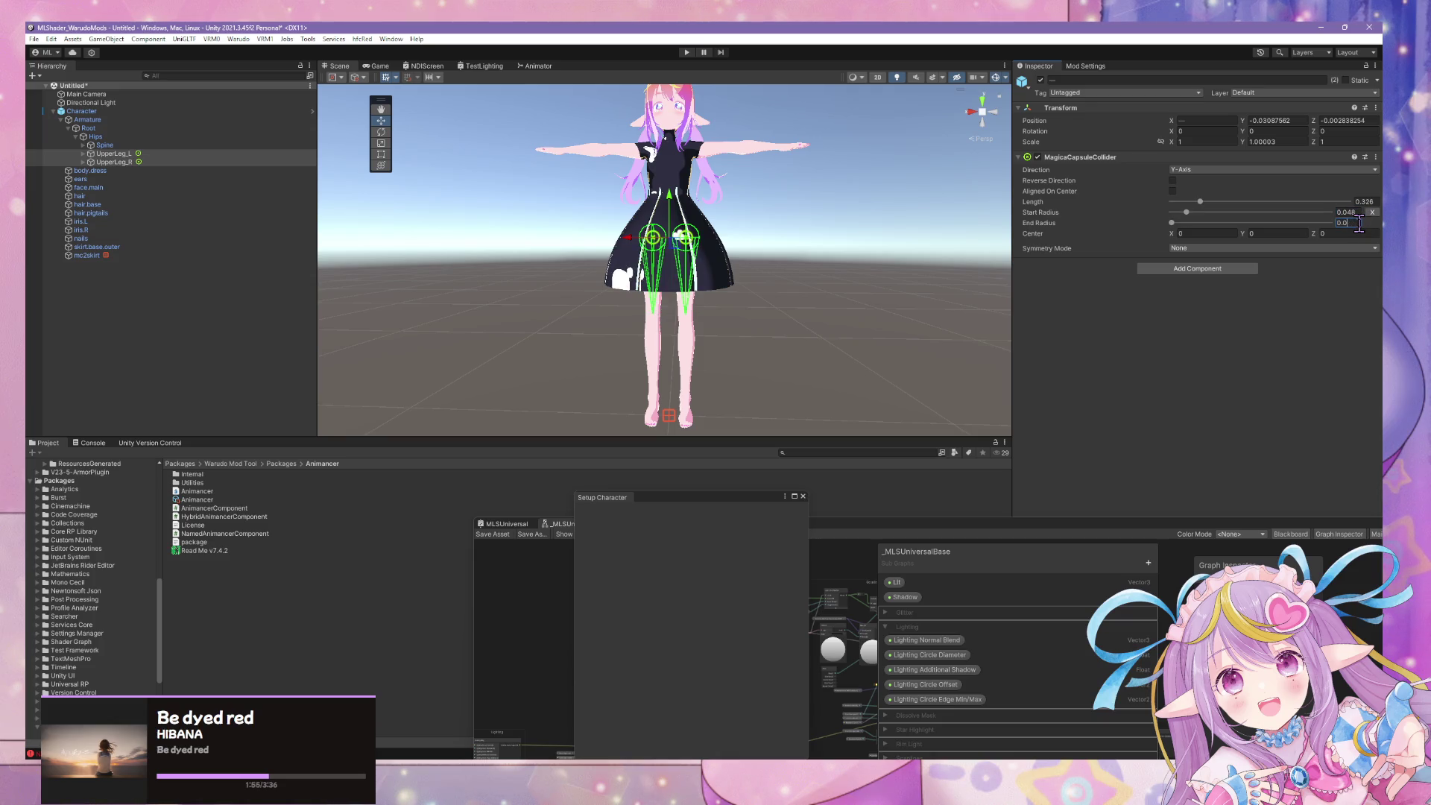
type("37")
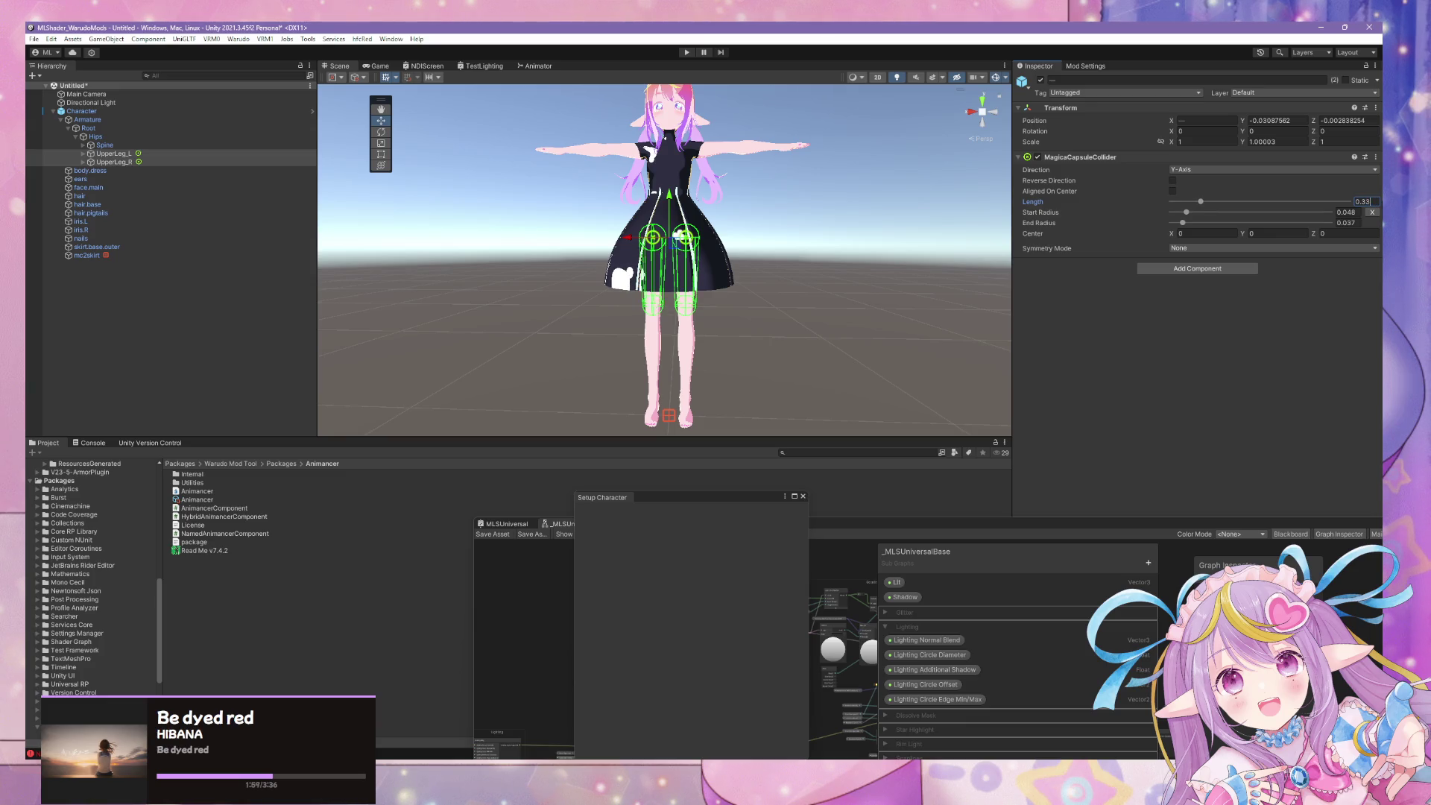
scroll(840, 175, "up", 1)
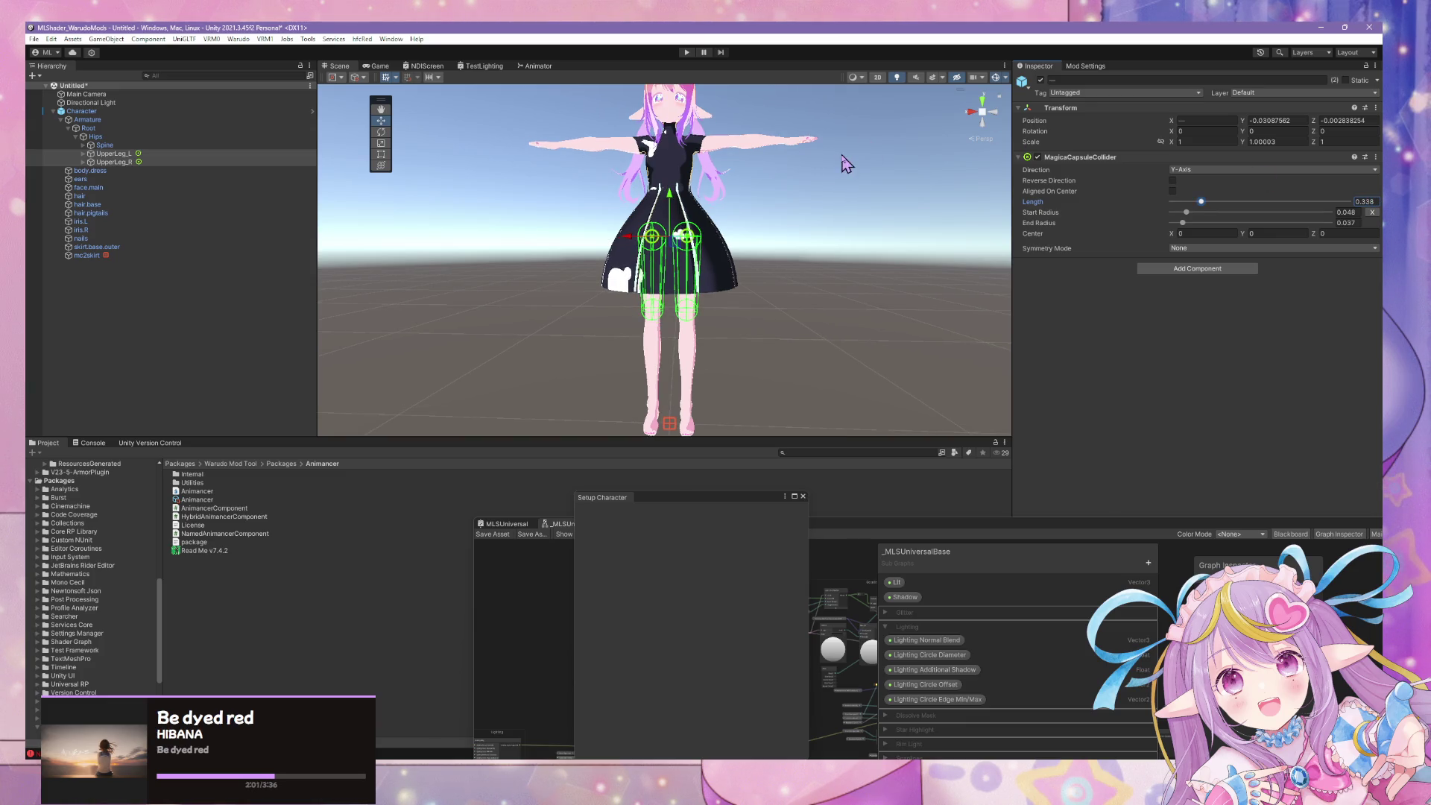
Step: Switch mc2skirt's Collider Collision mode from Point to Edge
scroll(664, 261, "up", 5)
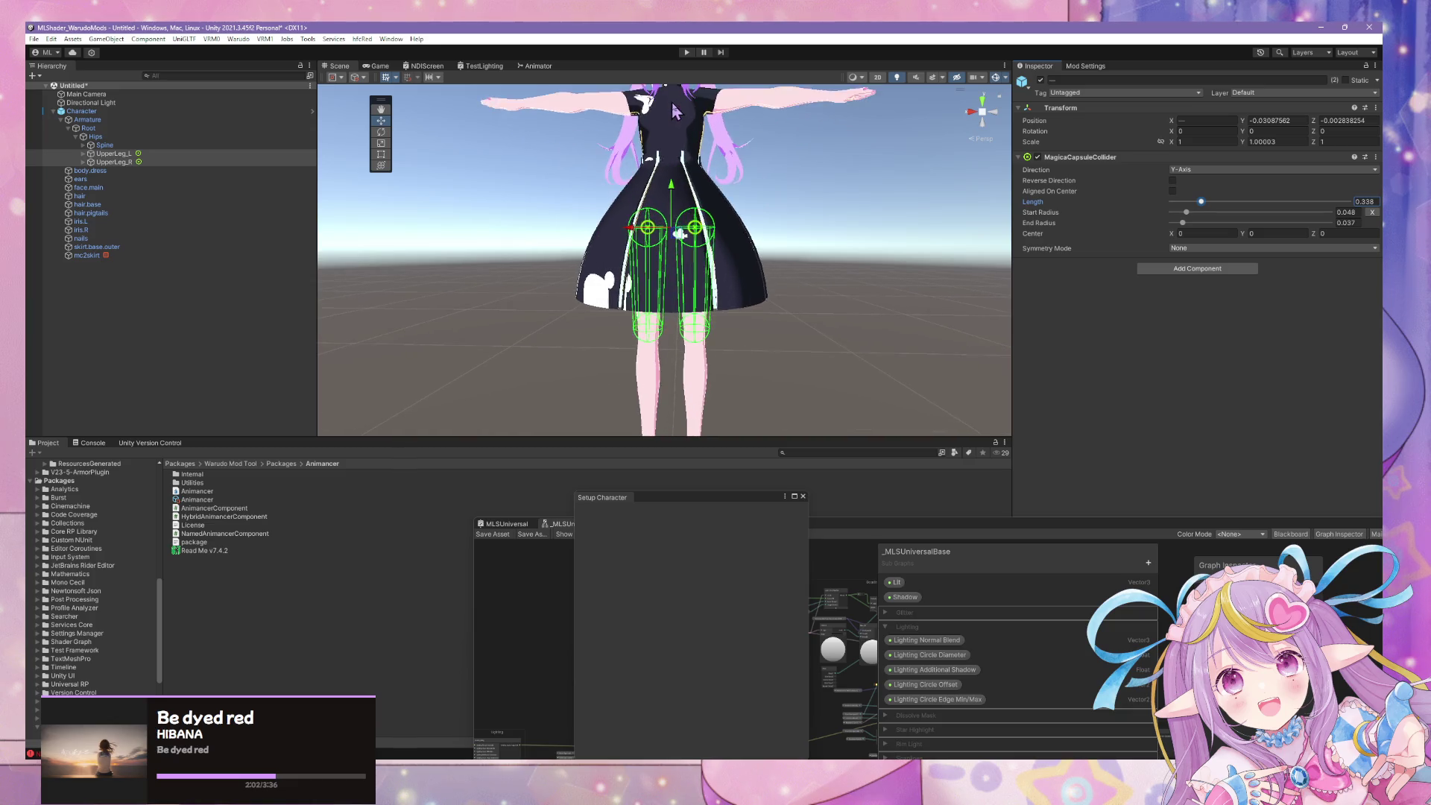
left_click(112, 257)
scroll(1272, 279, "down", 10)
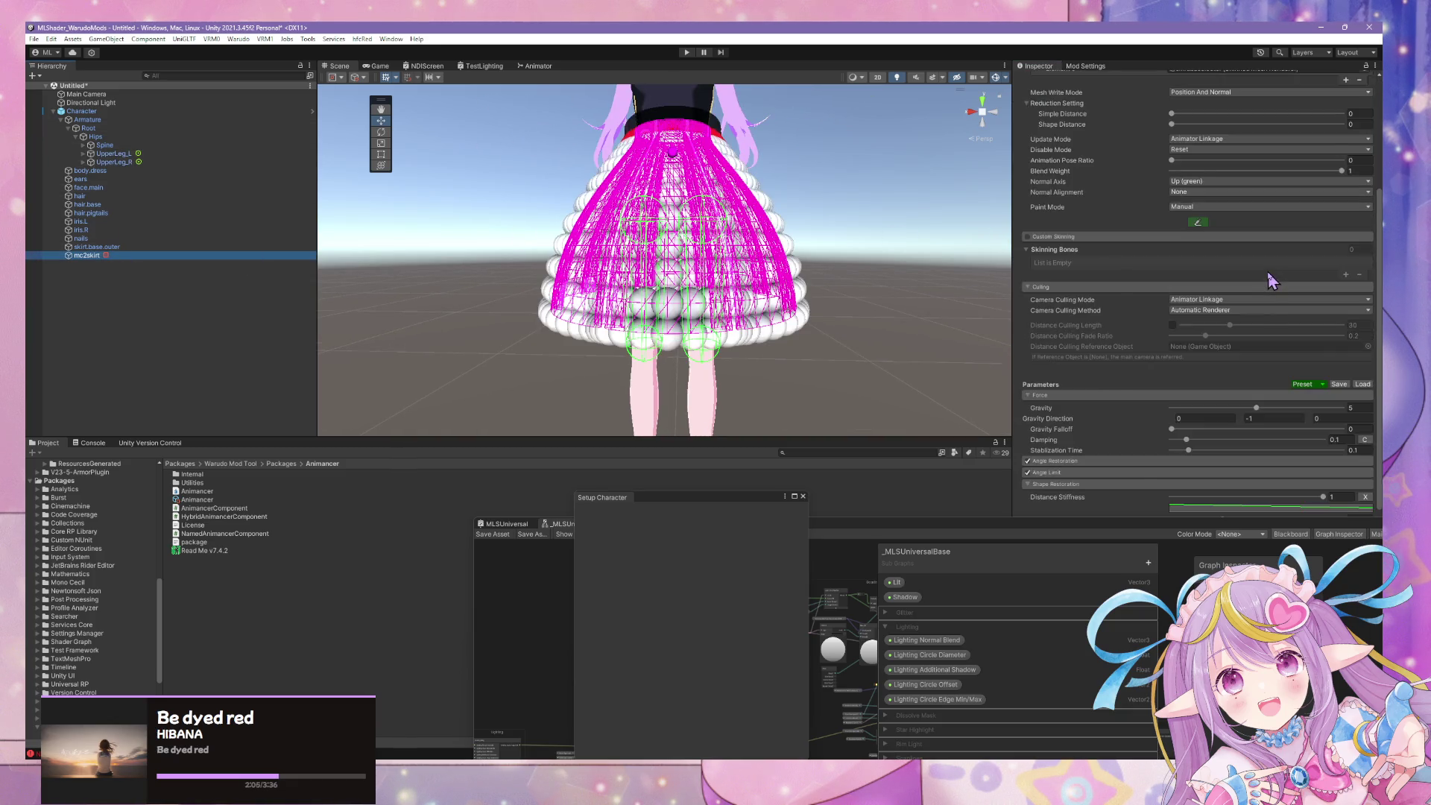
scroll(1272, 278, "down", 10)
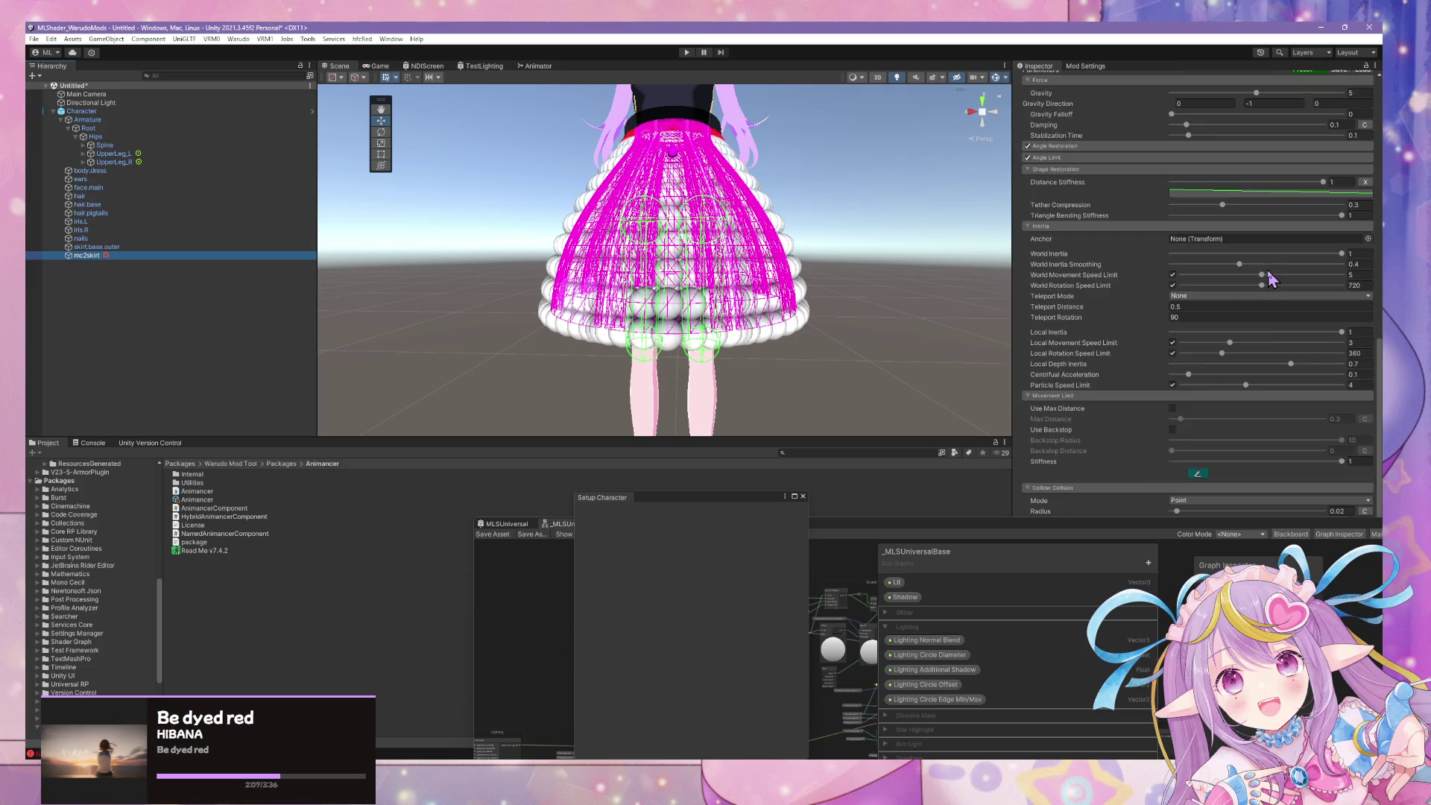
left_click(1208, 337)
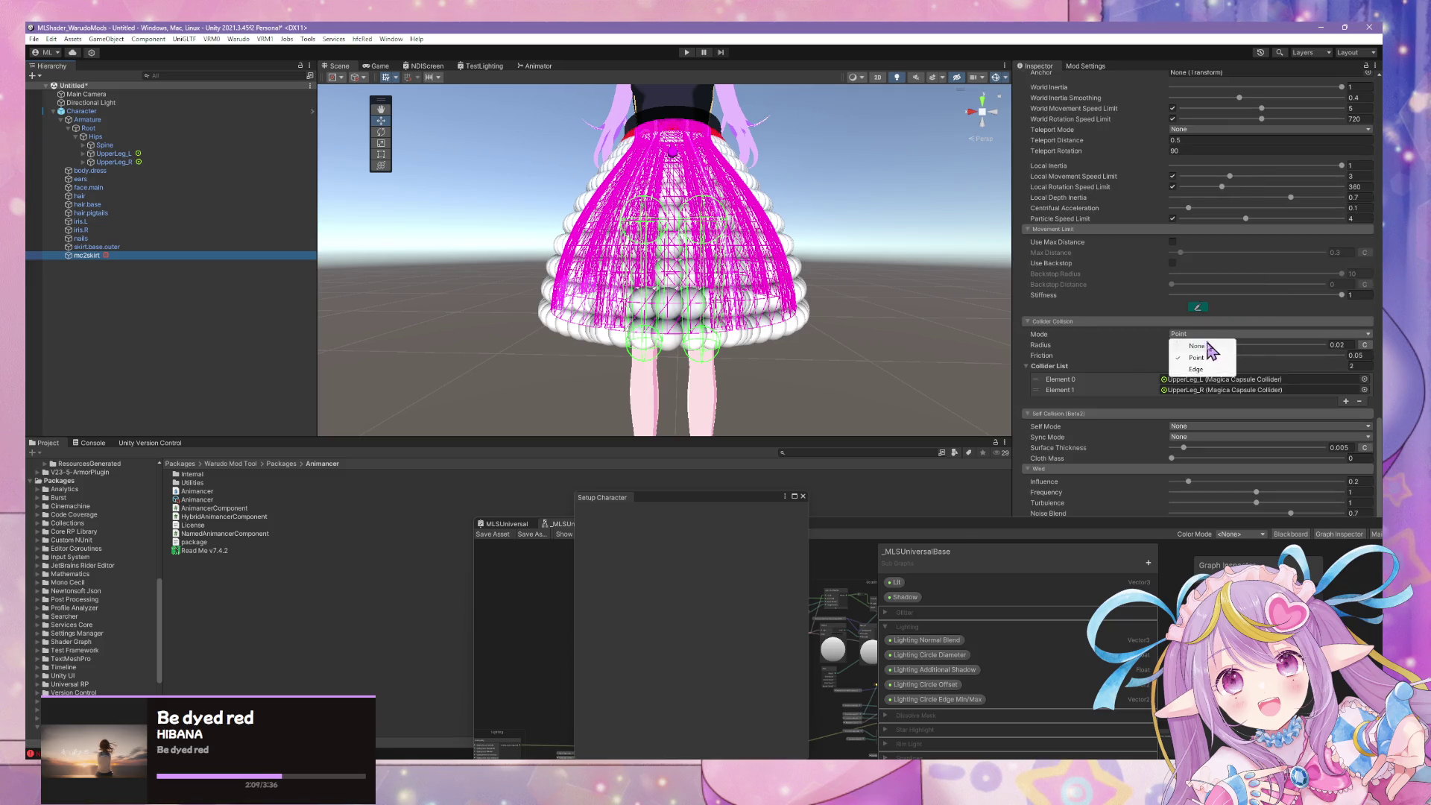
left_click(1205, 370)
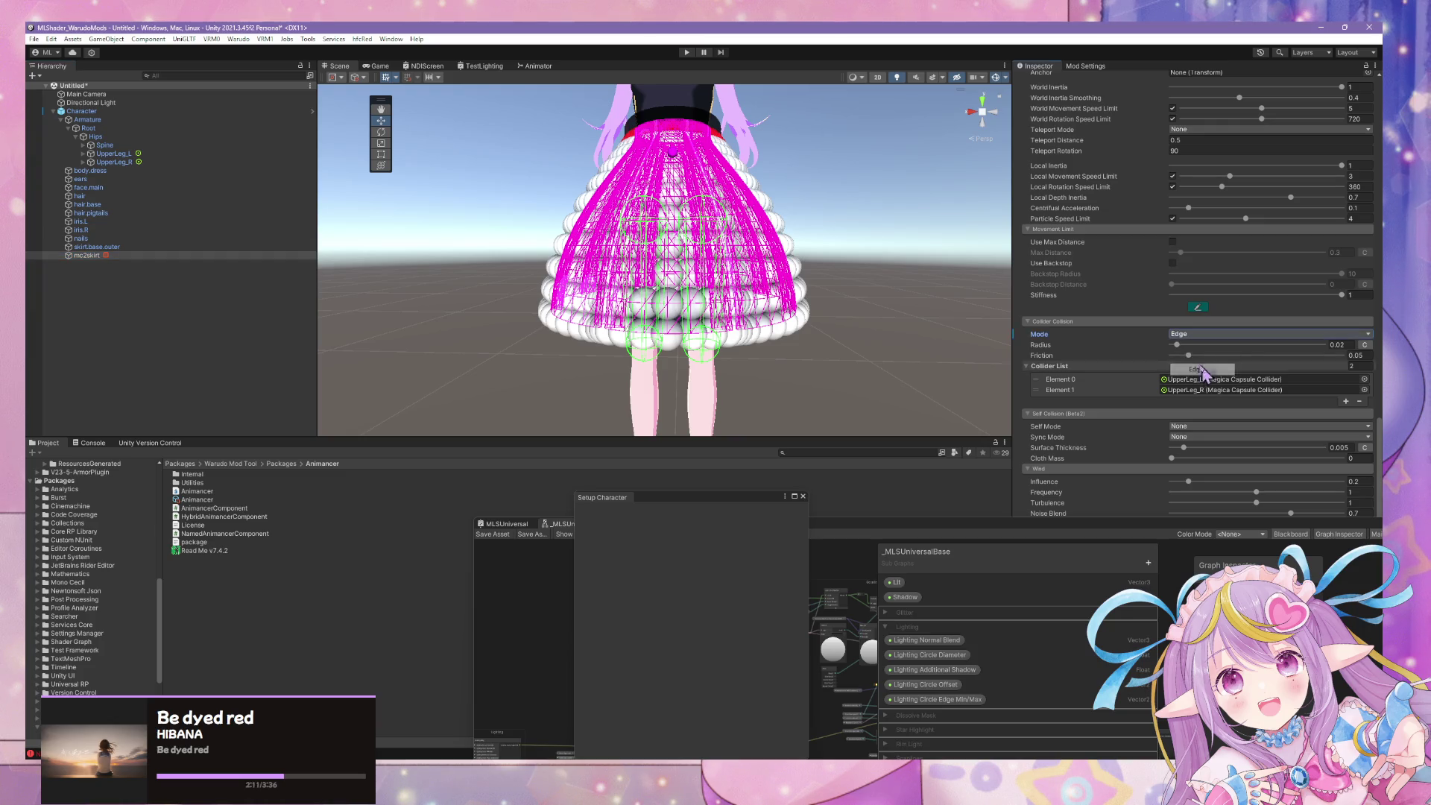
scroll(740, 217, "down", 5)
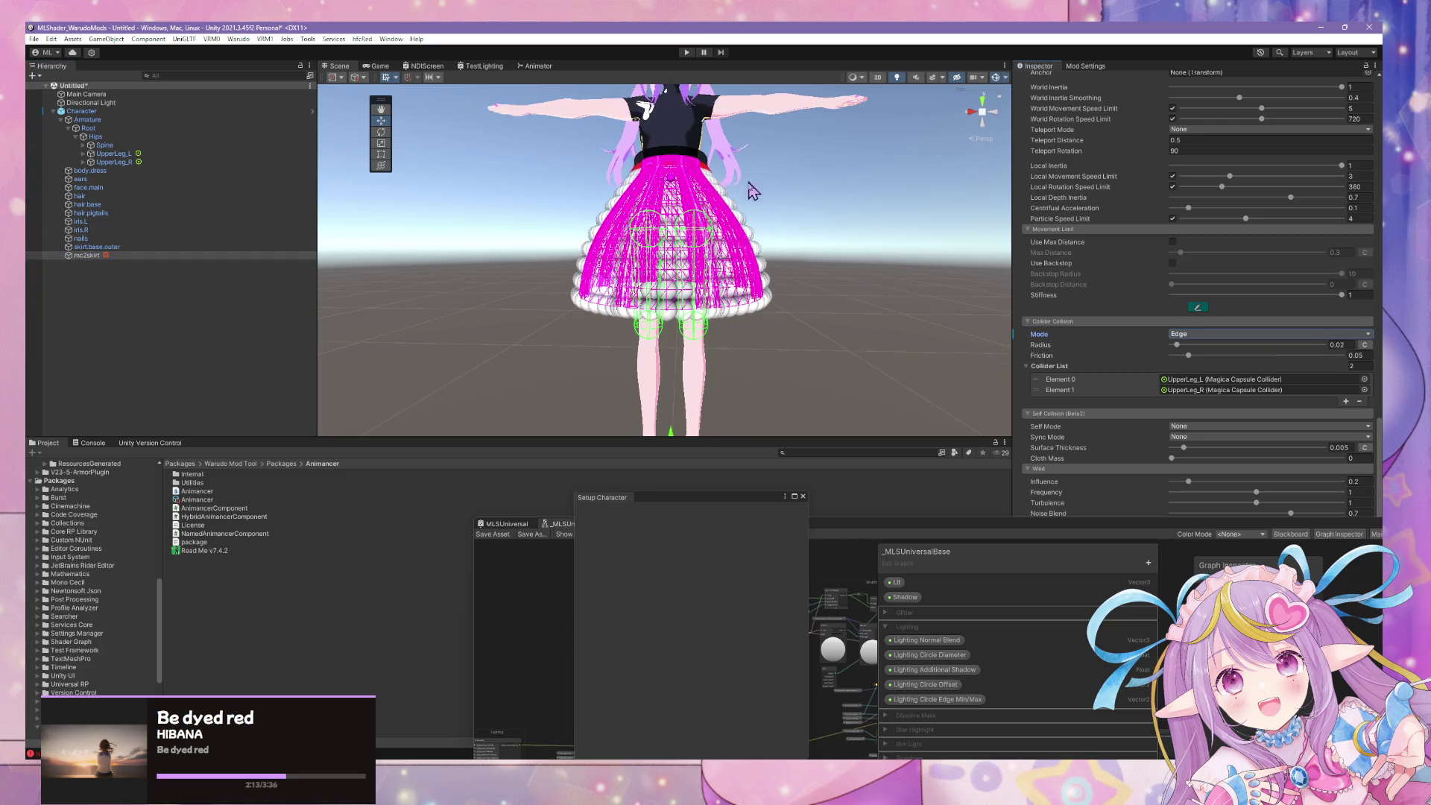
left_click(742, 257)
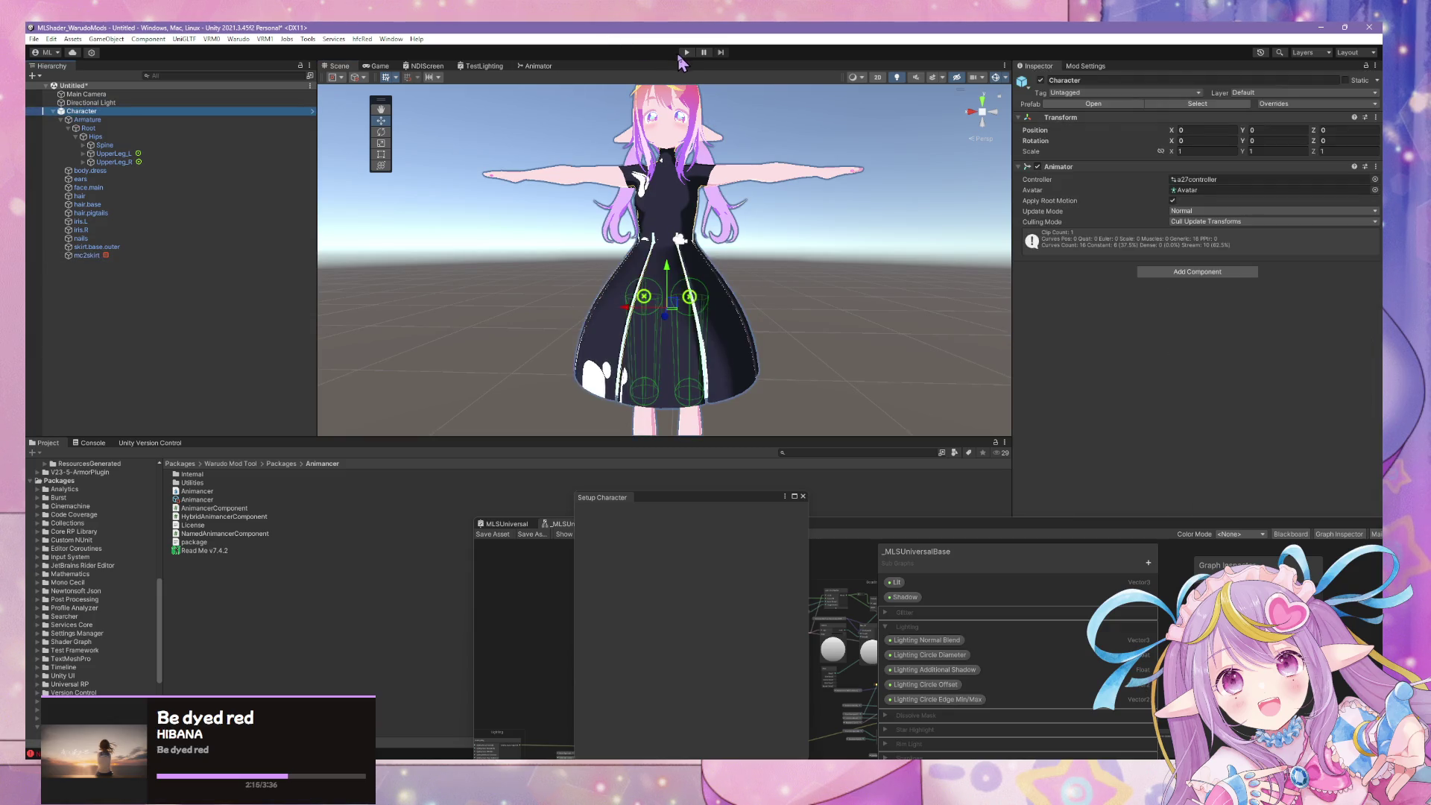
Step: Enter play mode, orbit the Scene view to a side view of the skirt, and open Character's animator controller picker
left_click(686, 52)
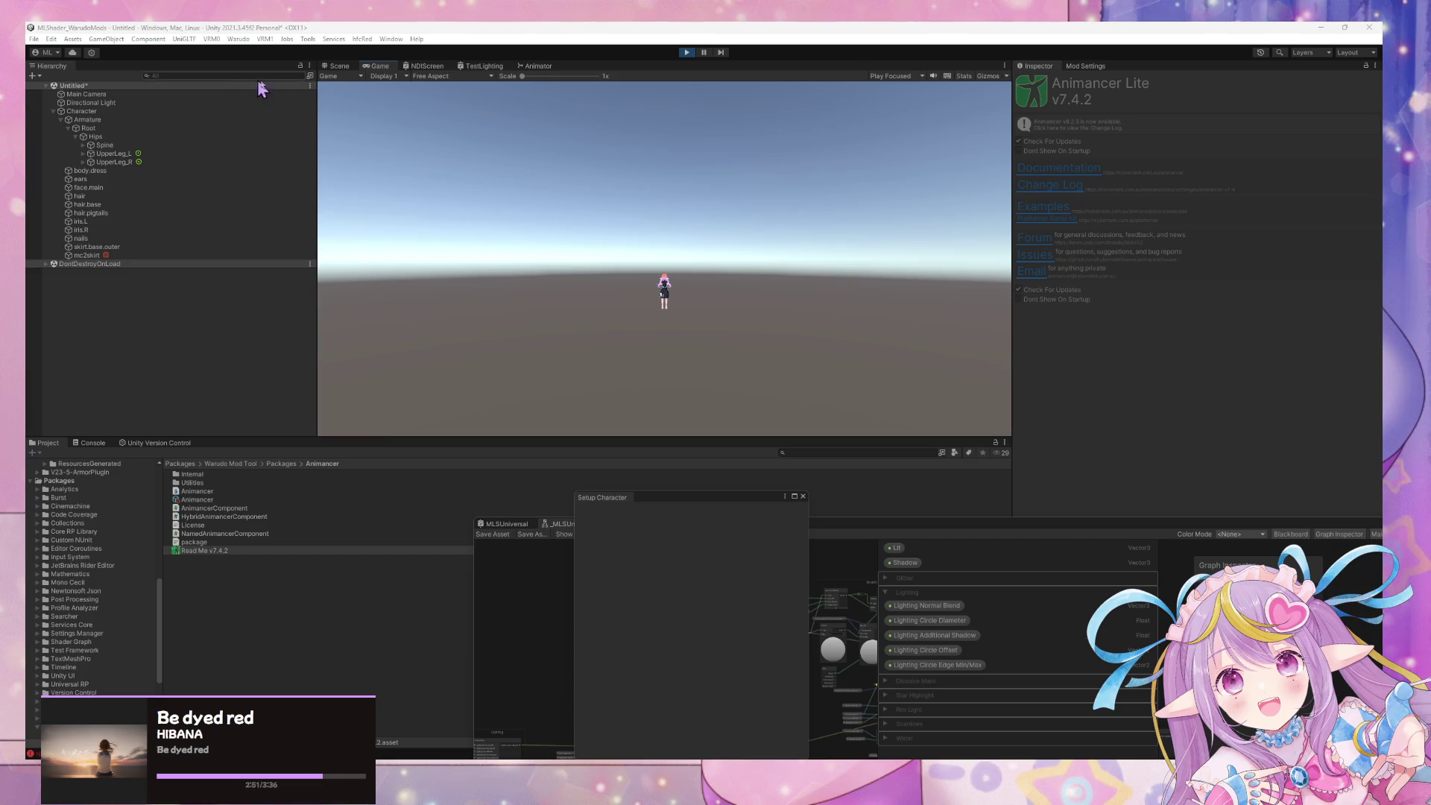
left_click(345, 66)
left_click_drag(771, 358, 752, 158)
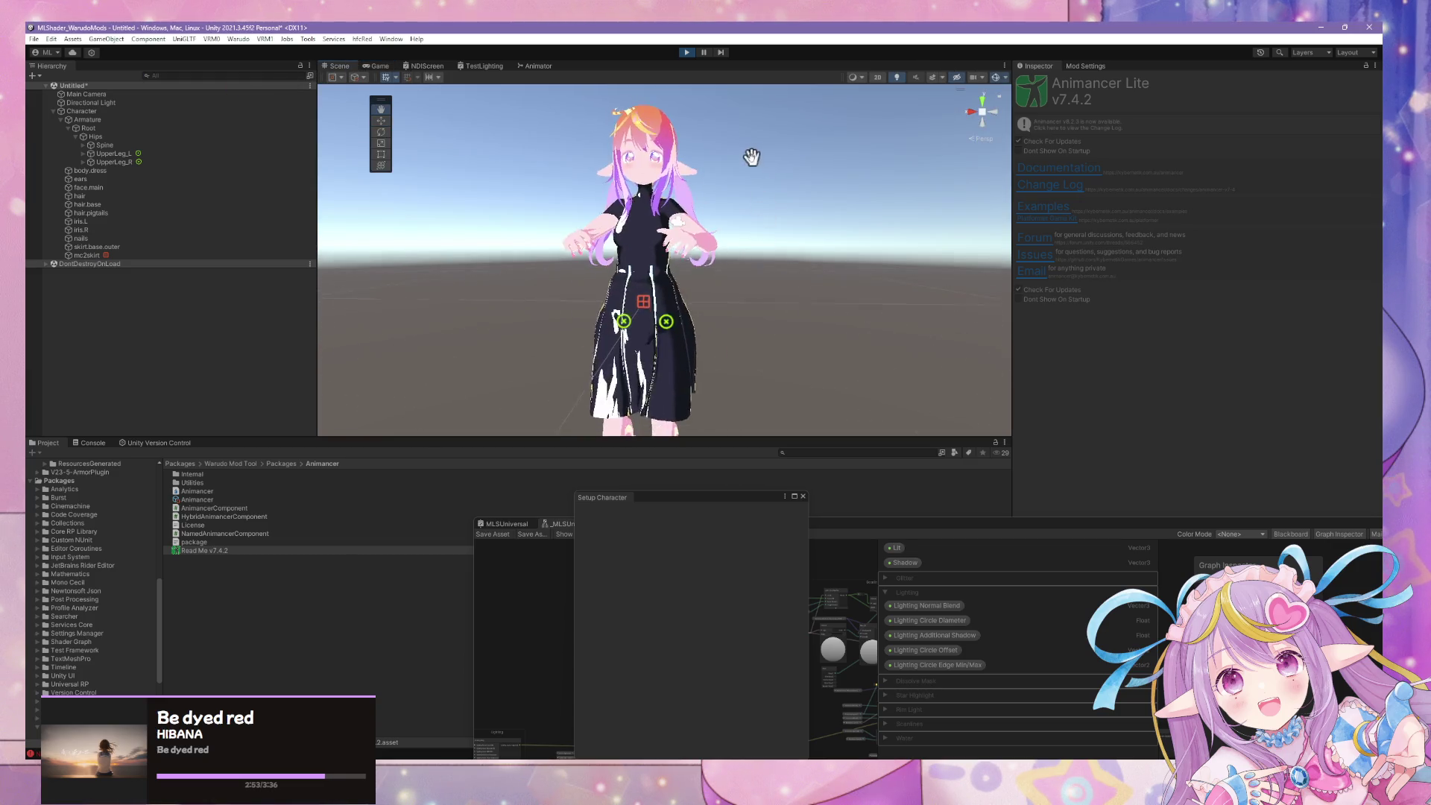
scroll(752, 158, "up", 3)
mouse_move(680, 360)
left_mouse_down()
mouse_move(530, 275)
mouse_move(769, 279)
mouse_move(716, 282)
left_mouse_up()
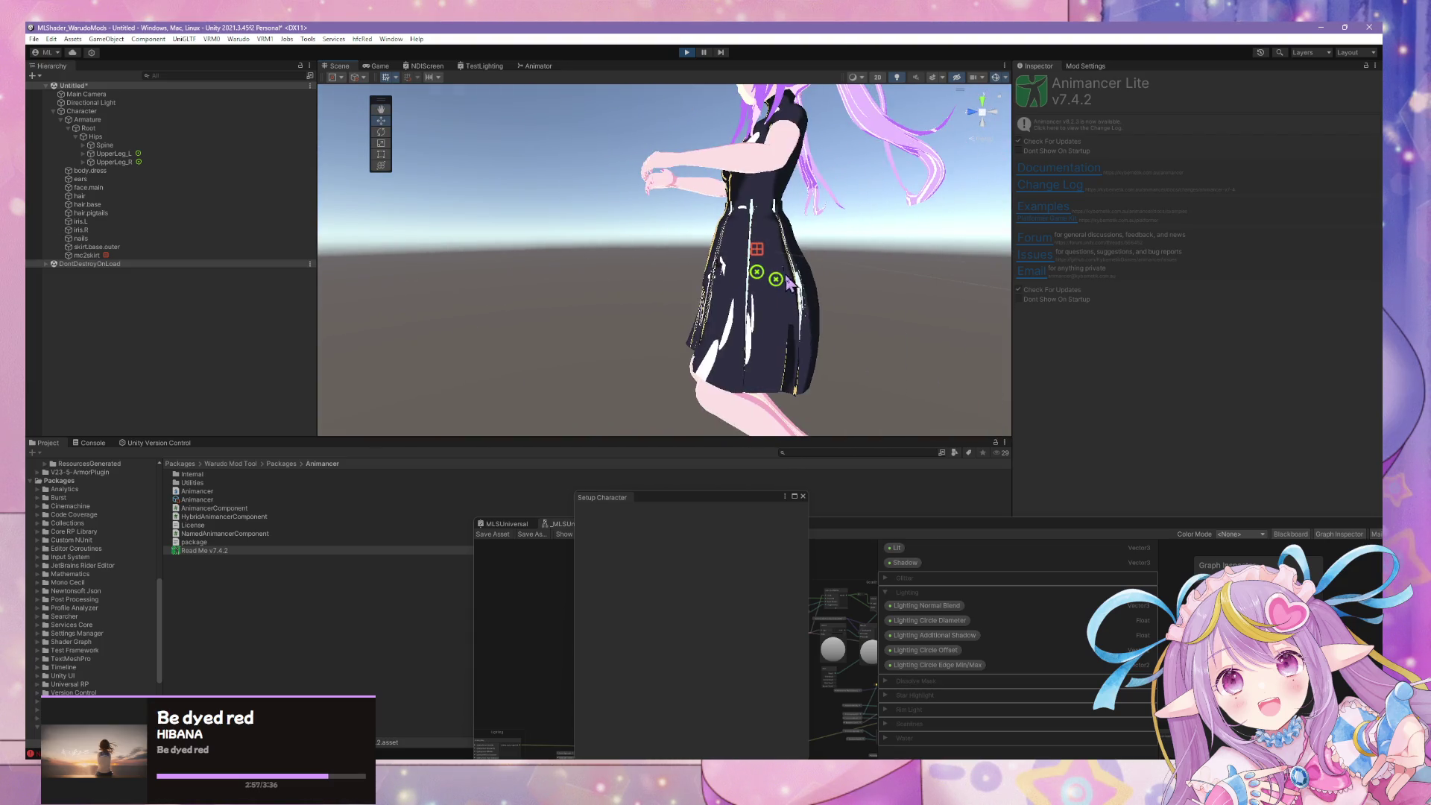
left_click_drag(604, 279, 656, 284)
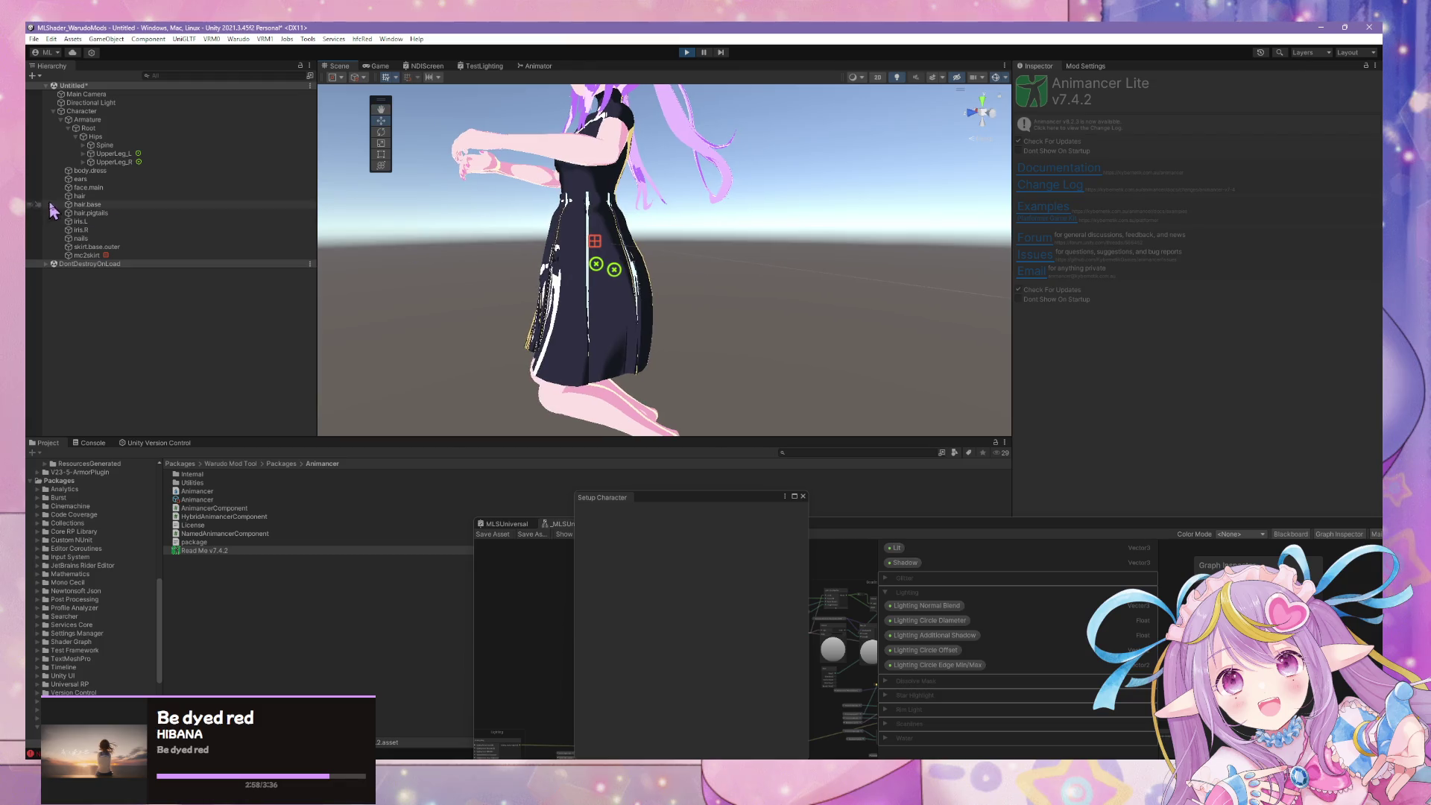
left_click(100, 111)
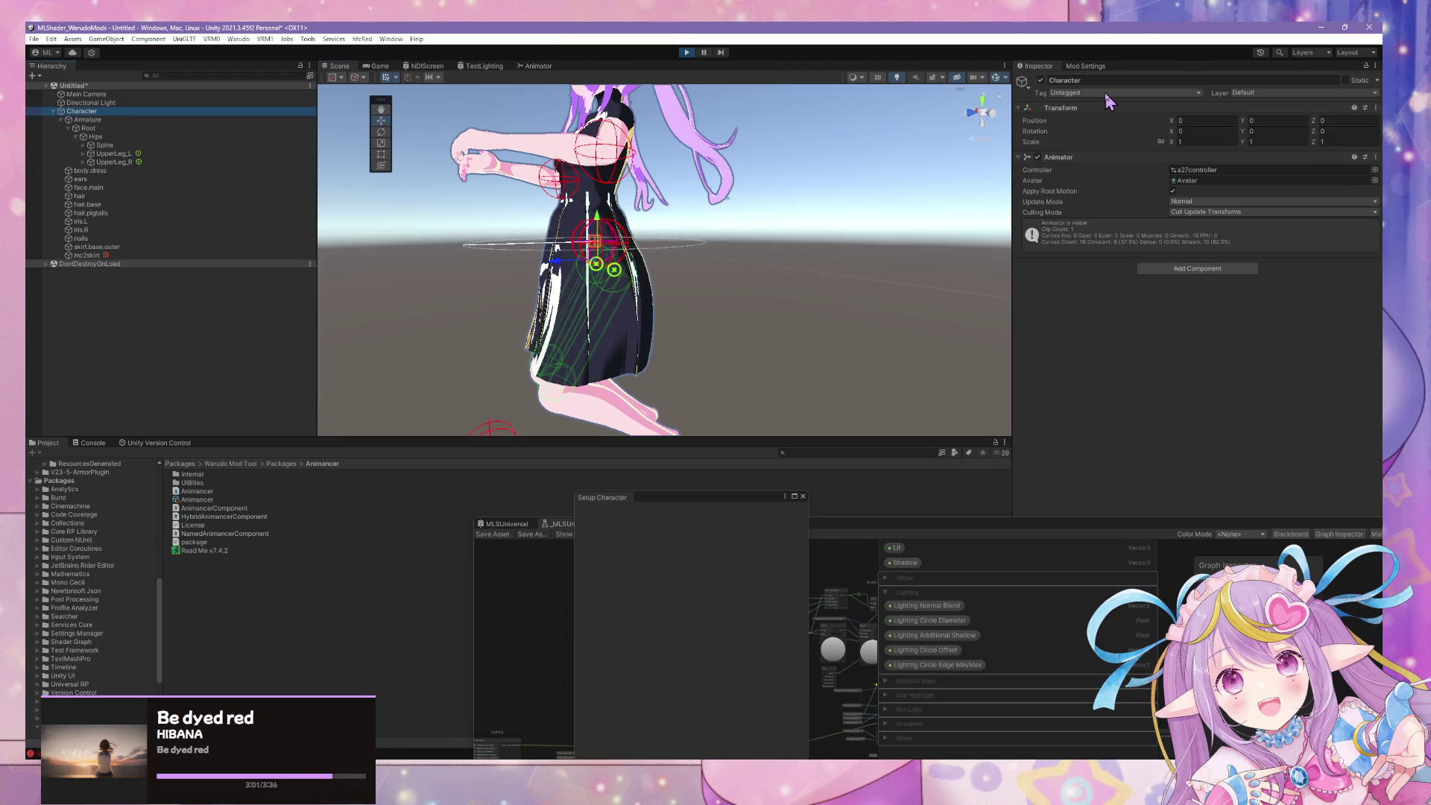
left_click(1374, 170)
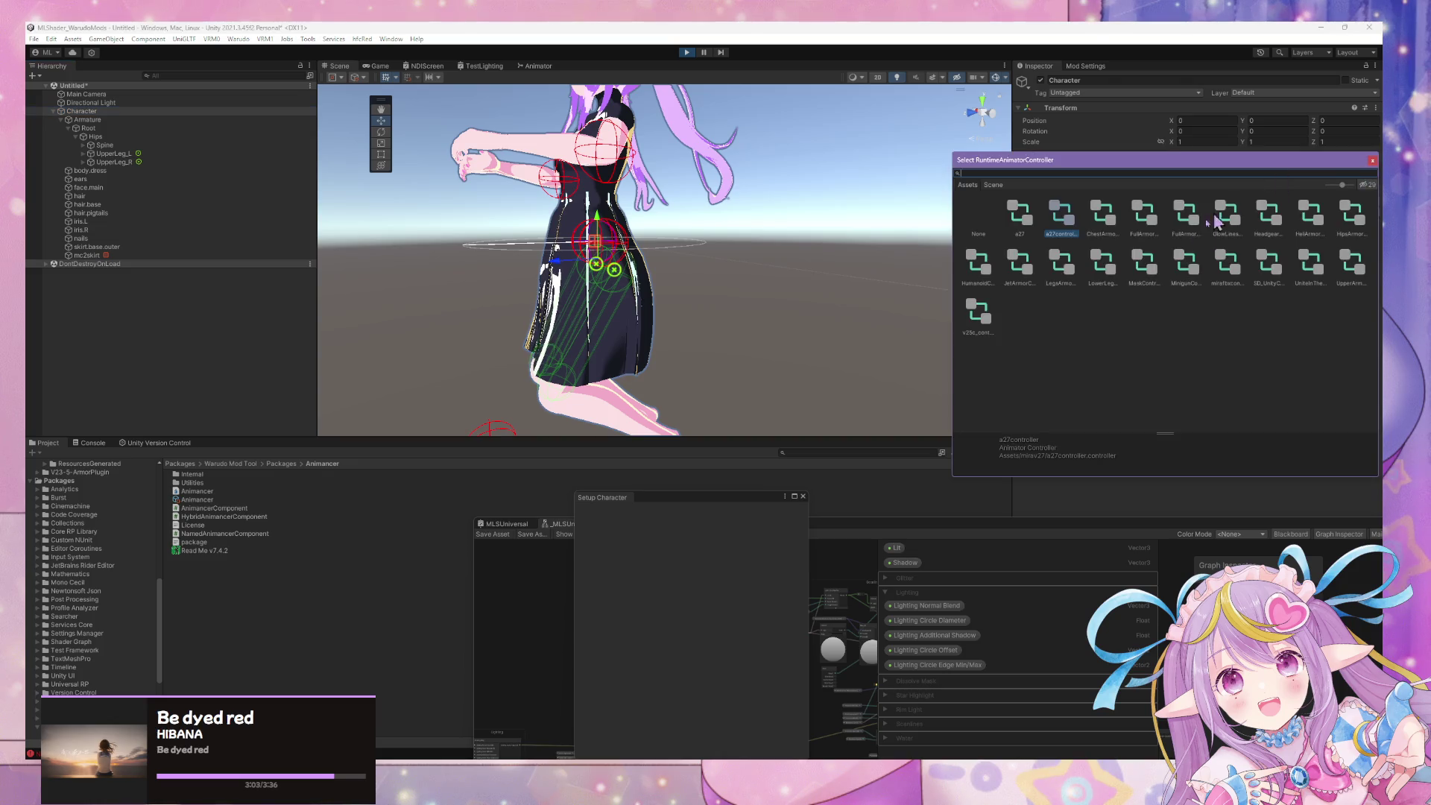
Step: Assign the UniteInTheSky controller, watch the skirt during the dance, then exit play mode
double_click(1304, 286)
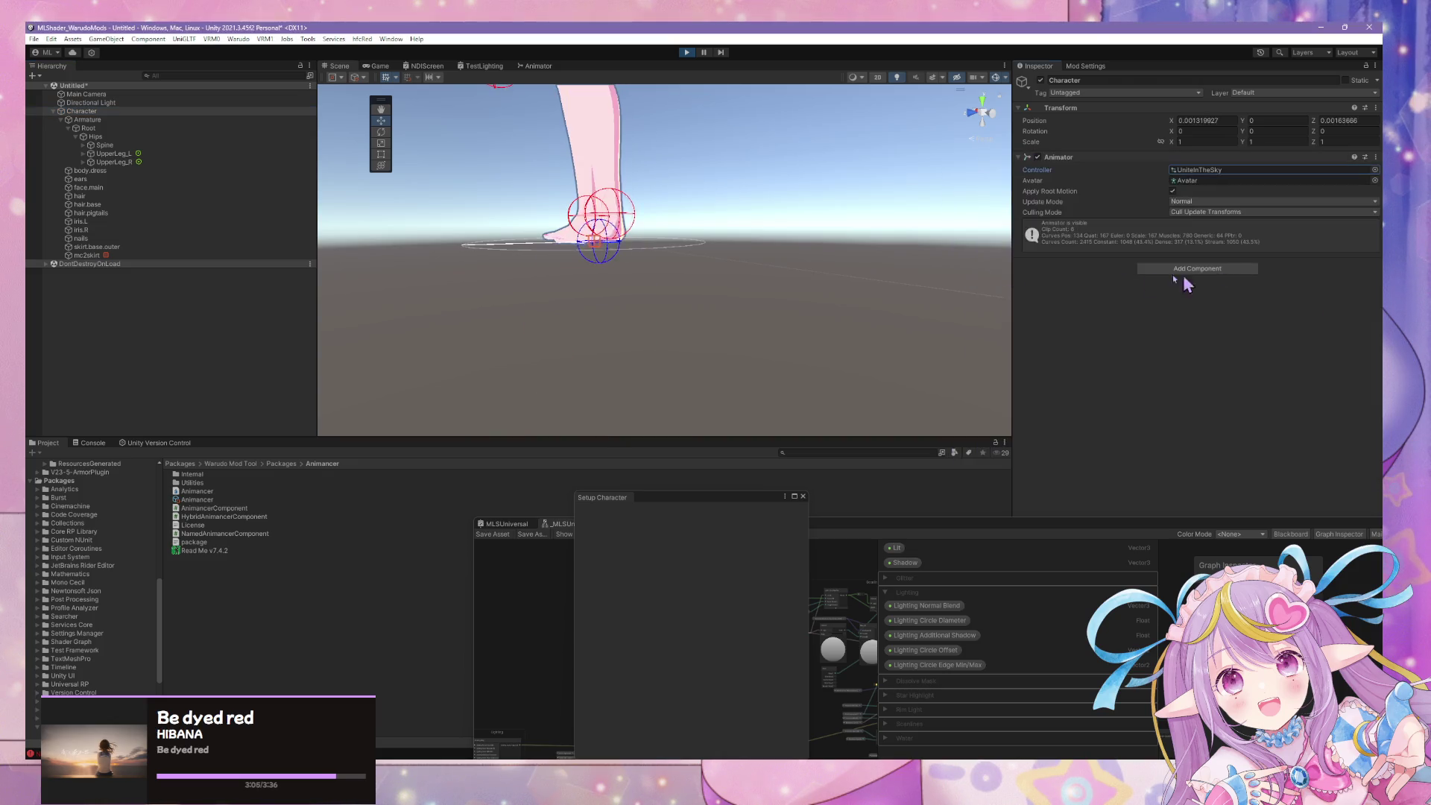
mouse_move(789, 328)
left_mouse_down()
mouse_move(1011, 317)
mouse_move(752, 295)
mouse_move(786, 287)
left_mouse_up()
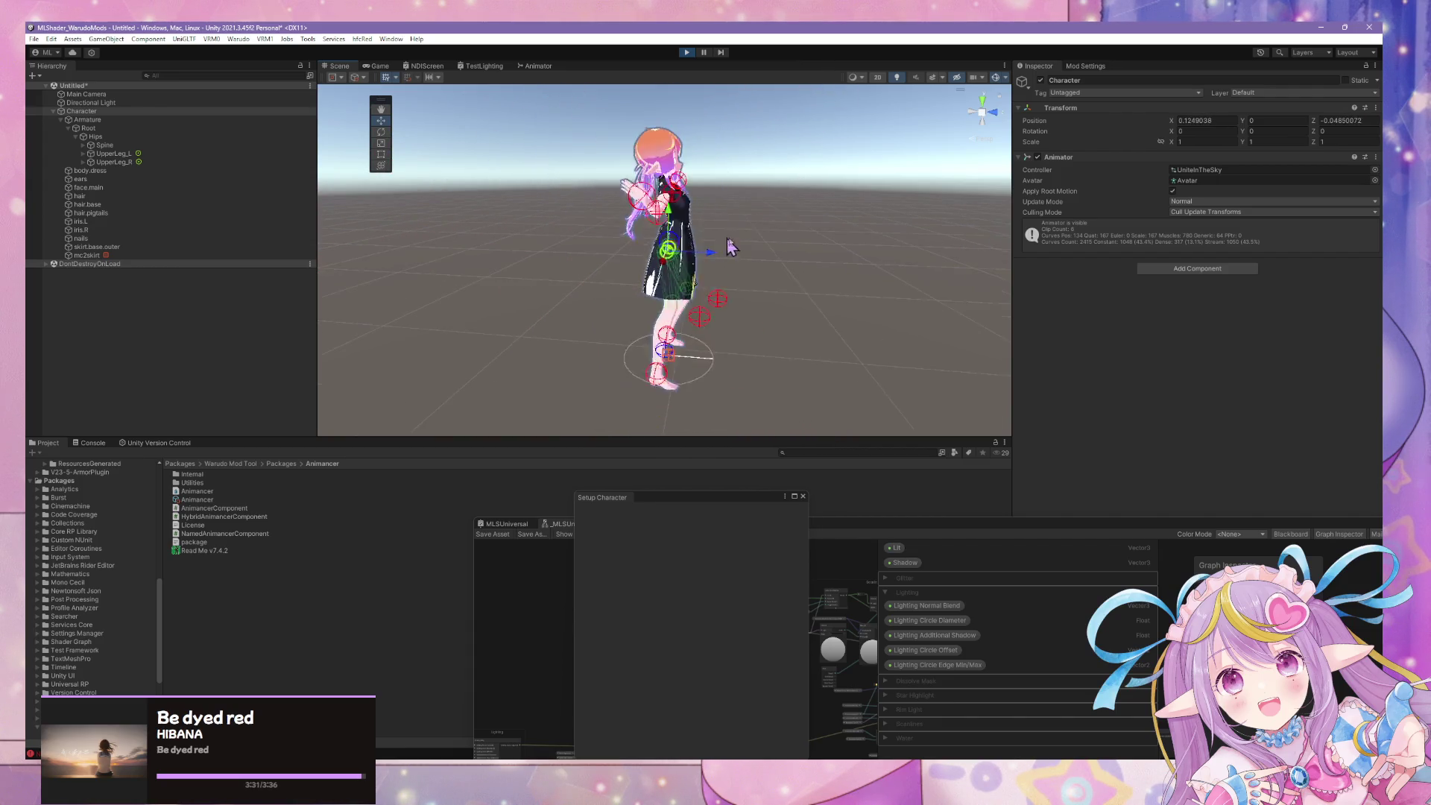
left_click_drag(720, 238, 680, 244)
key("f")
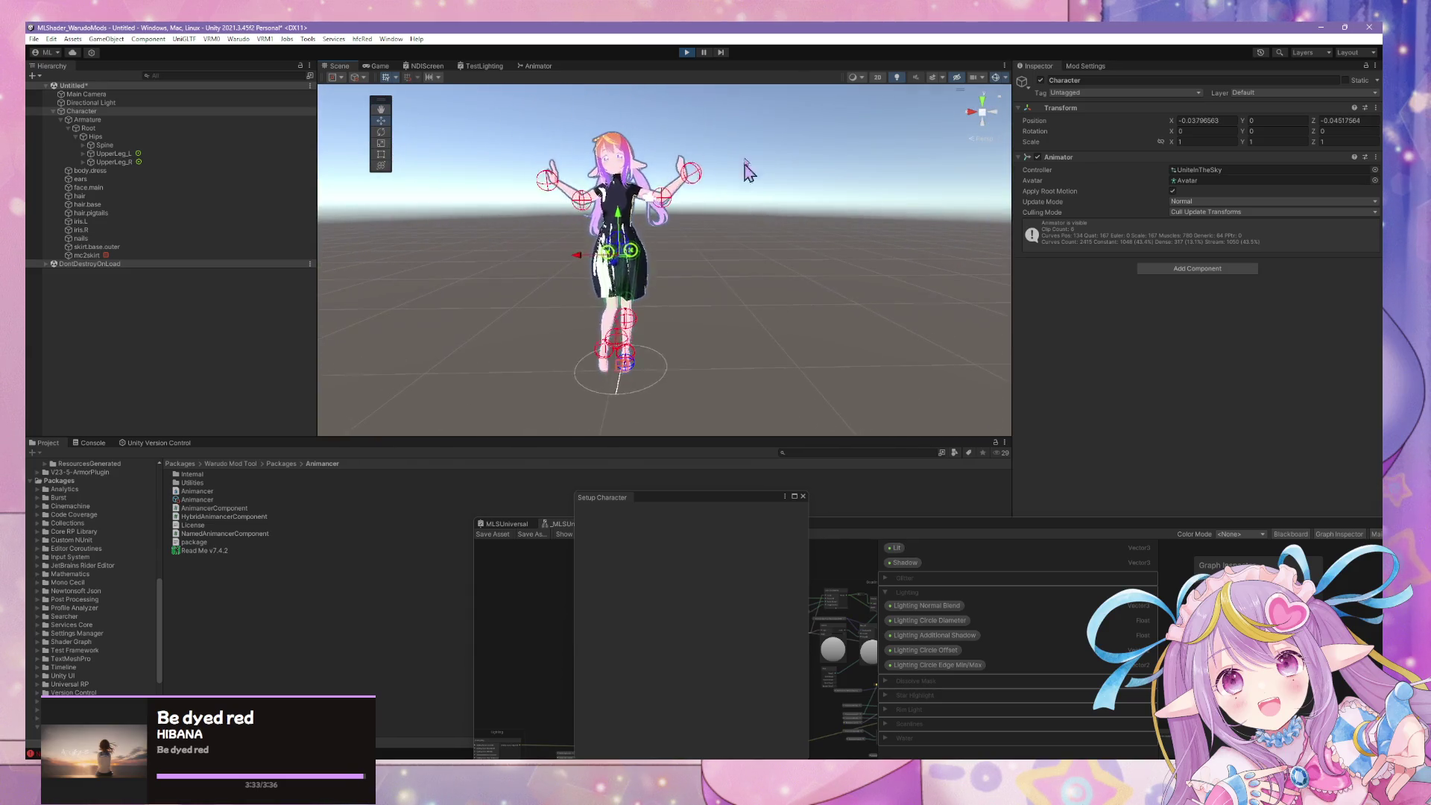
left_click(686, 52)
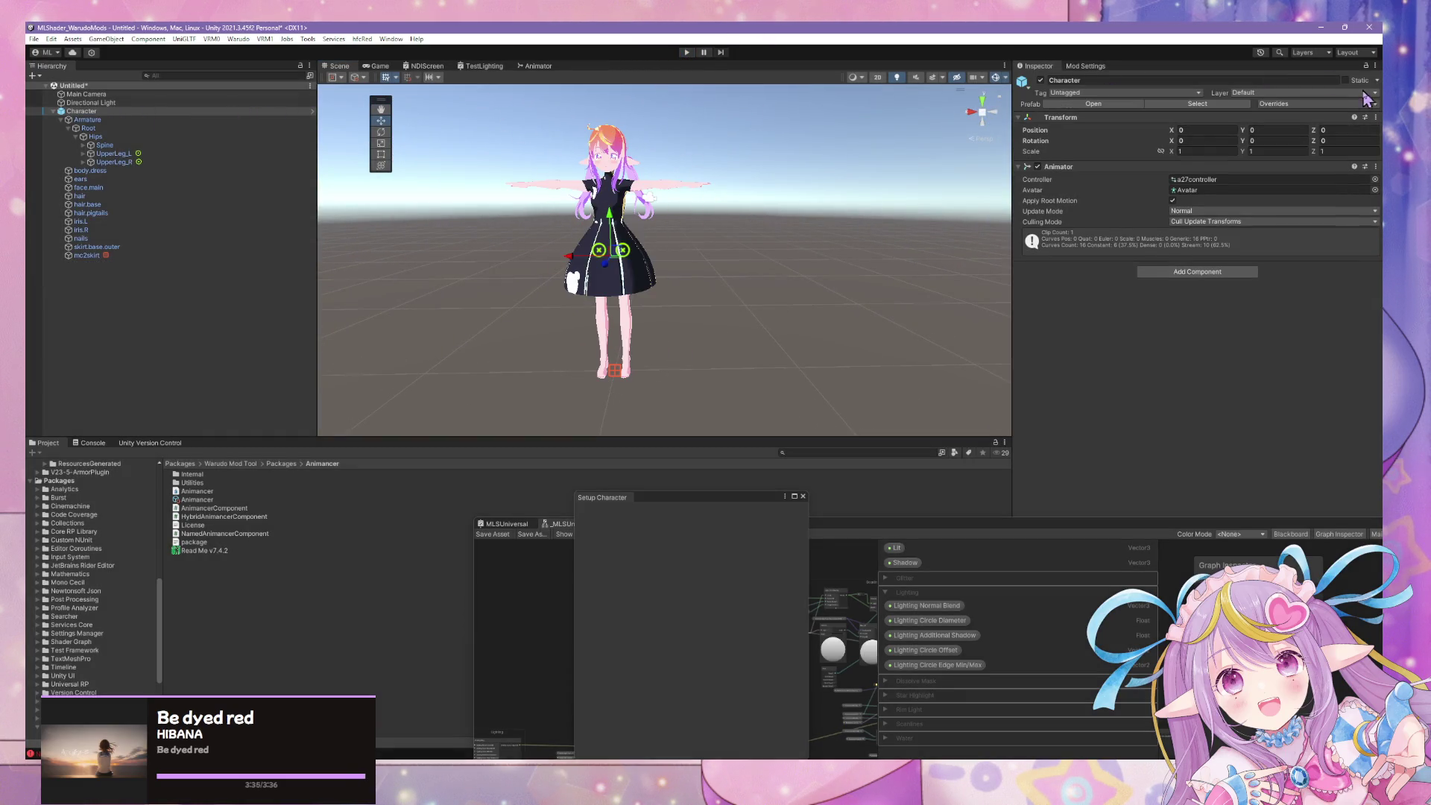
Step: Create a mod profile named mirav27d with the mirav27d folder as its asset directory
left_click(1331, 103)
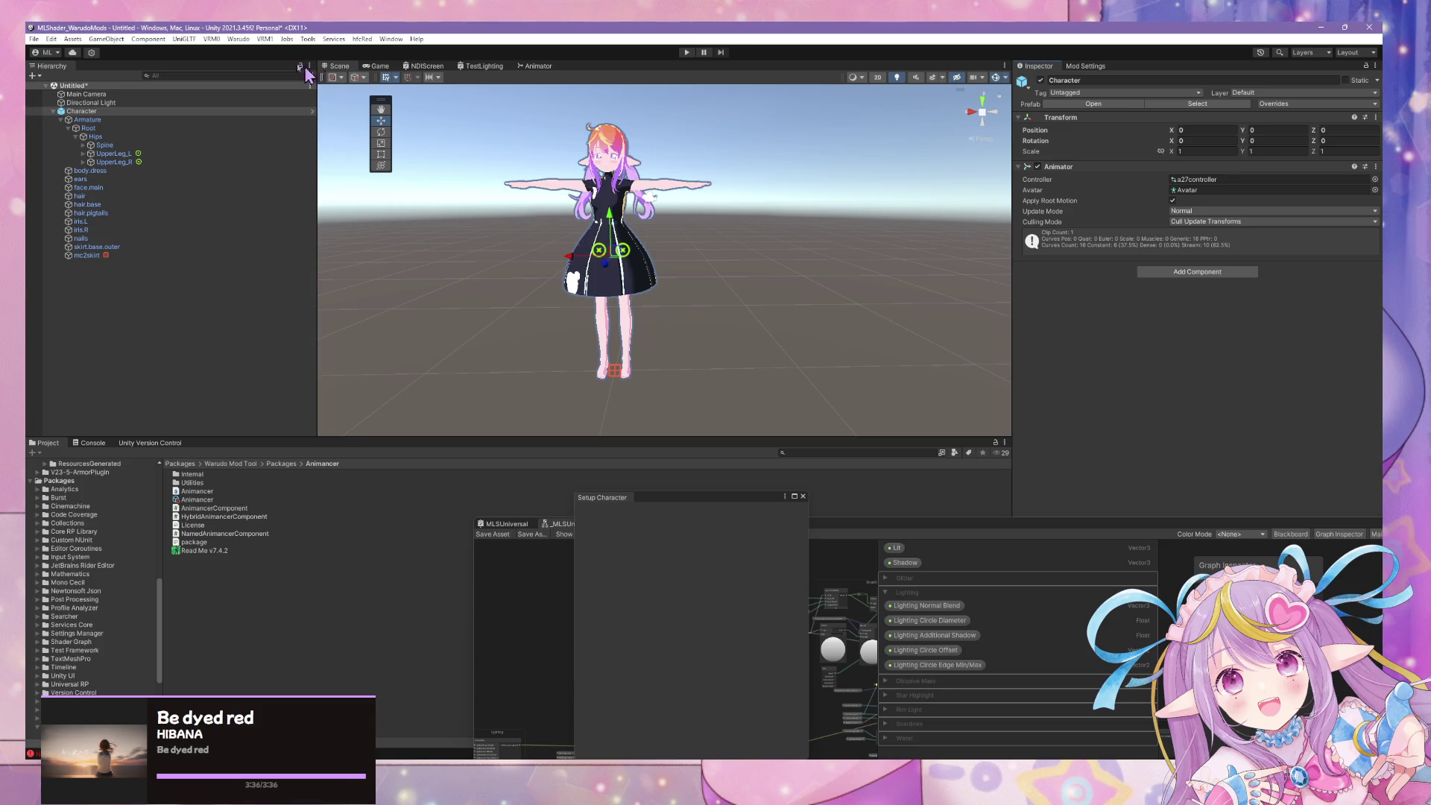
left_click(237, 40)
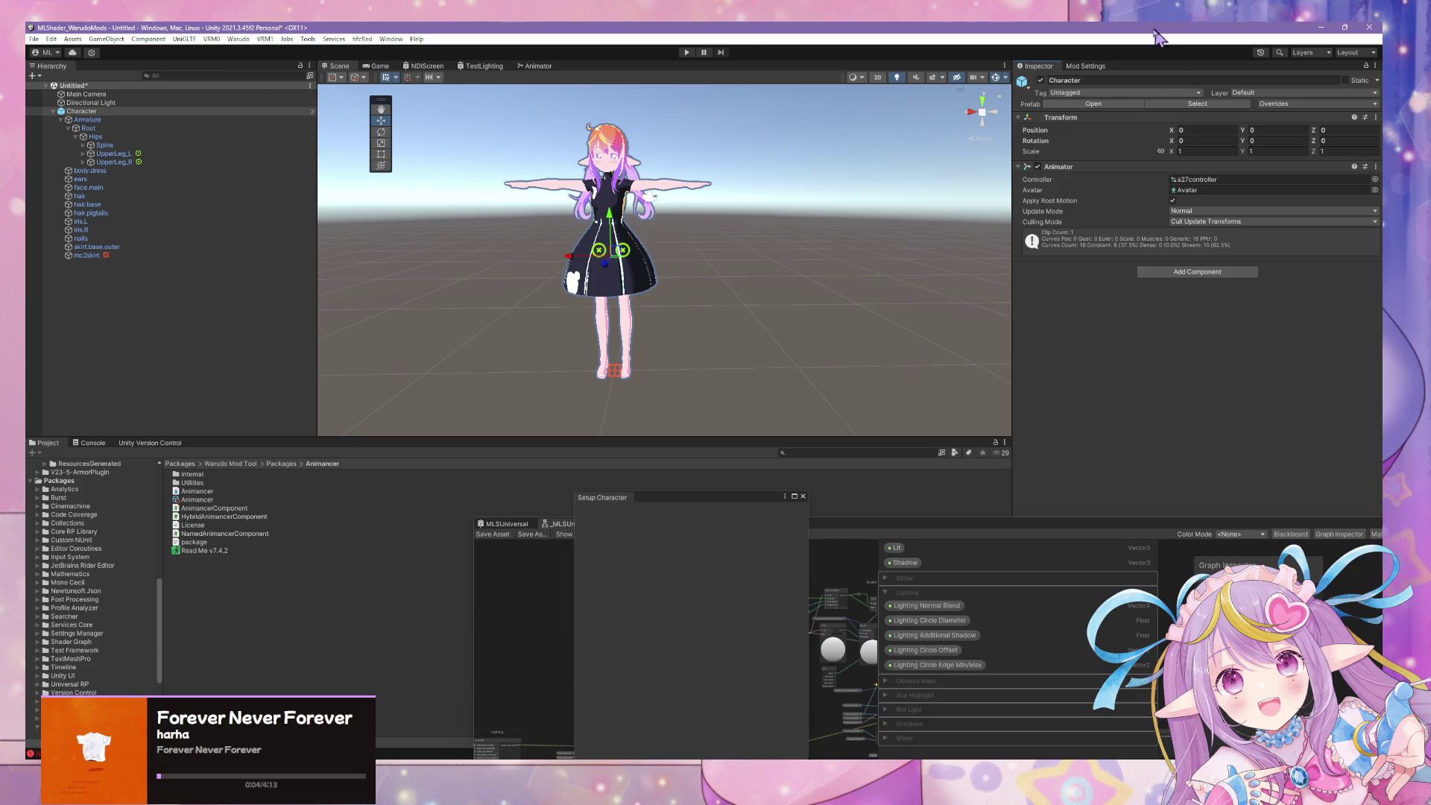
left_click(1080, 69)
left_click(1308, 143)
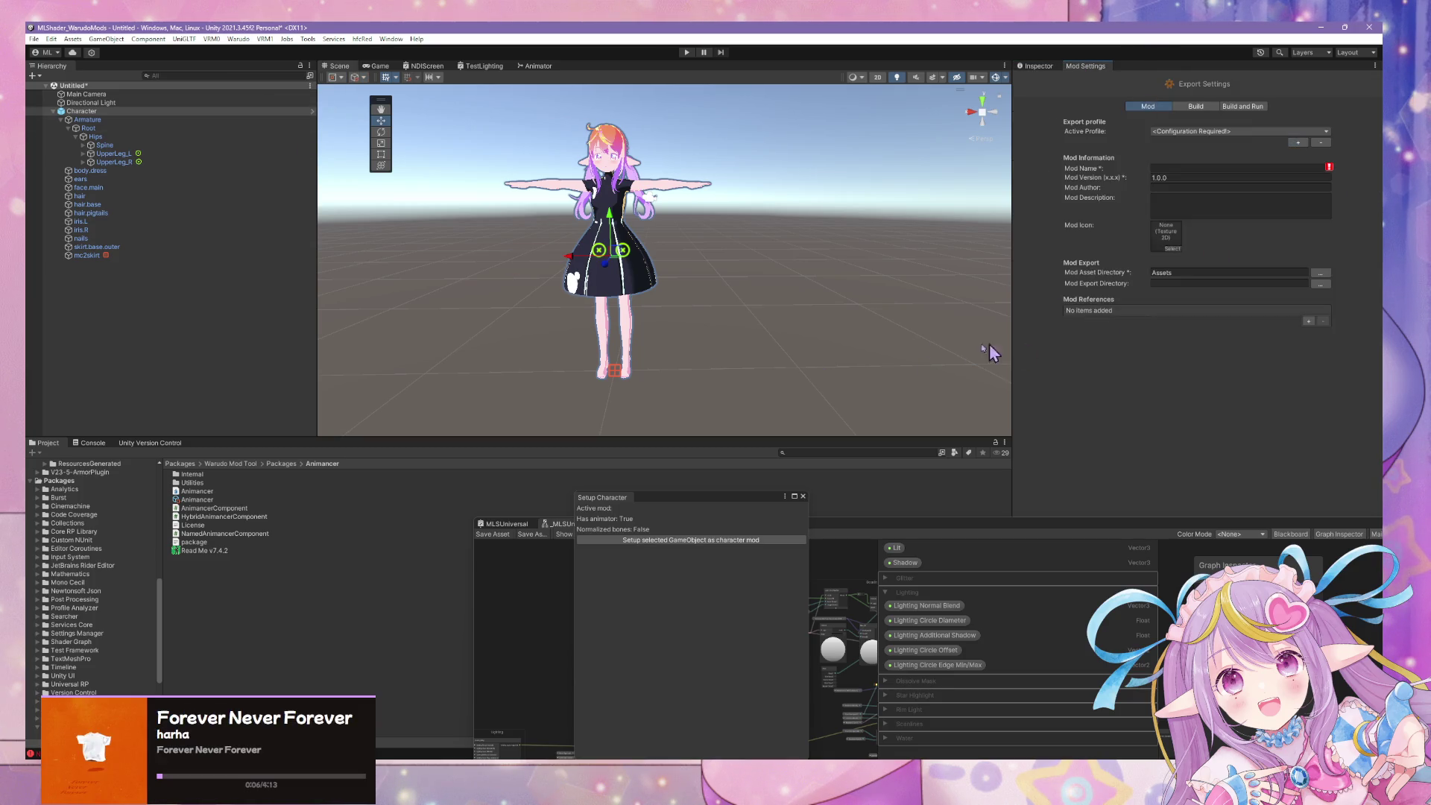
left_click(1308, 169)
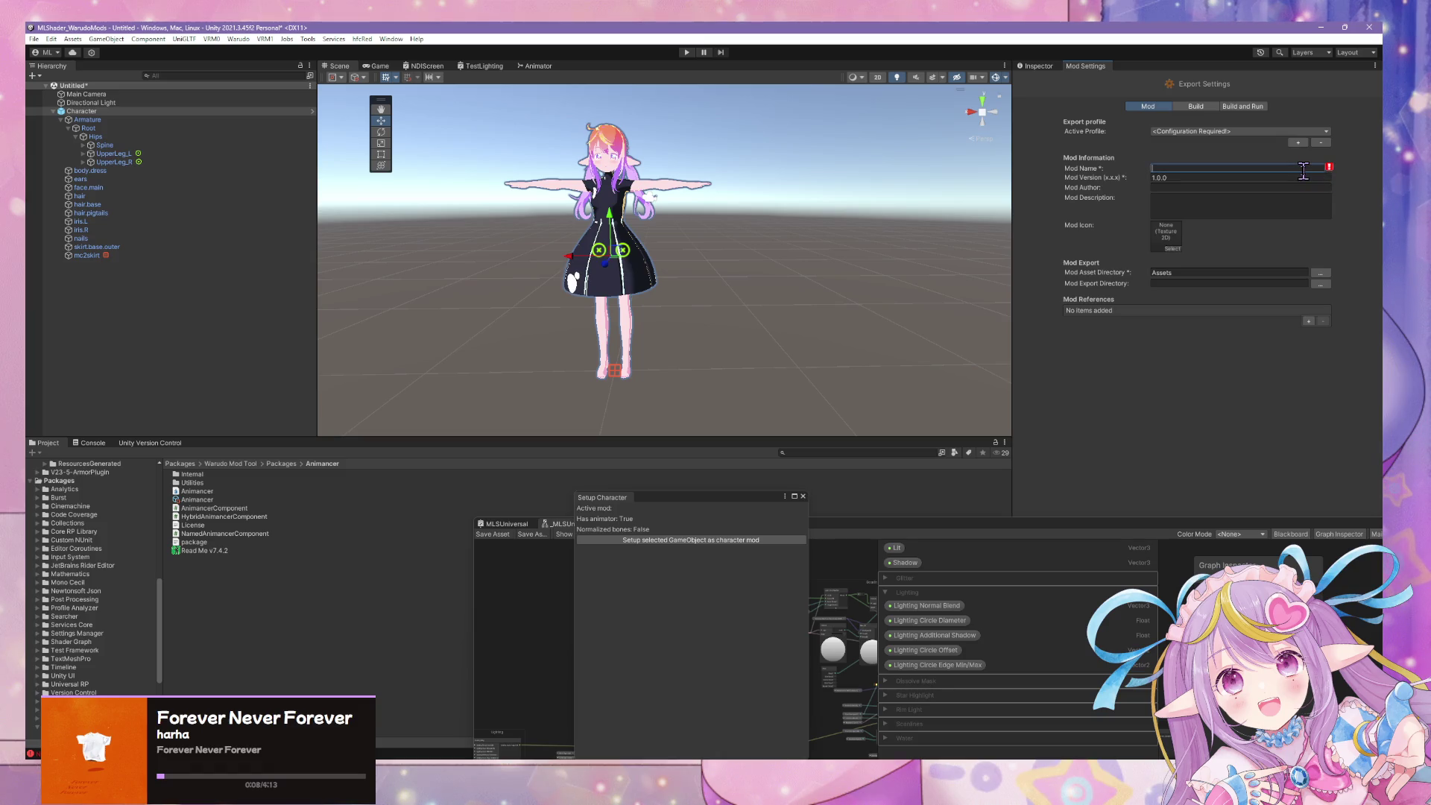
type("mirav27d")
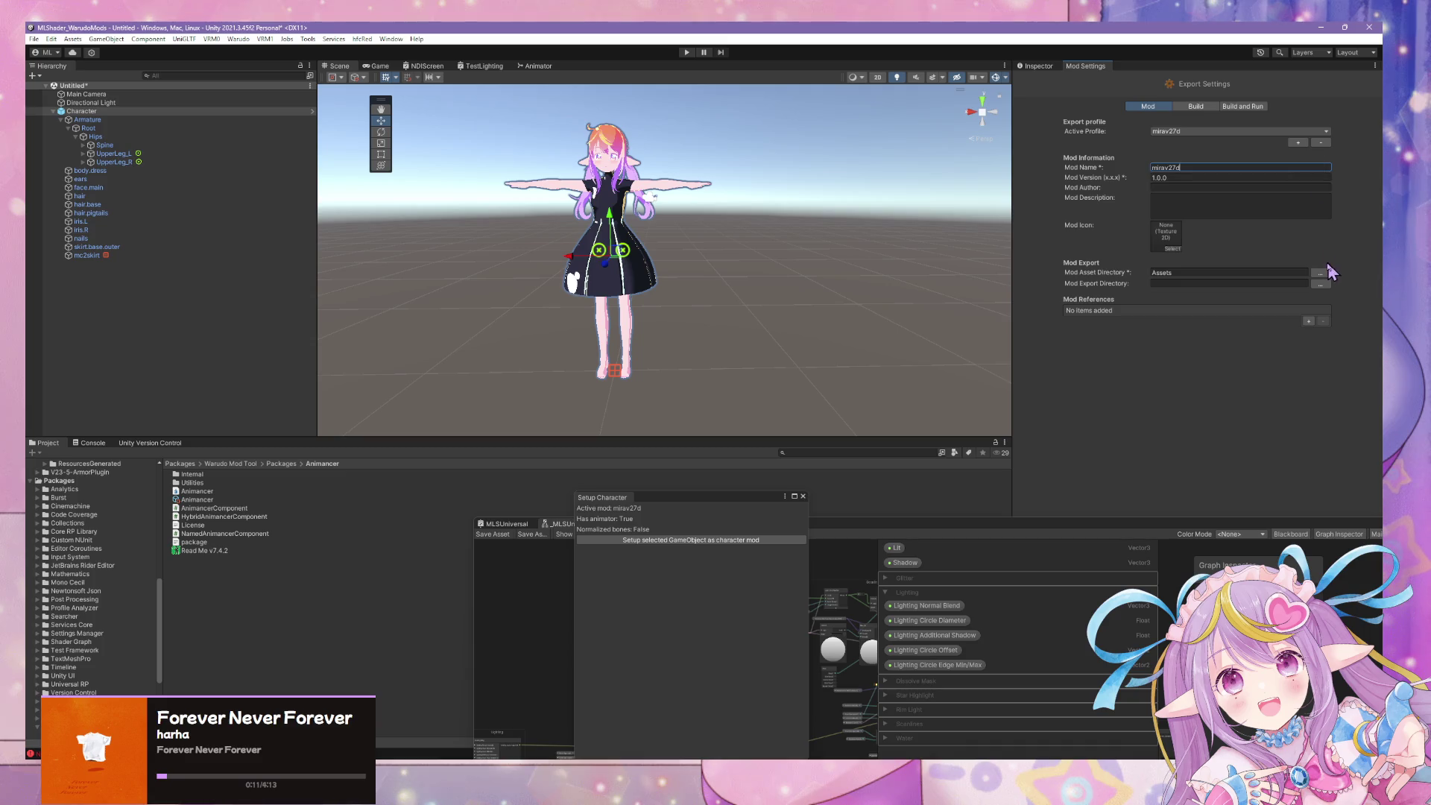
left_click(1324, 272)
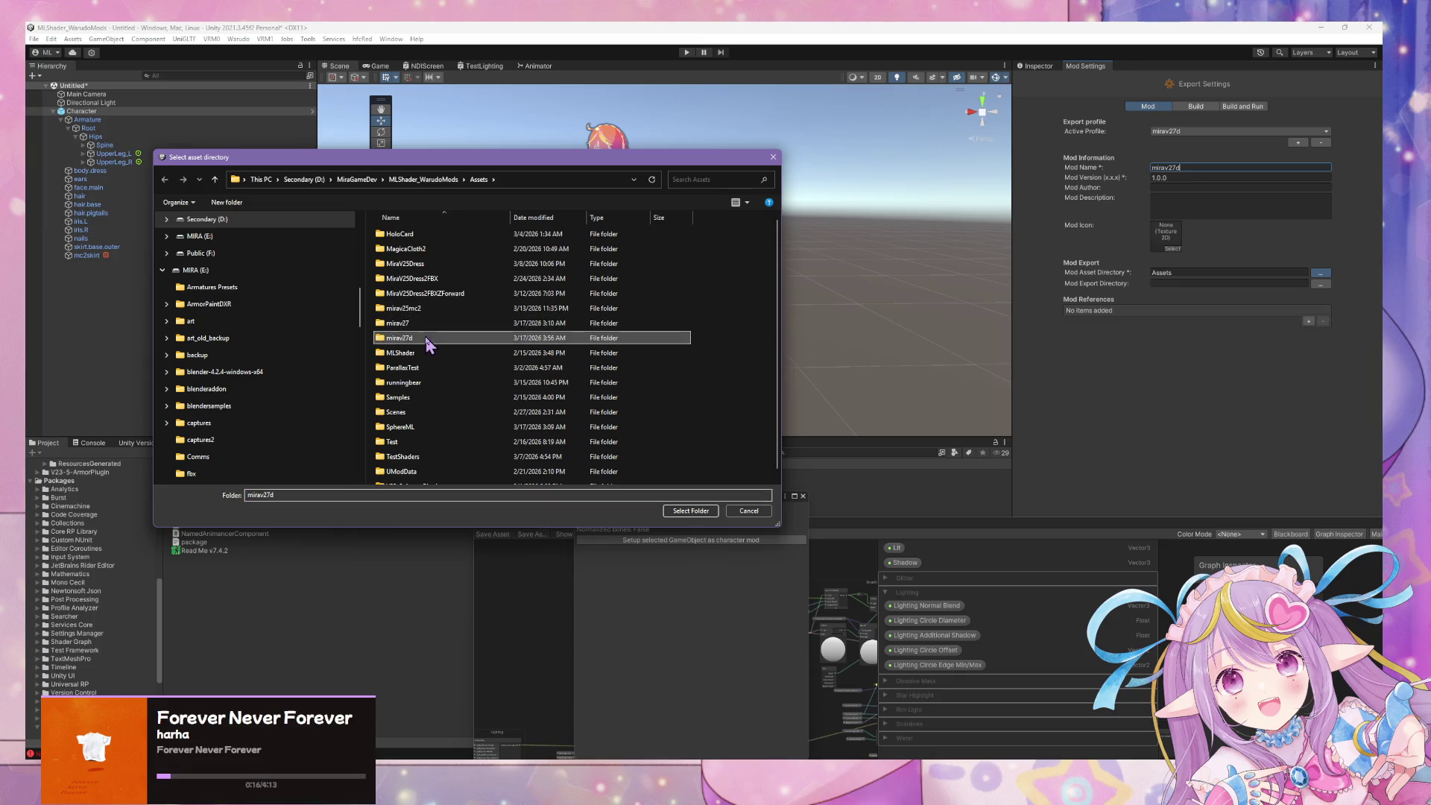
double_click(425, 338)
left_click(691, 511)
Step: Set the export directory to Warudo's StreamingAssets Characters folder and build the mod
left_click(1321, 284)
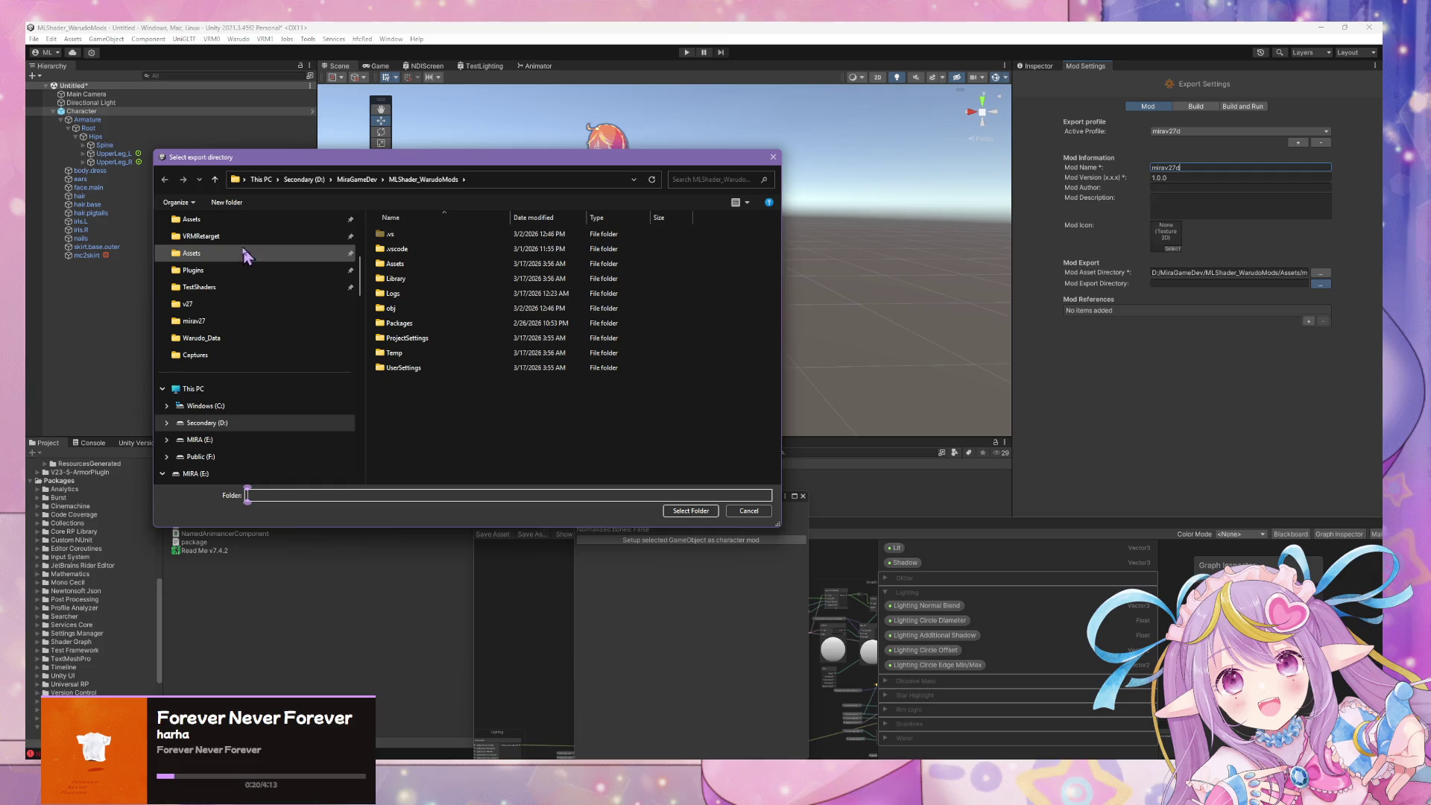
scroll(246, 257, "up", 3)
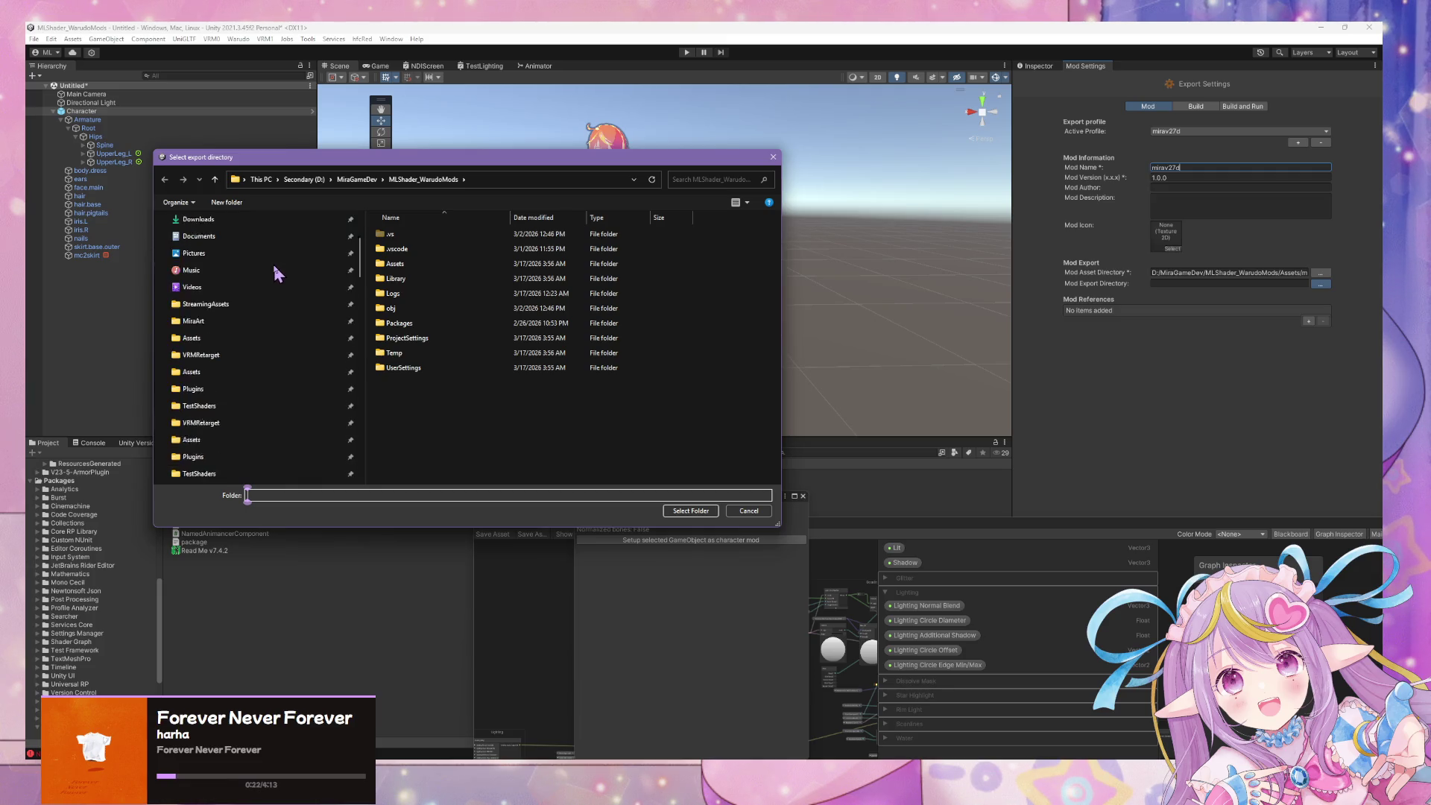
scroll(276, 268, "down", 1)
left_click(266, 253)
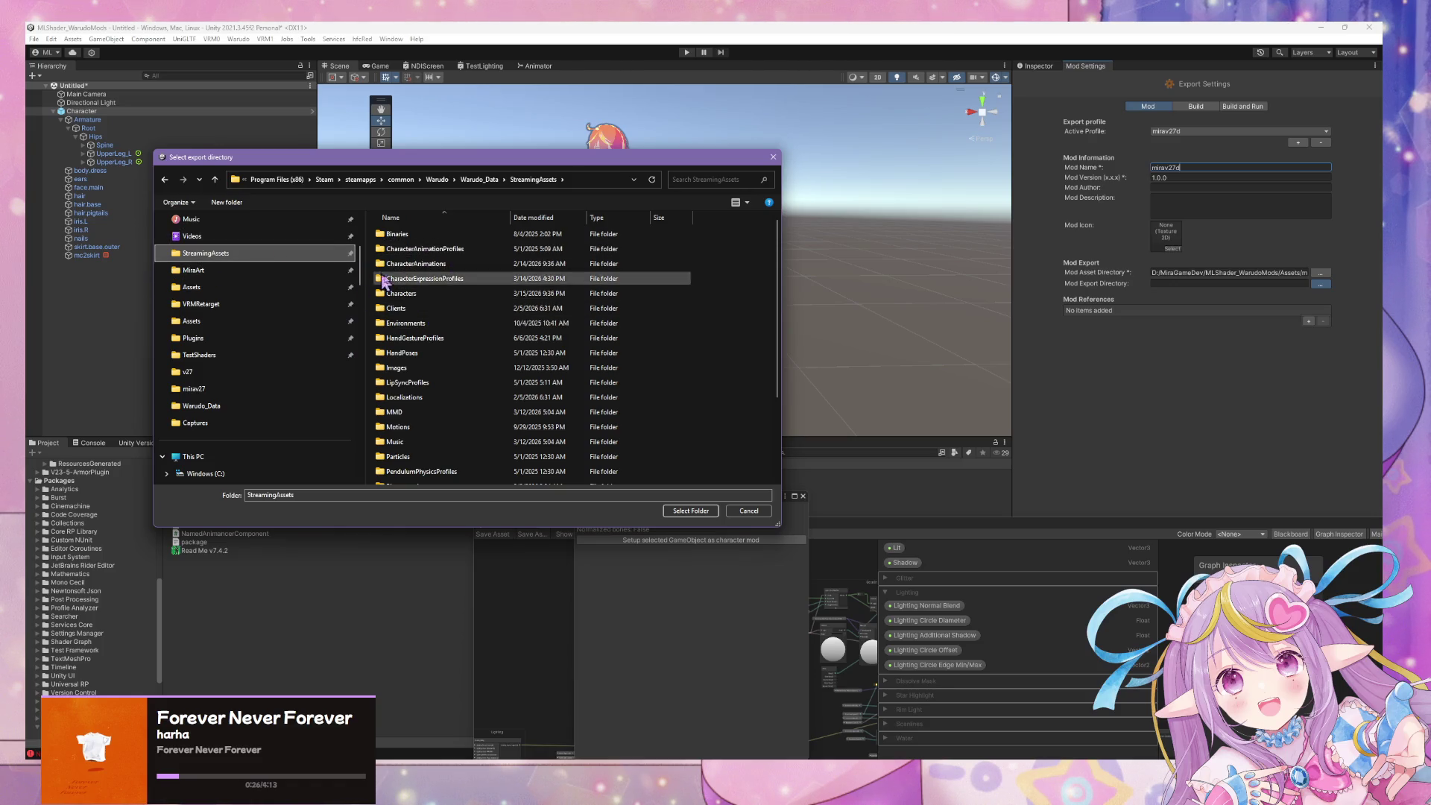
double_click(431, 295)
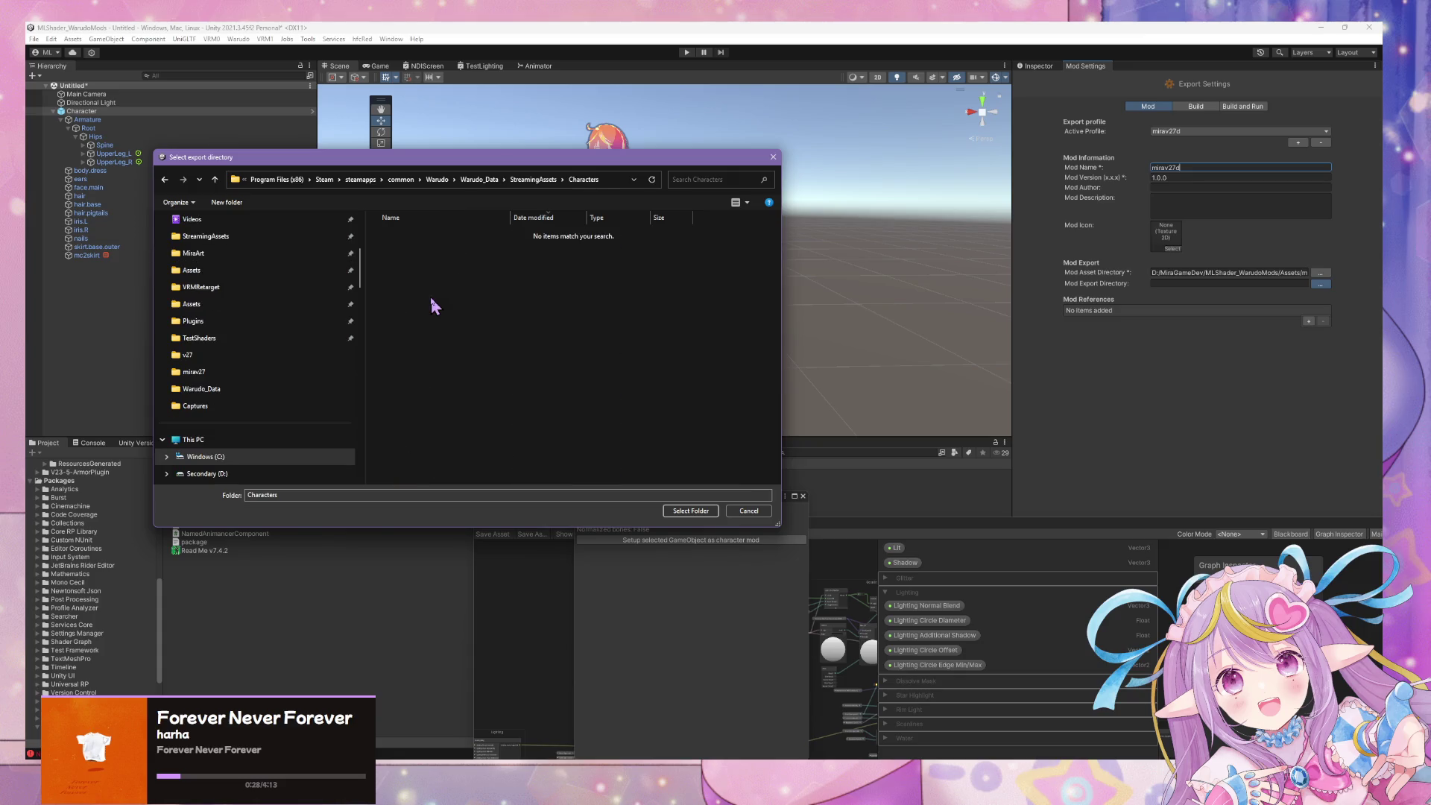
left_click(703, 513)
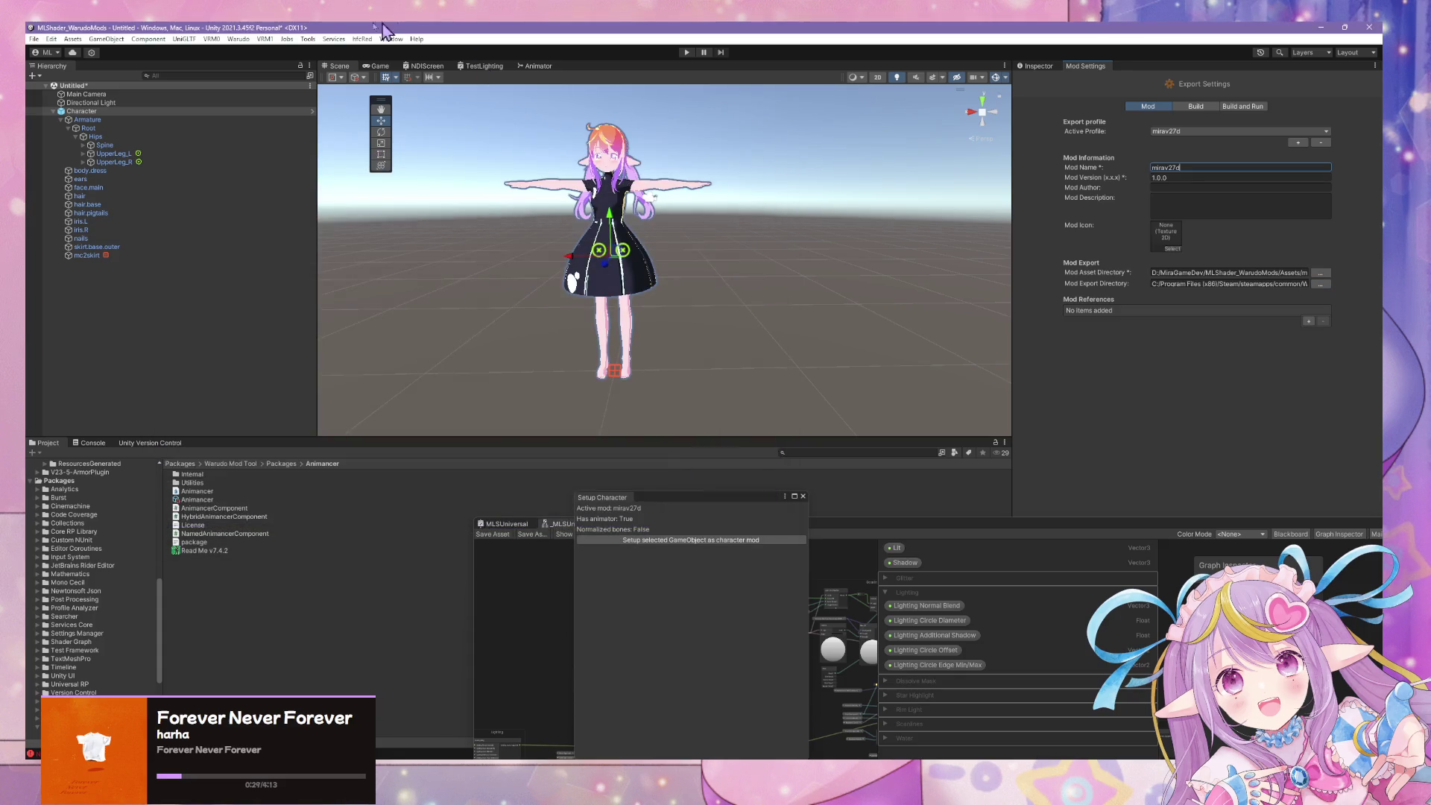
left_click(239, 39)
left_click(260, 107)
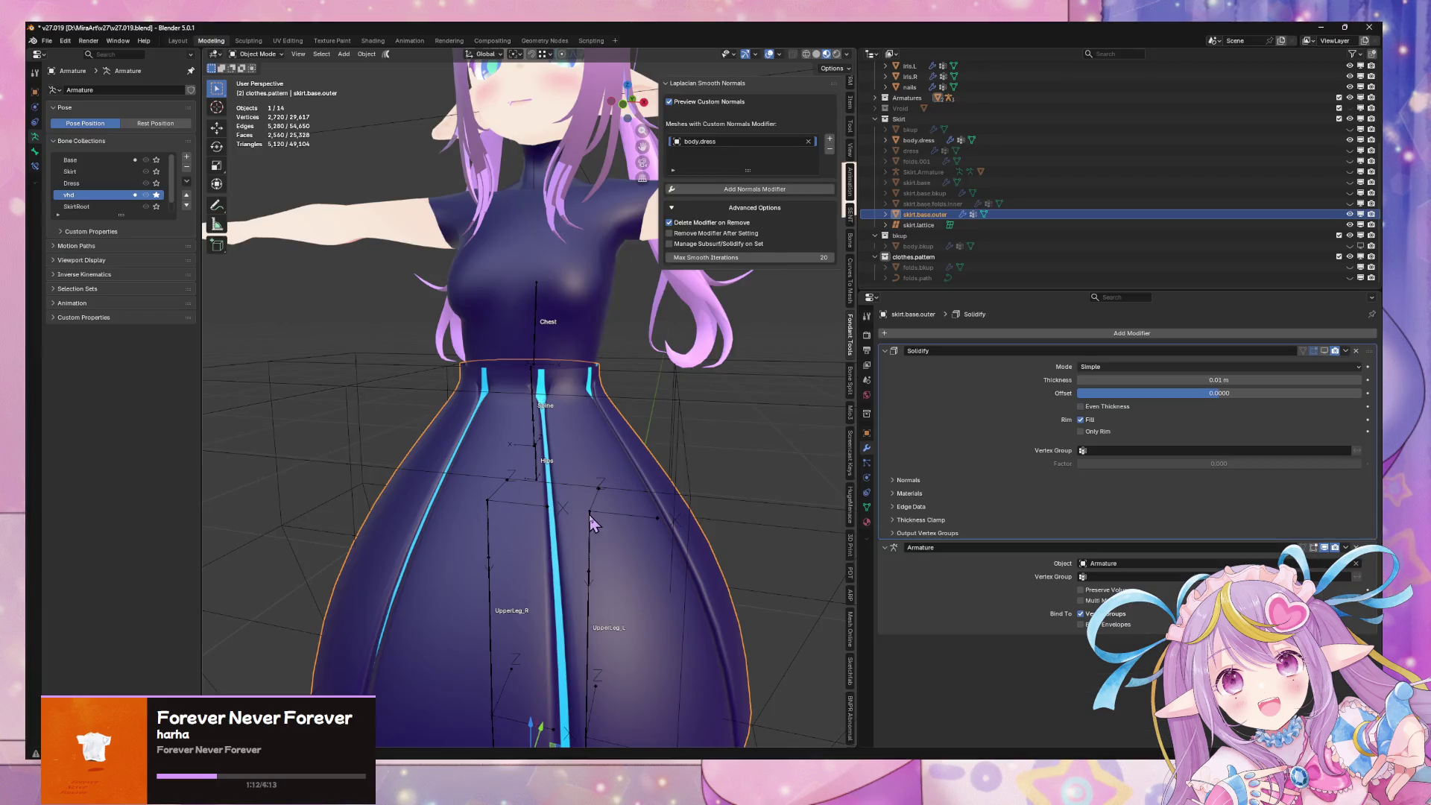
Step: Enter Edit Mode on skirt.base.outer in matcap front view and select three lower face loops
scroll(590, 515, "down", 5)
key("Tab")
mouse_move(639, 527)
left_mouse_down()
mouse_move(580, 485)
mouse_move(624, 540)
mouse_move(709, 405)
left_mouse_up()
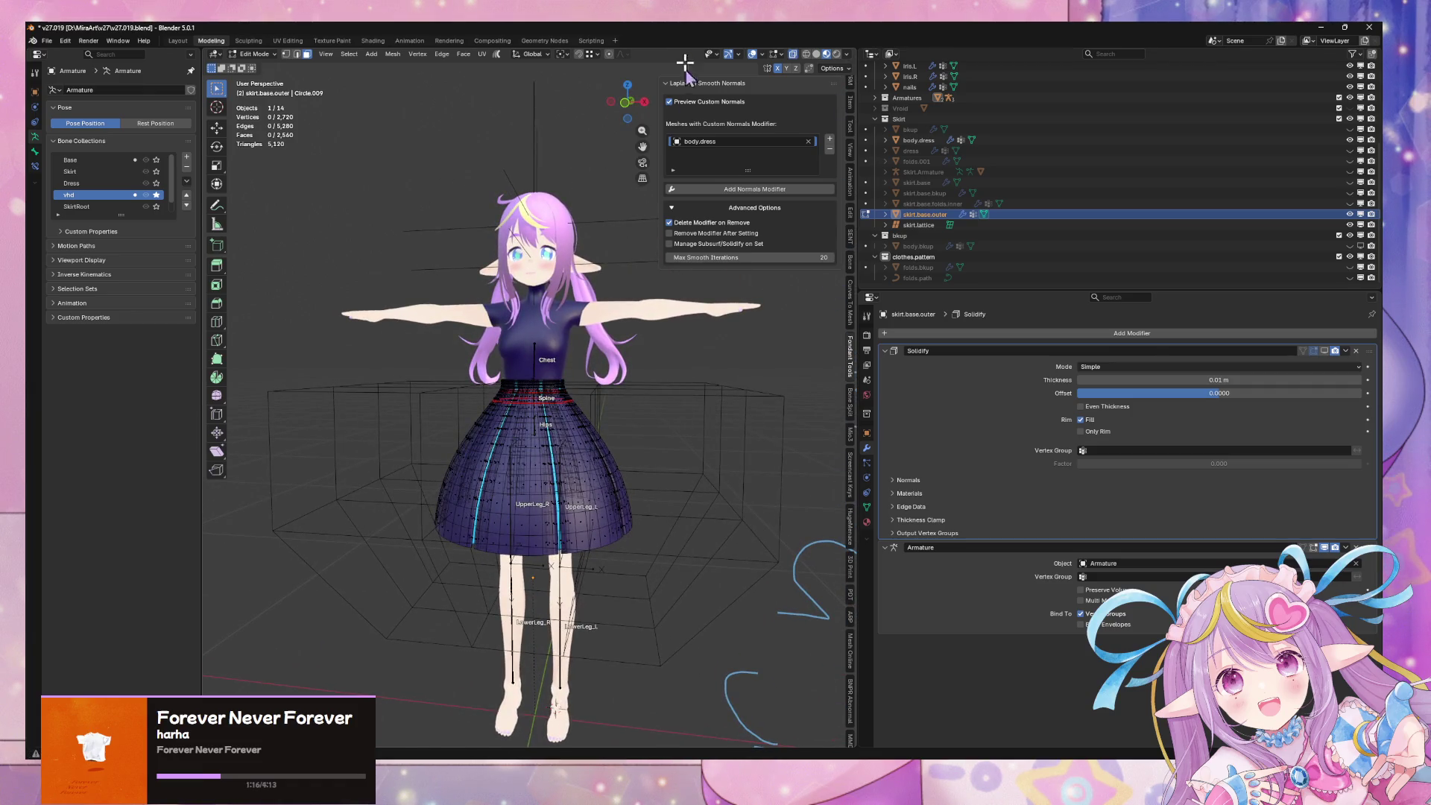
left_click(816, 54)
left_click_drag(634, 342, 627, 333)
left_click(628, 102)
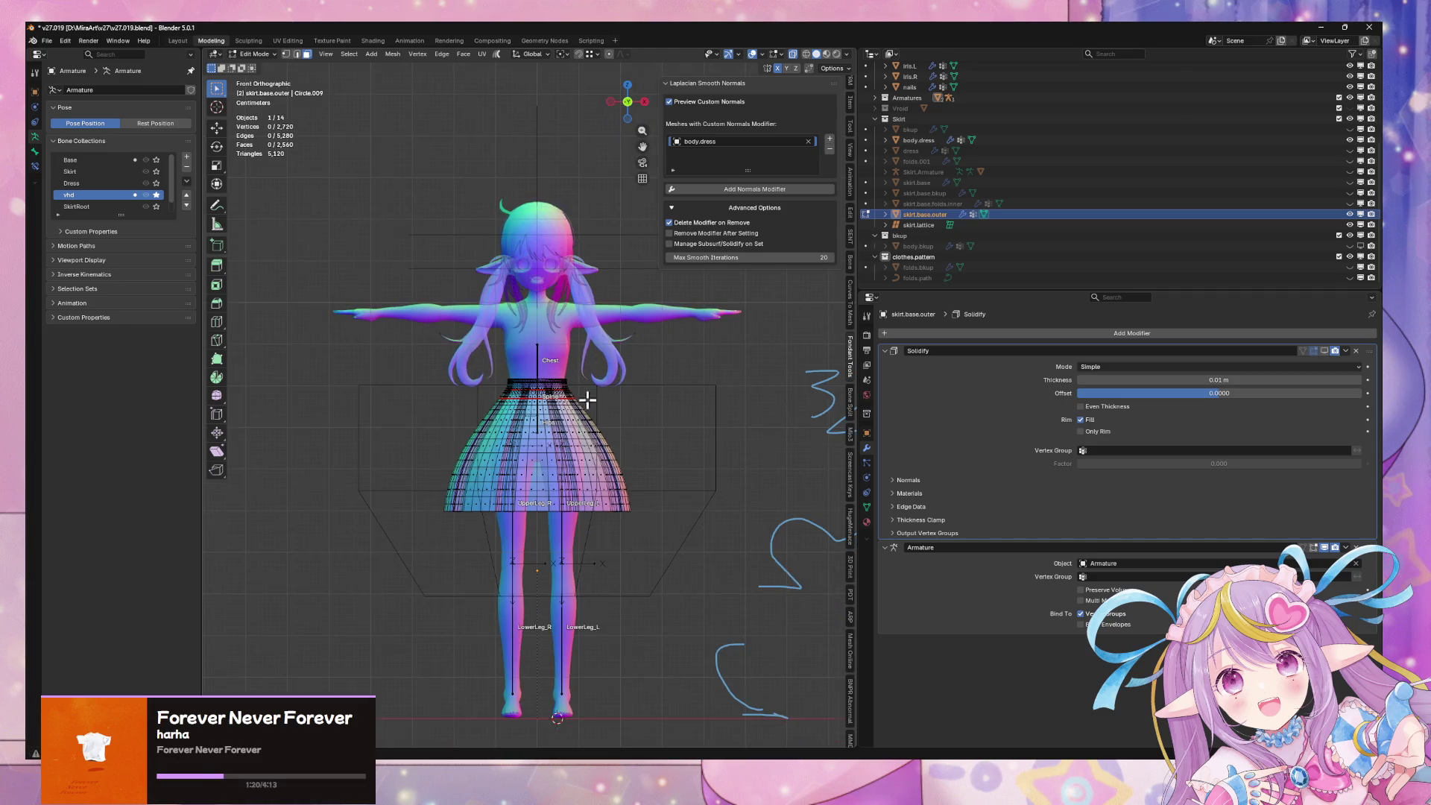
scroll(533, 535, "up", 2)
left_click(525, 509, "alt")
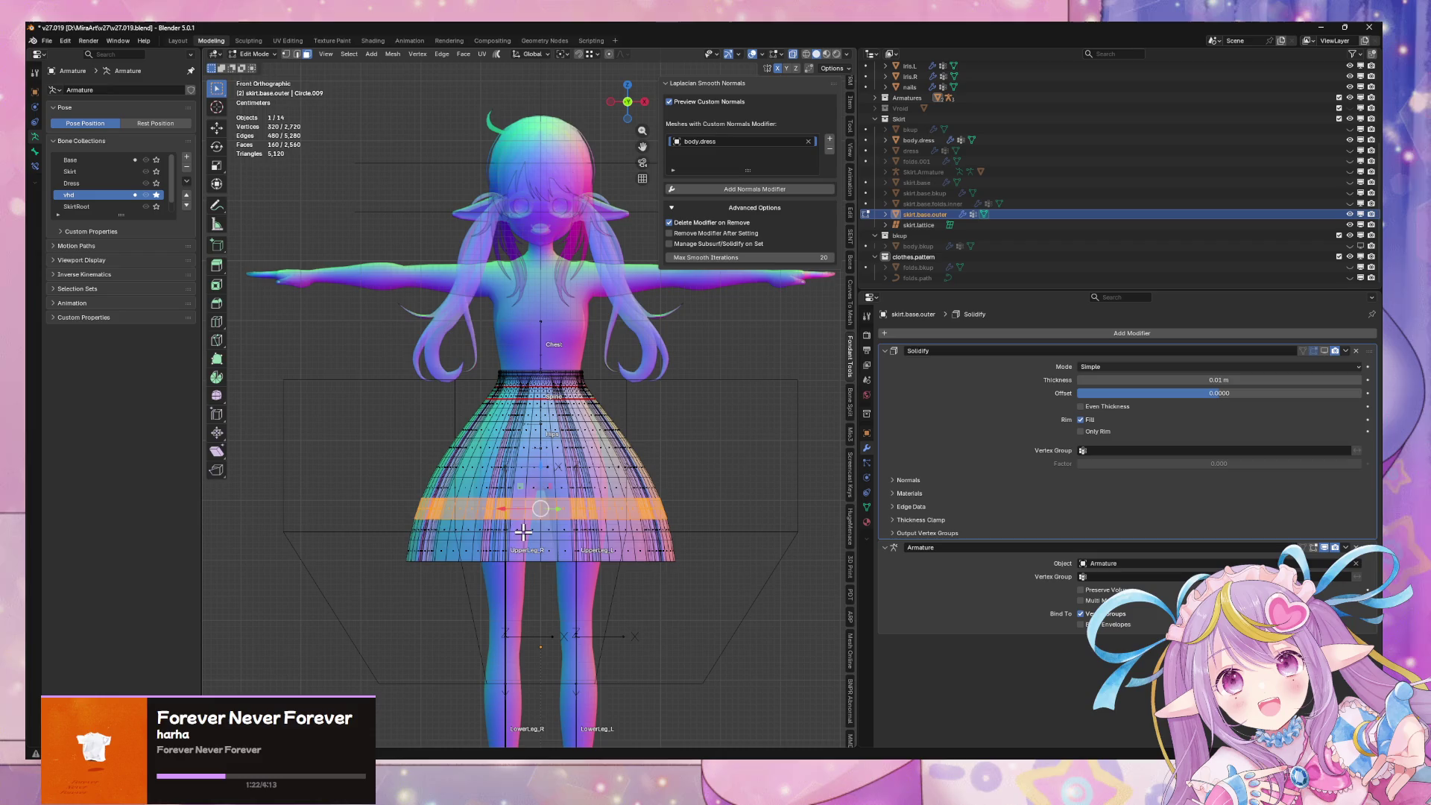
left_click(523, 531, "alt+shift")
left_click(526, 555, "alt+shift")
mouse_move(526, 555)
left_mouse_down()
mouse_move(512, 464)
mouse_move(852, 542)
left_mouse_up()
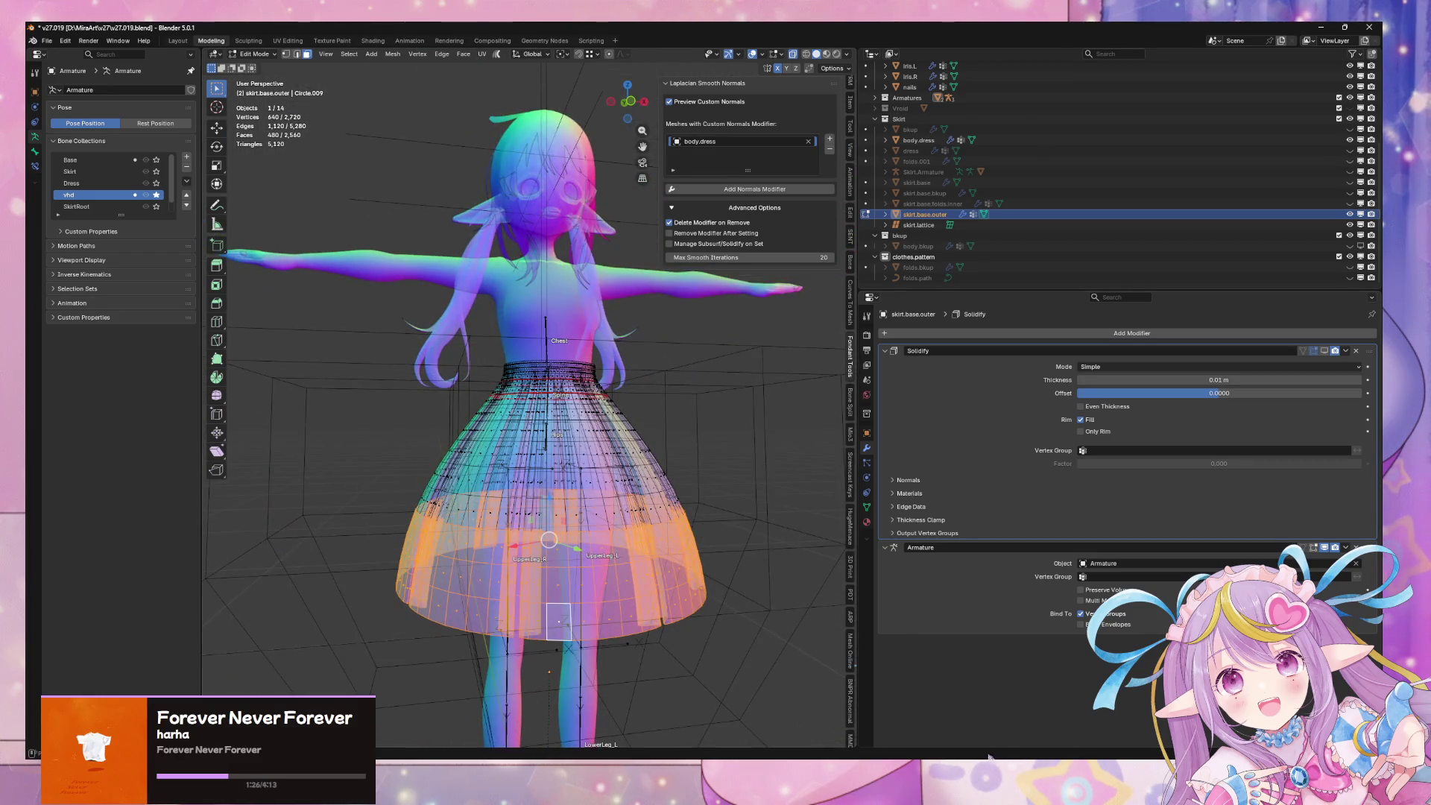
Step: Check Unity's import progress, then bring the Warudo preview window back up
left_click(989, 757)
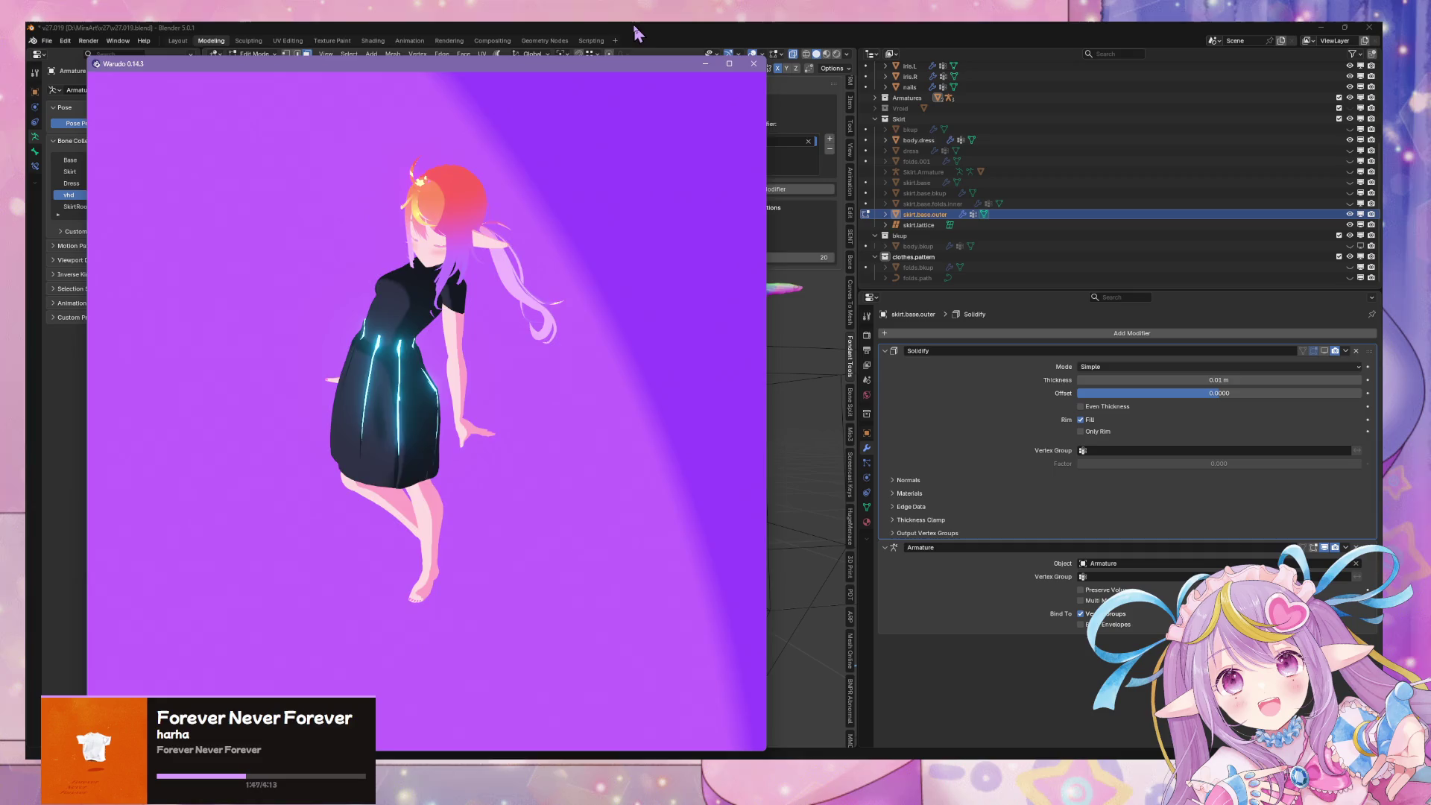
left_click(634, 28)
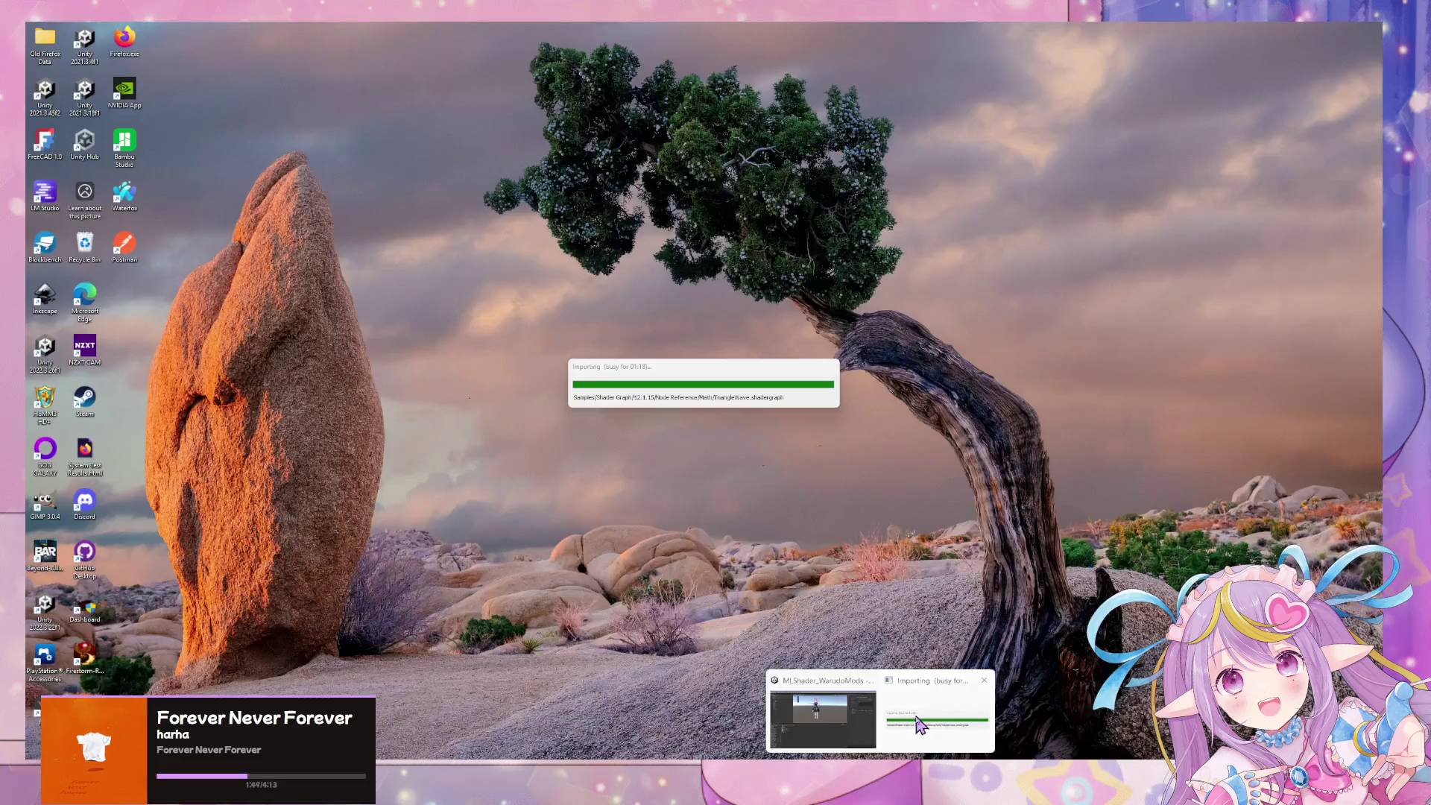
left_click(939, 709)
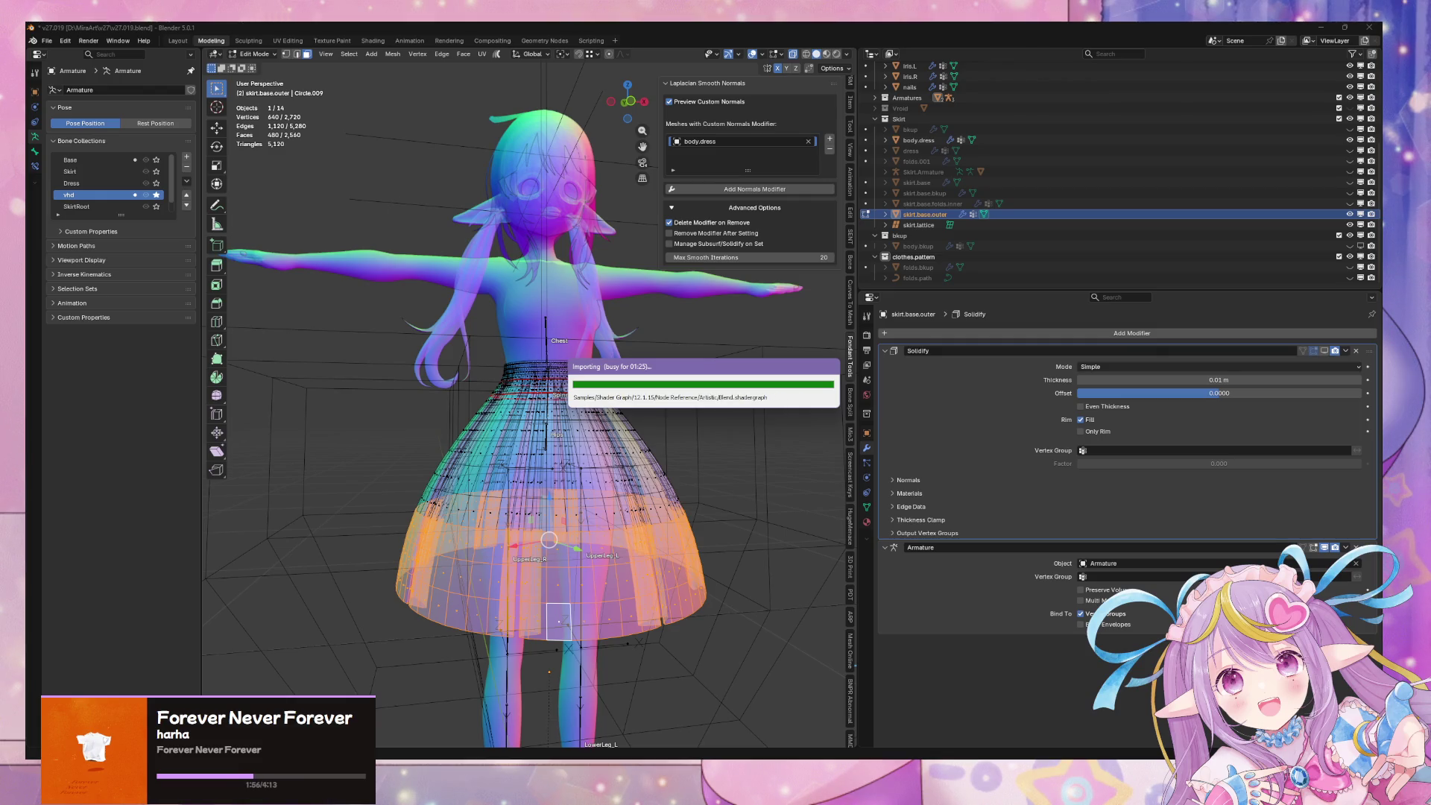
key("super+d")
key("super+d")
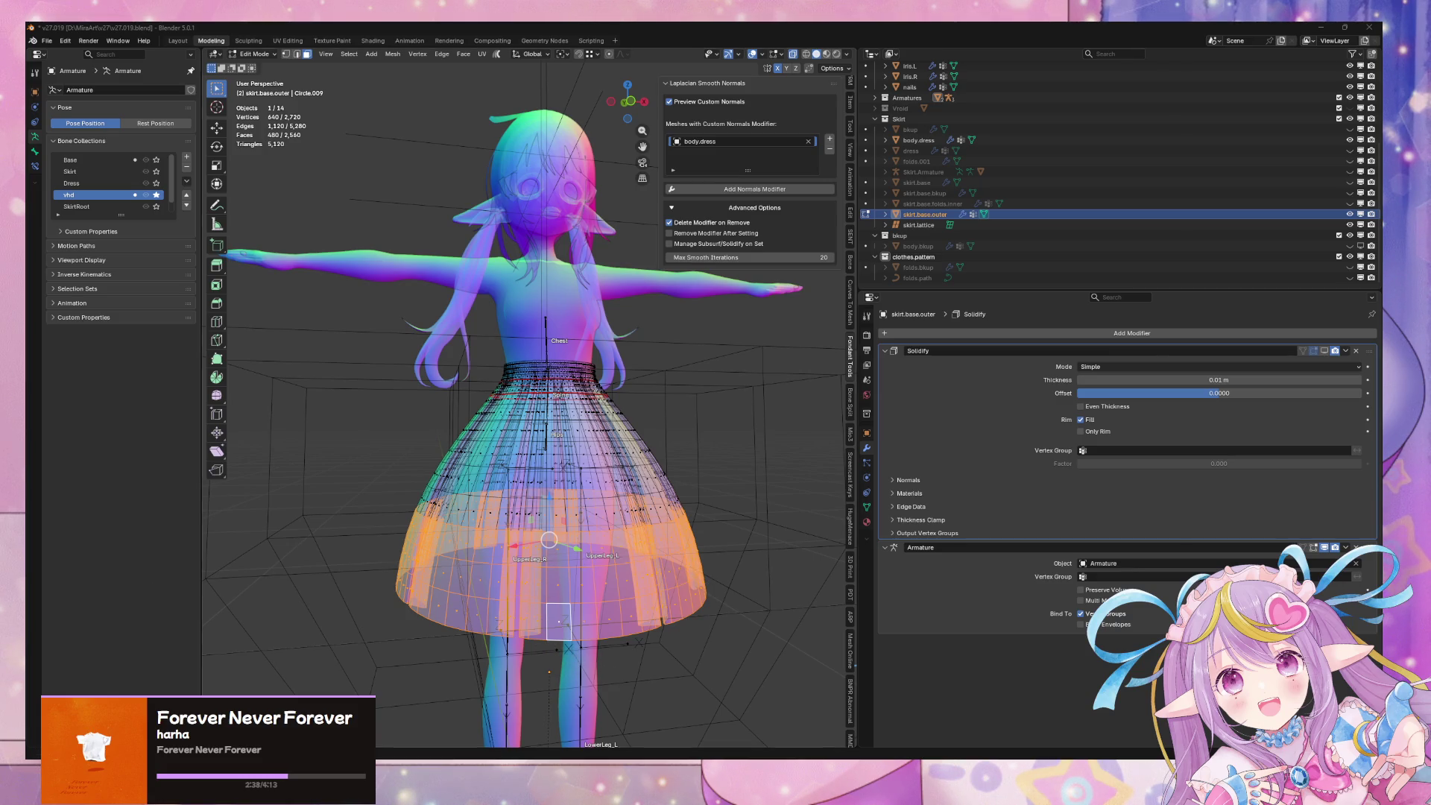
key("alt+Tab")
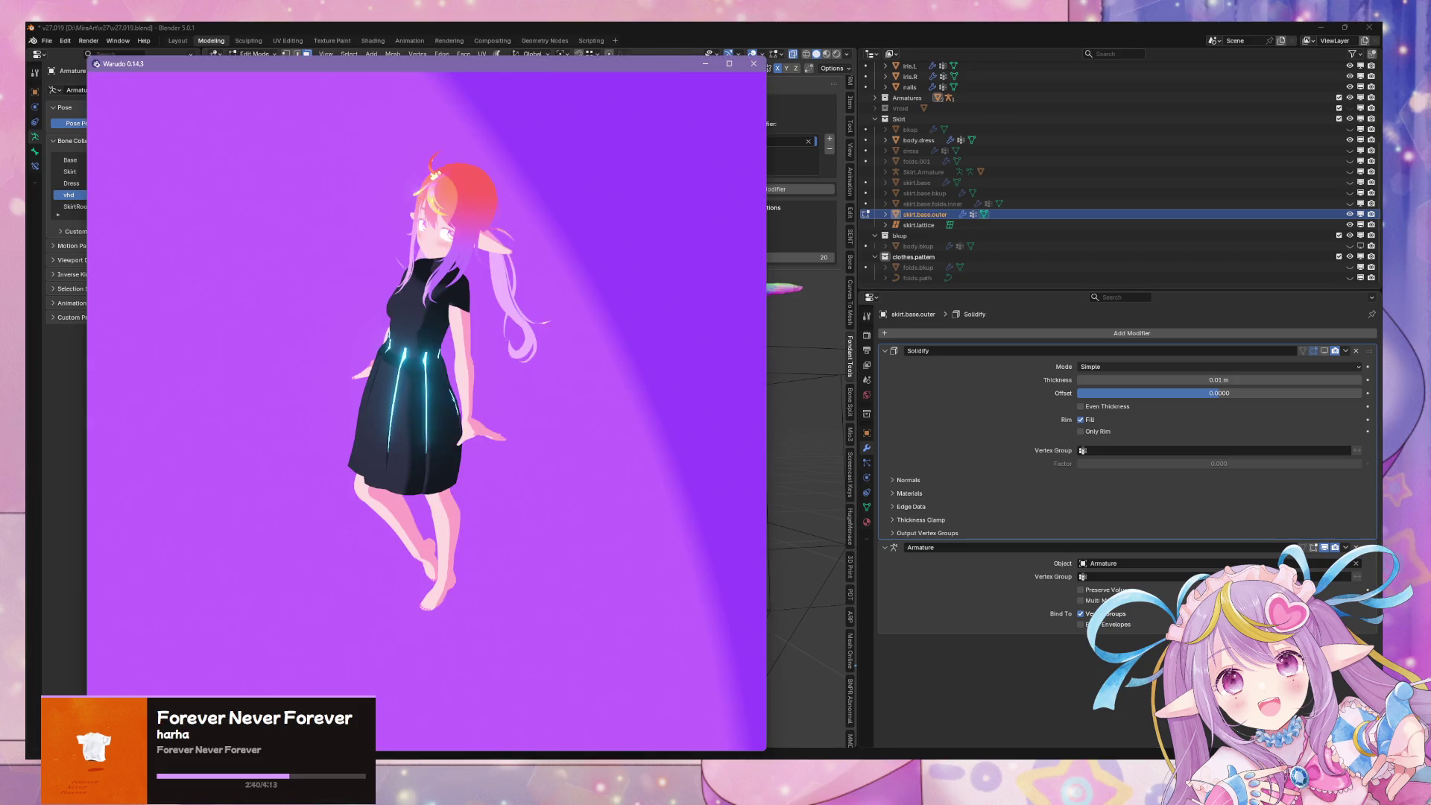
Step: Select MMD Player in Warudo and jump the dance playback to about 00:24
key("alt+Tab")
left_click(459, 521)
scroll(477, 489, "up", 5)
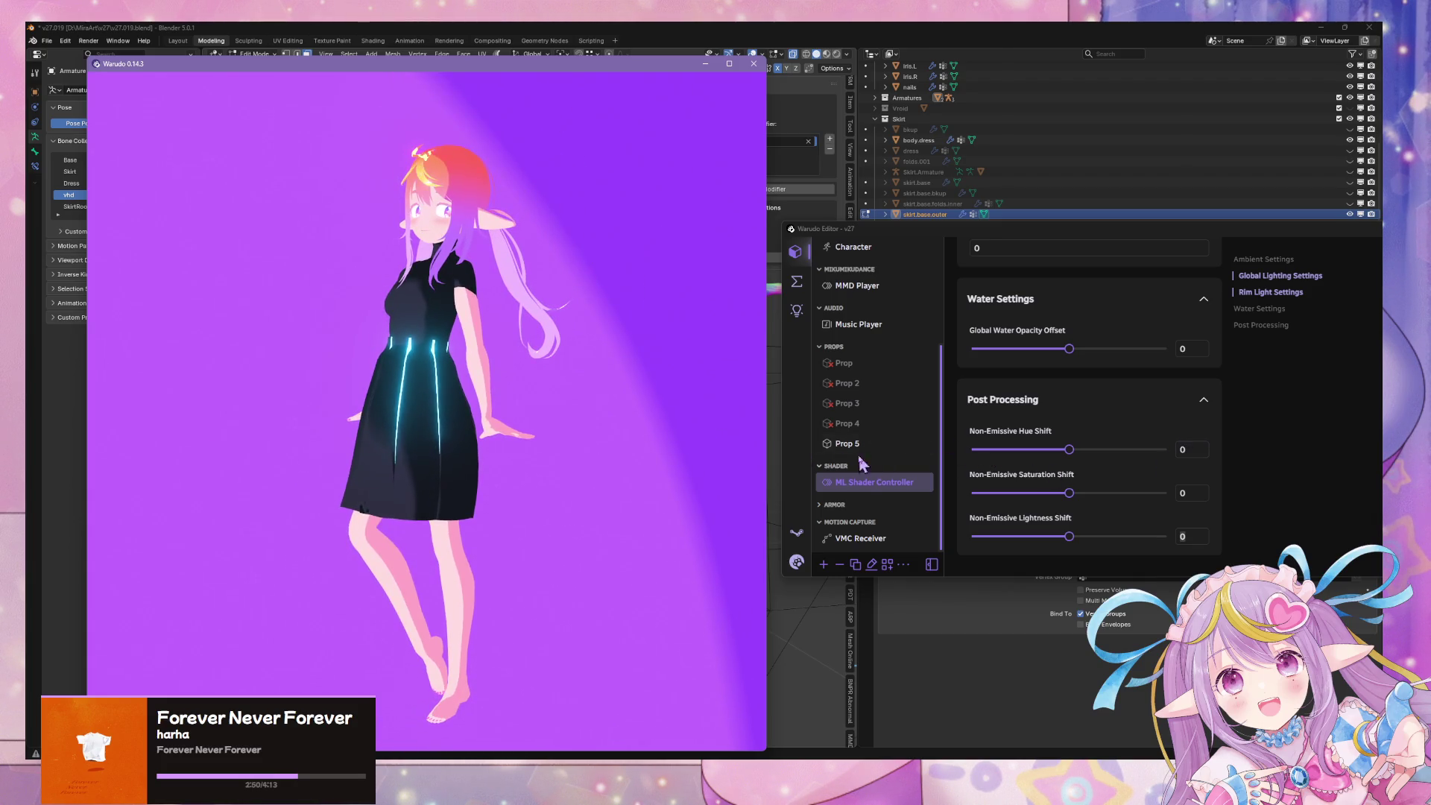
scroll(861, 451, "up", 3)
left_click(865, 393)
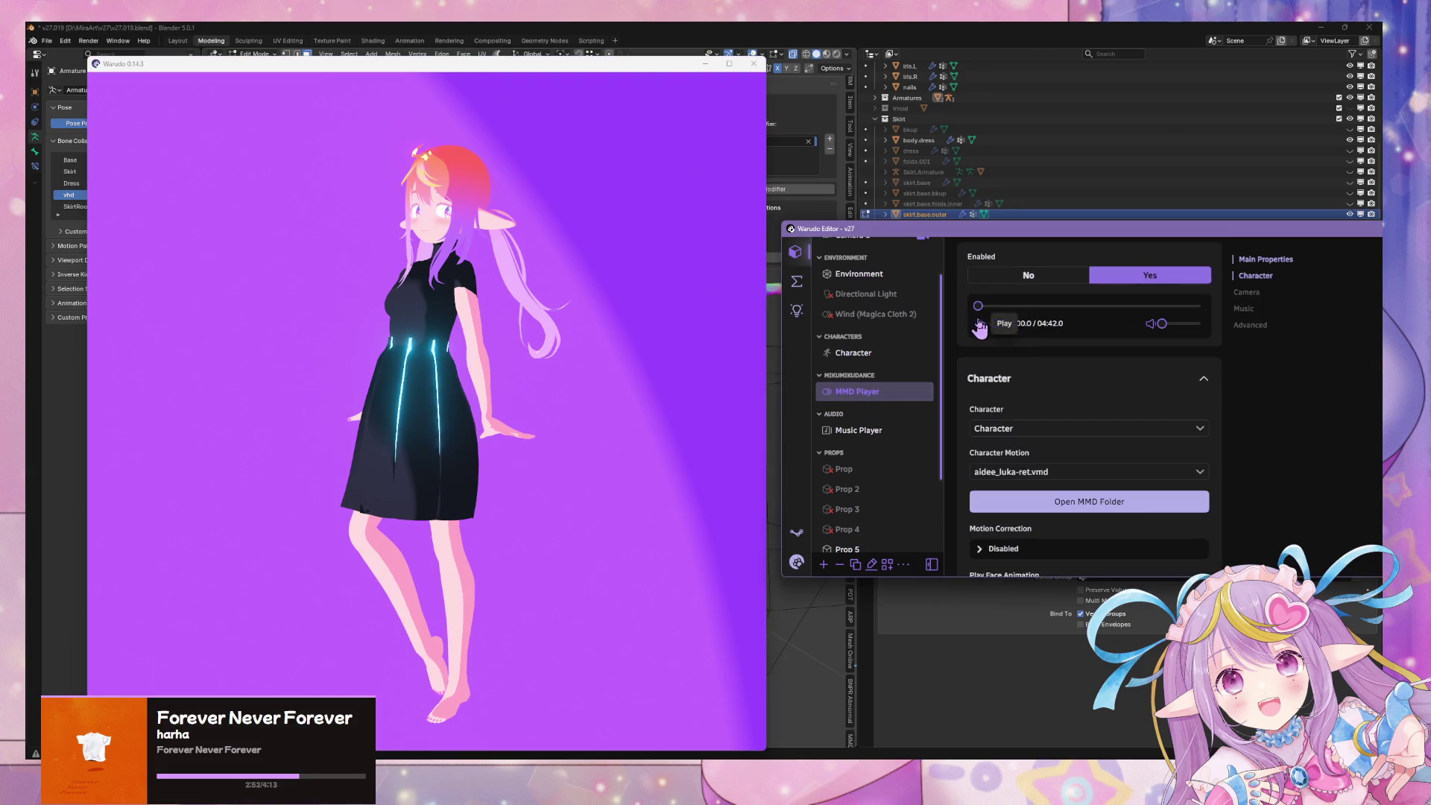
left_click(997, 306)
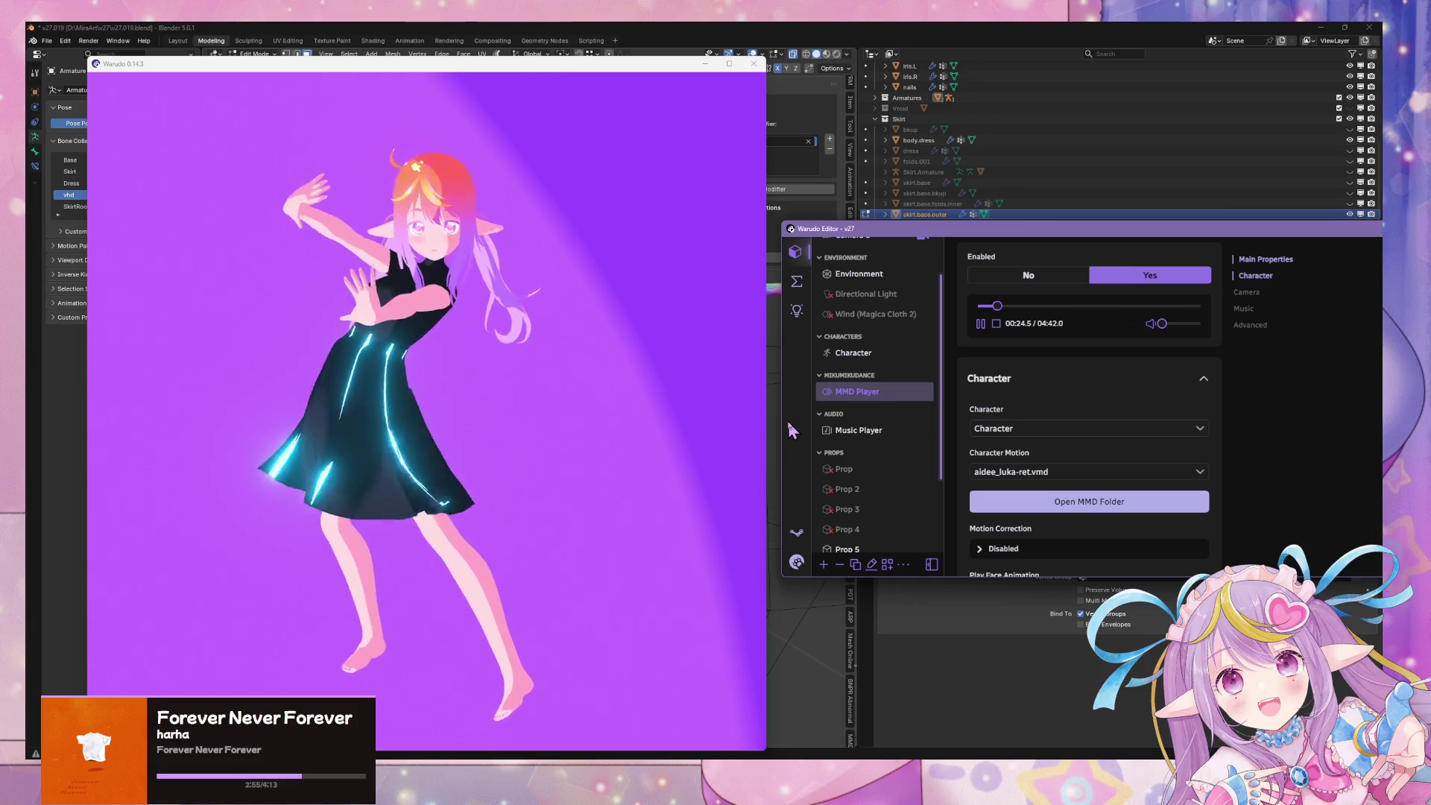
left_click(537, 467)
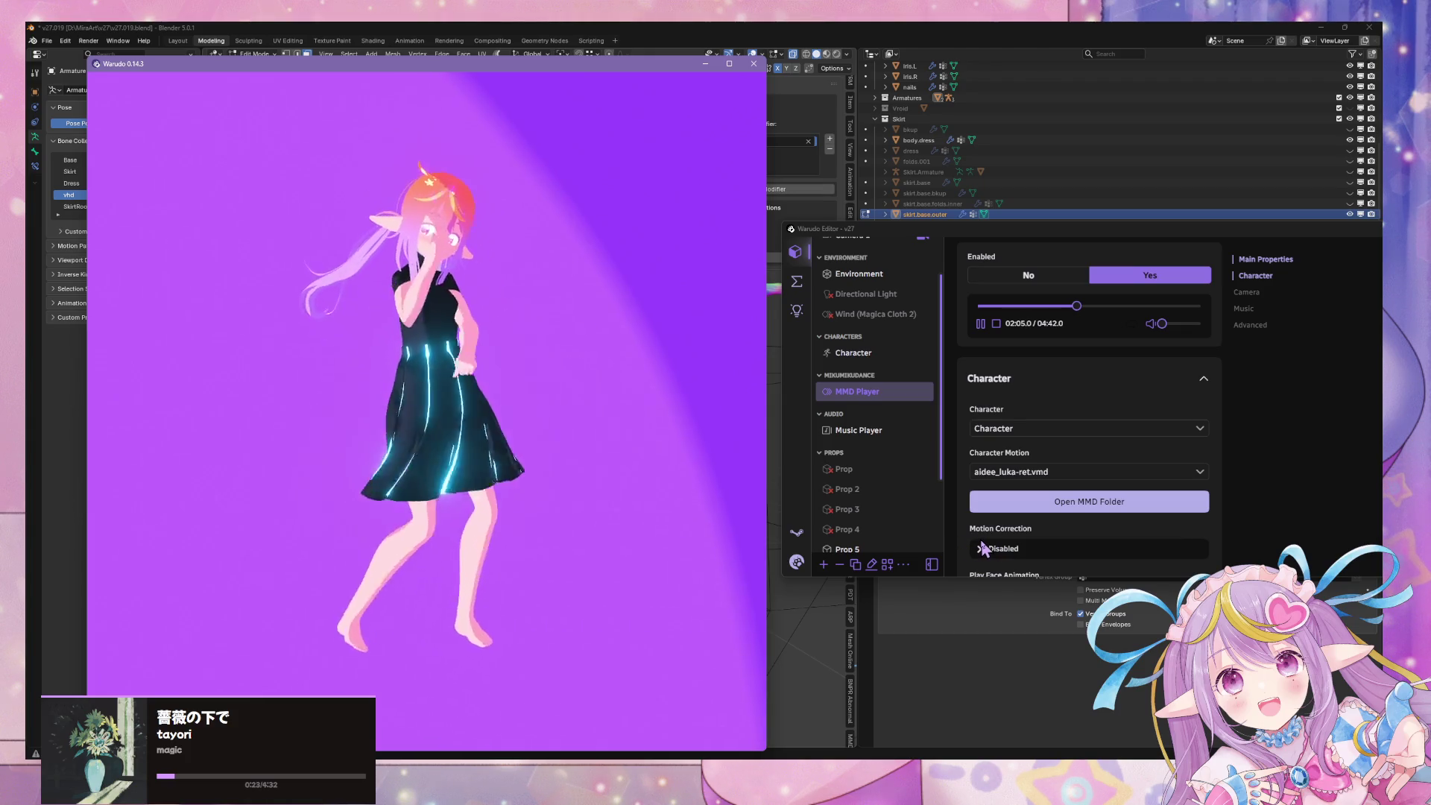
Step: Remove the bodysuit star highlight opacity entry from the character's expression
left_click(909, 355)
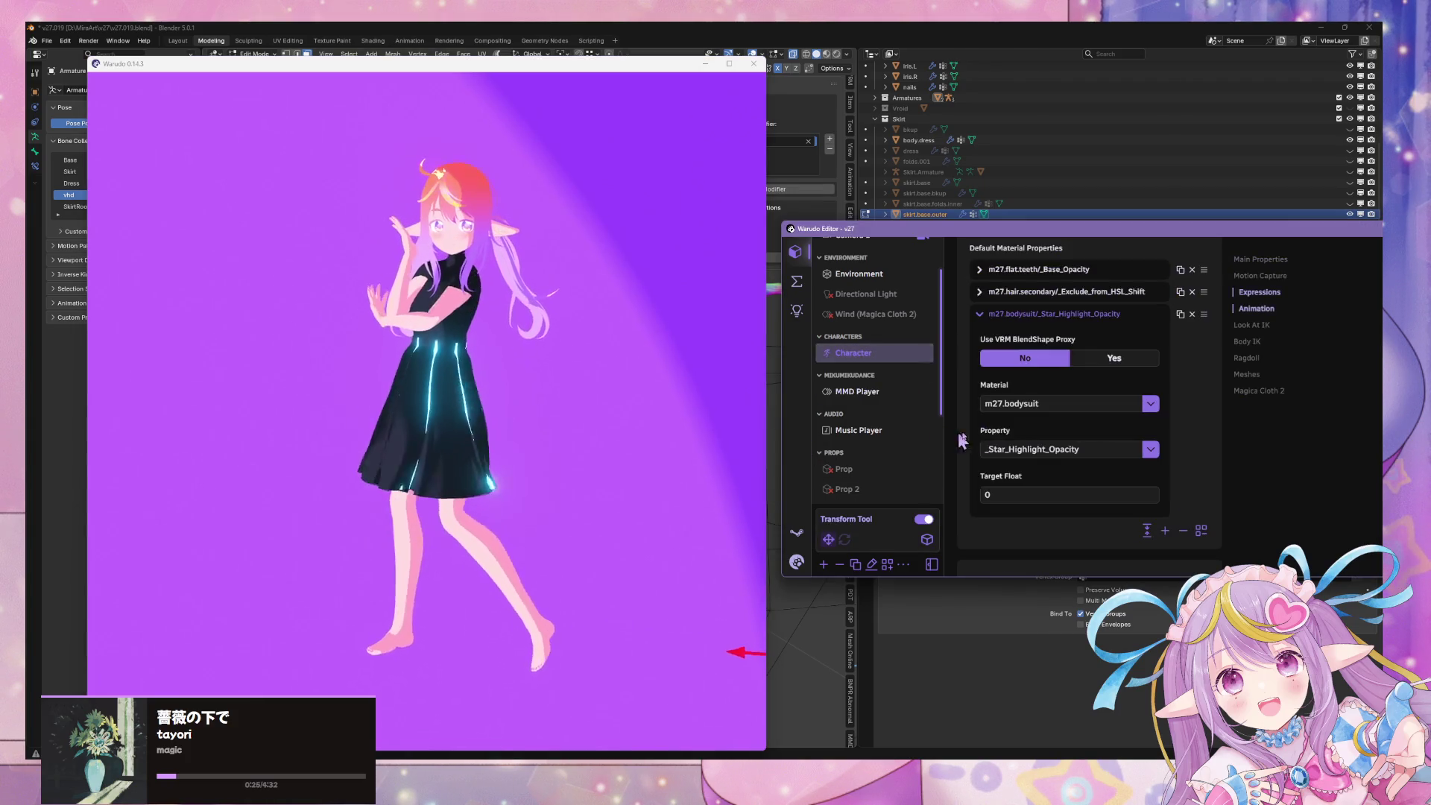
scroll(1040, 425, "down", 1)
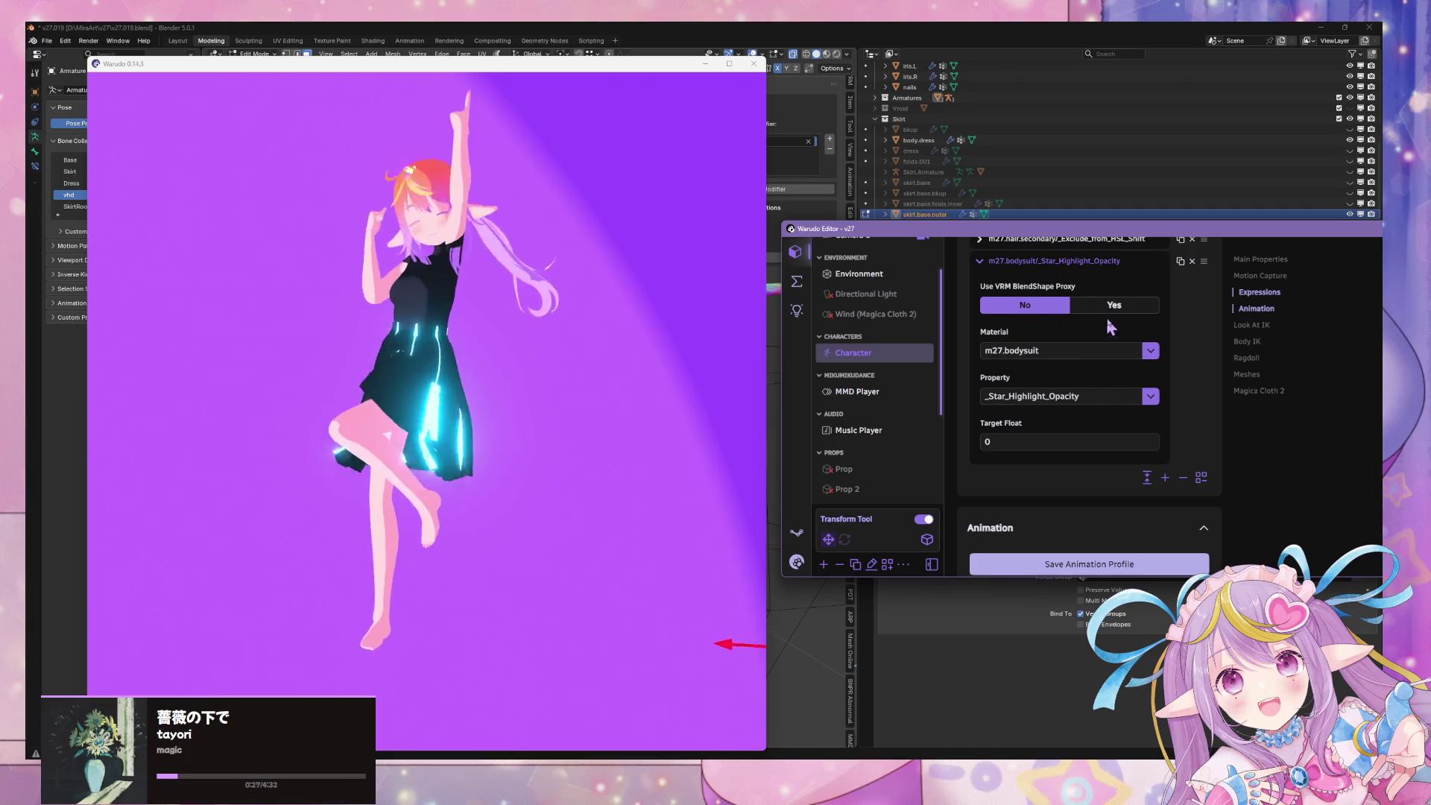
scroll(1116, 351, "up", 1)
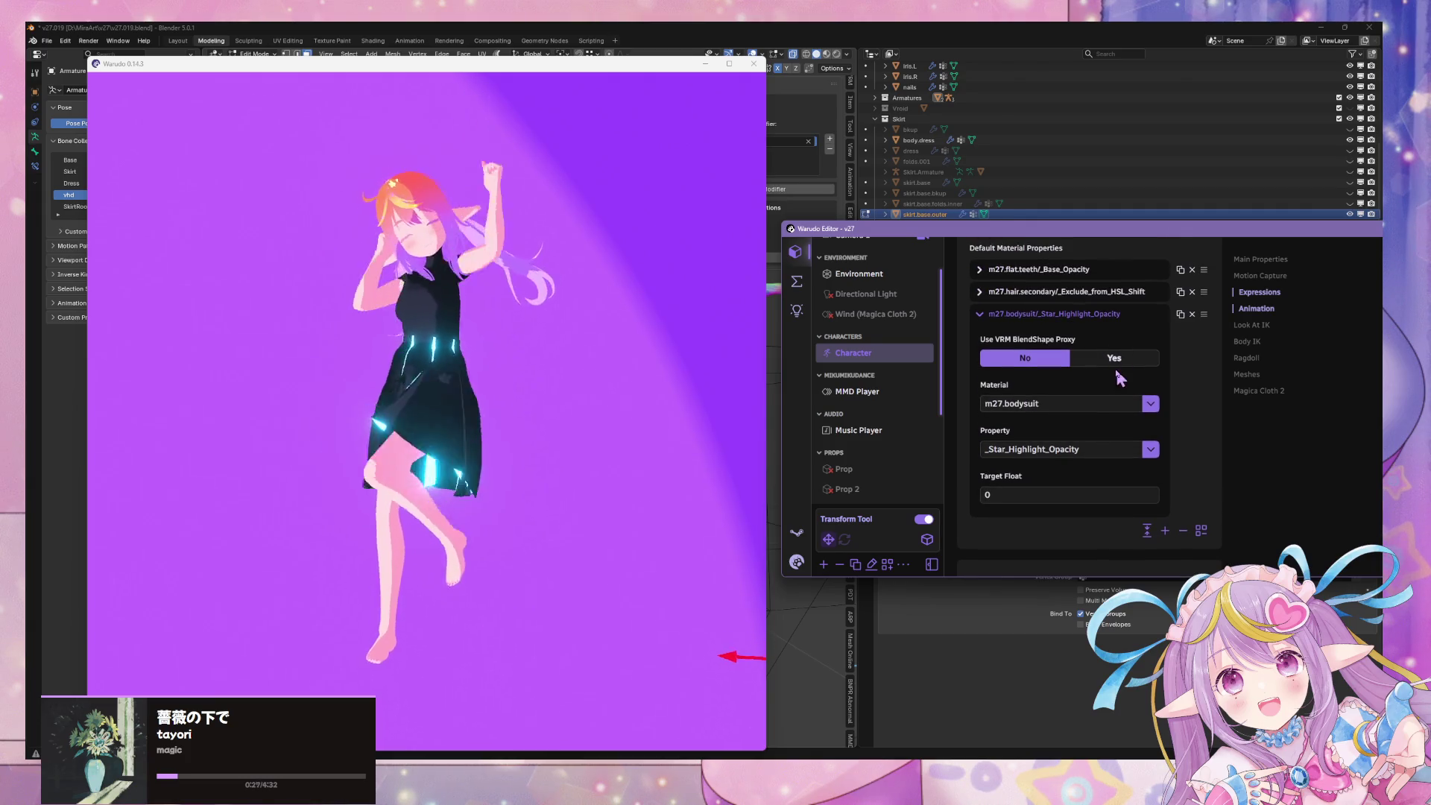
left_click(1192, 314)
left_click(707, 370)
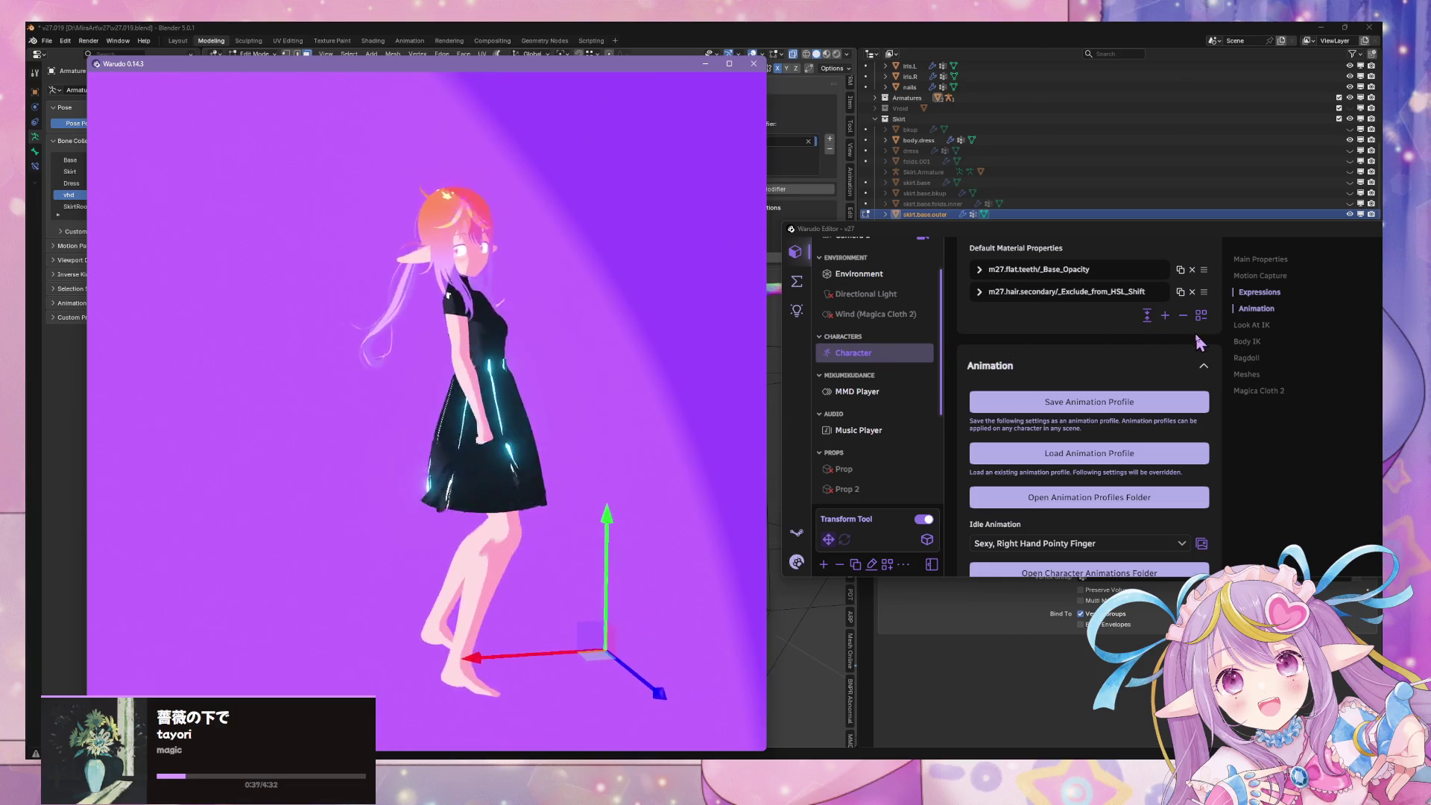
Step: Add a new material property entry and set its material to m27.glow
left_click(1165, 315)
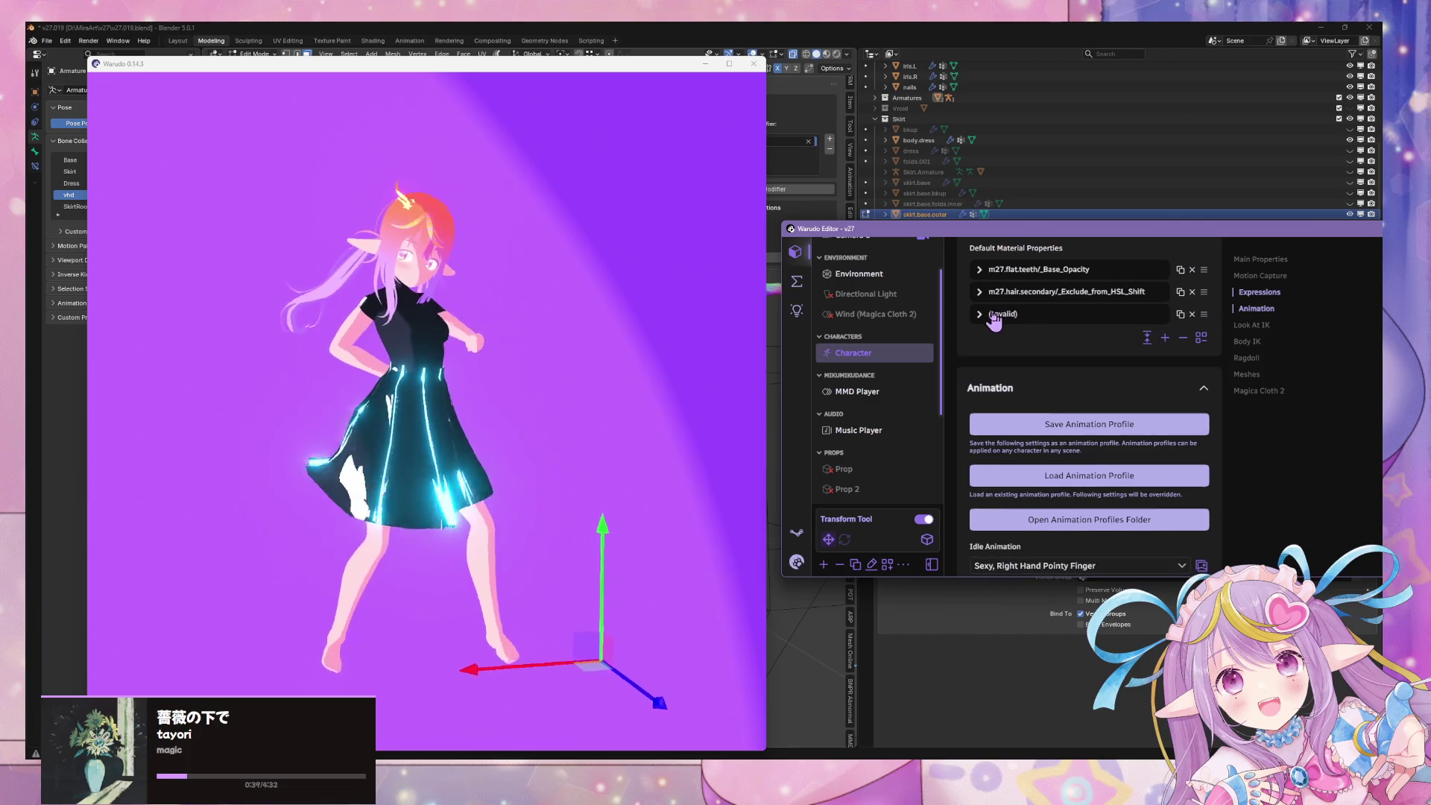
left_click(1149, 403)
scroll(1080, 360, "down", 3)
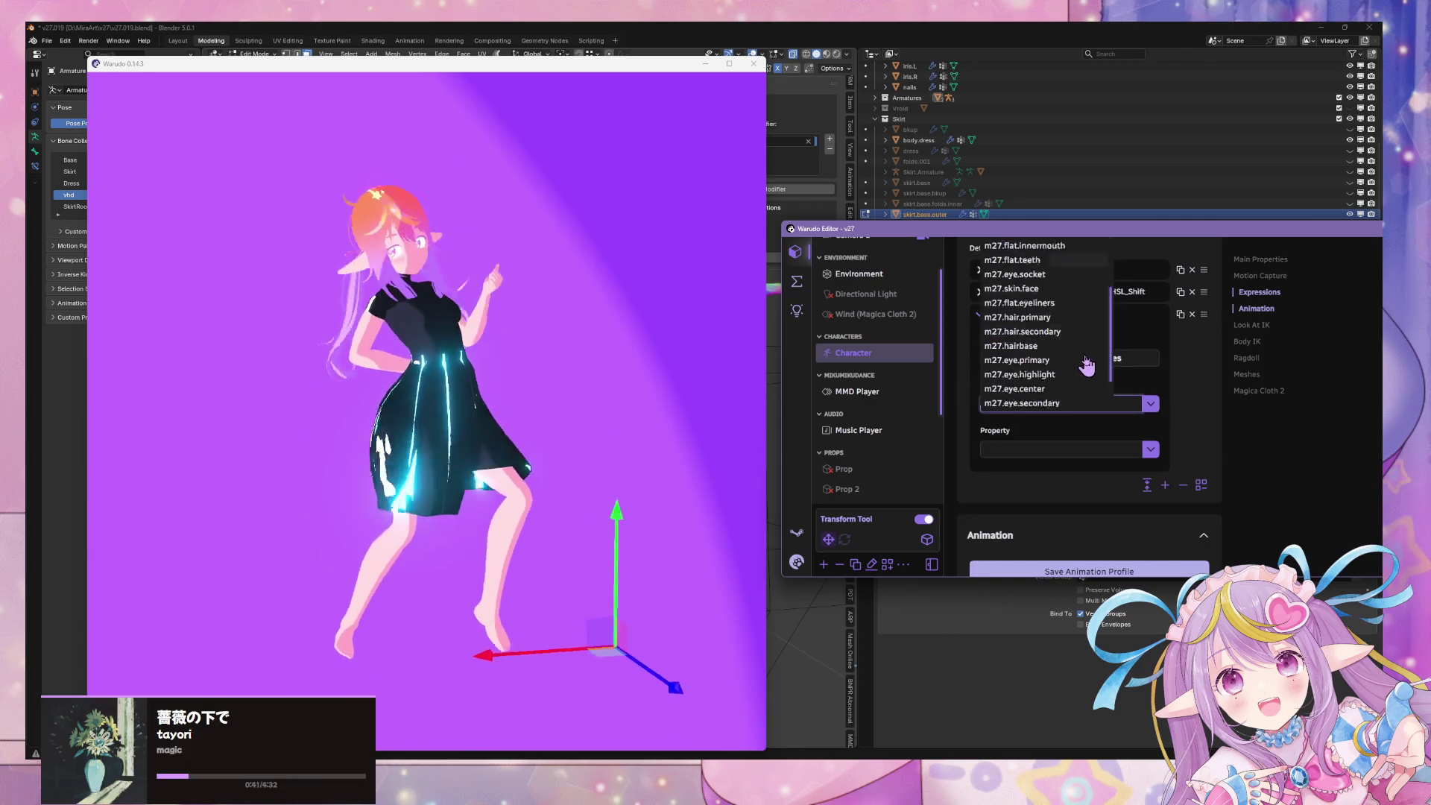
scroll(1079, 361, "up", 3)
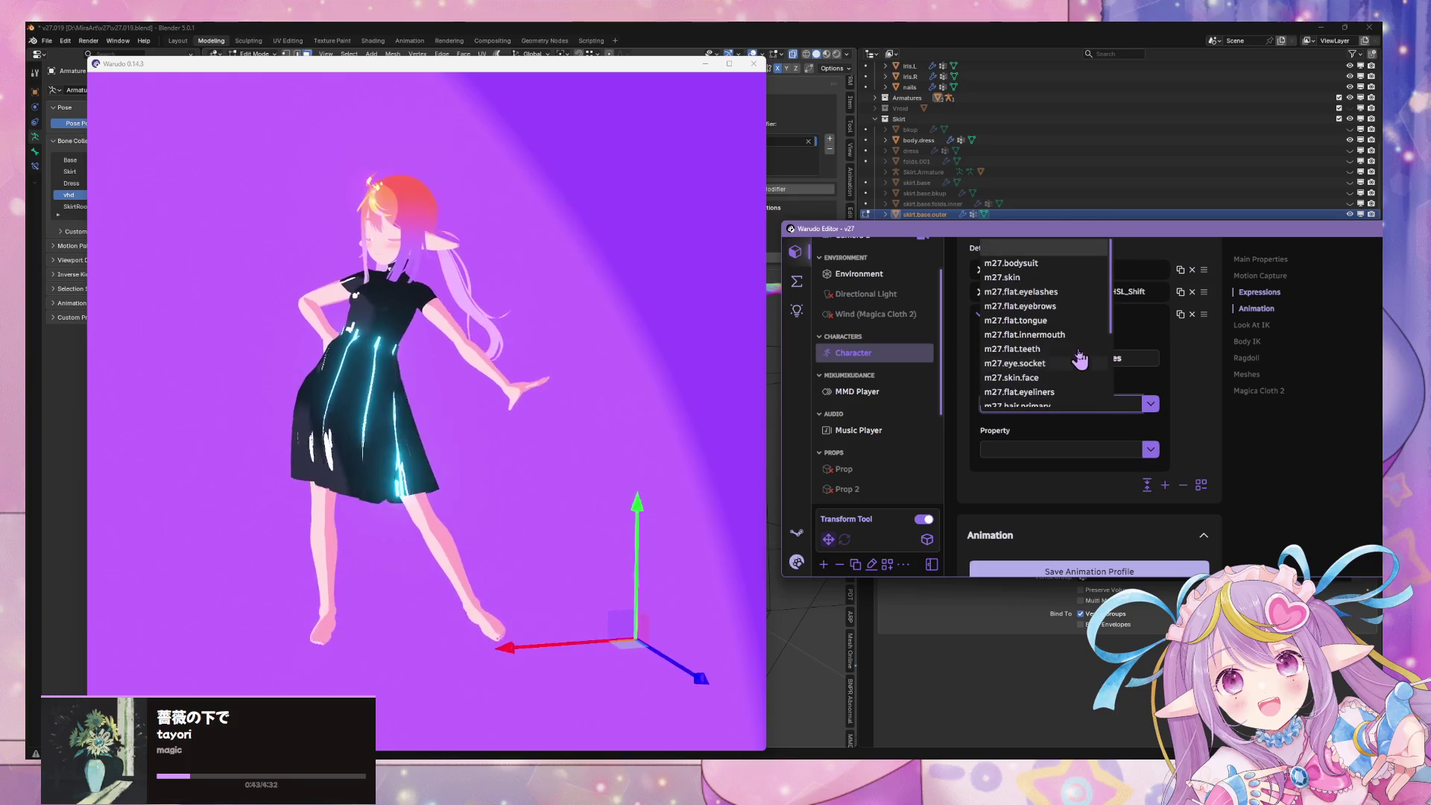
scroll(1064, 296, "down", 3)
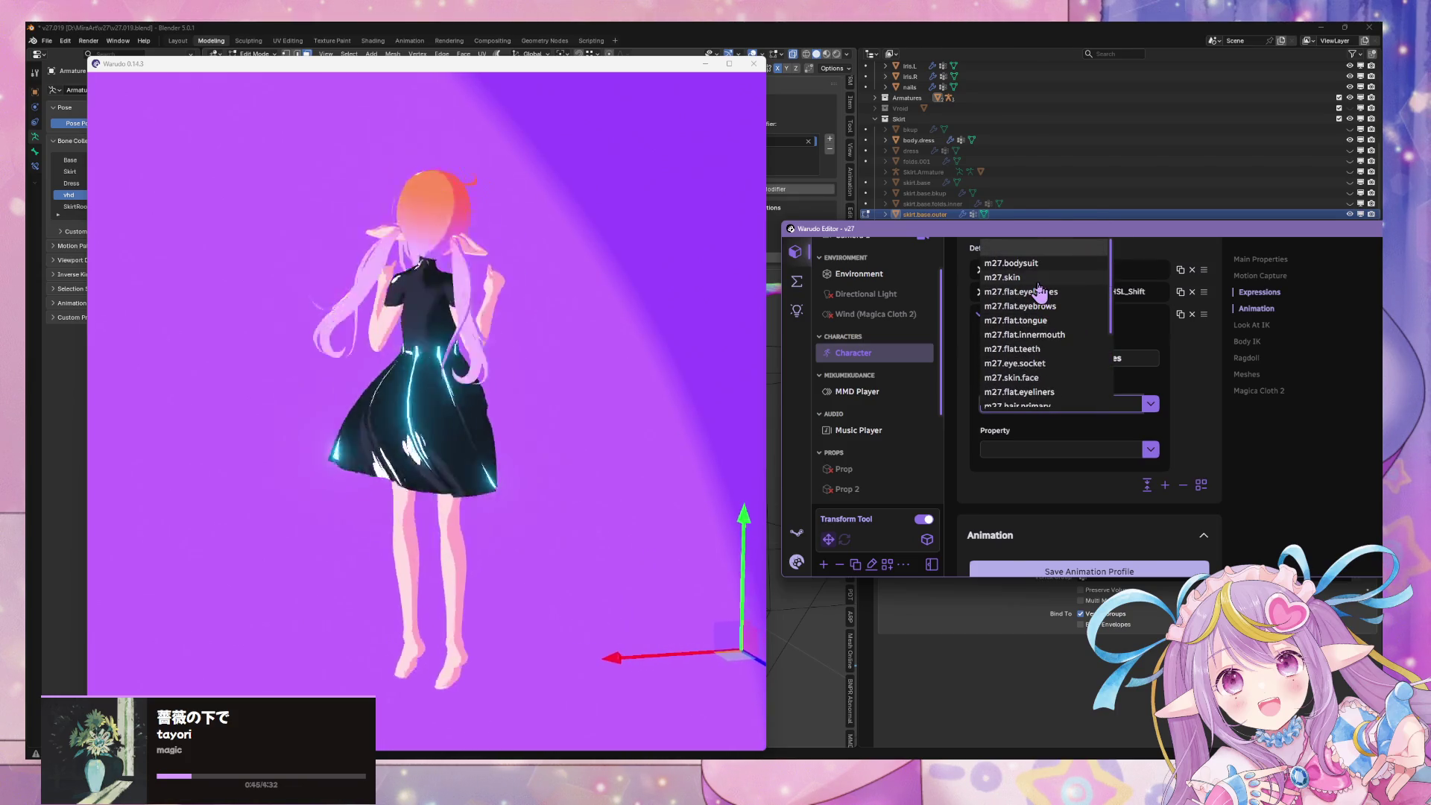
scroll(1049, 298, "down", 2)
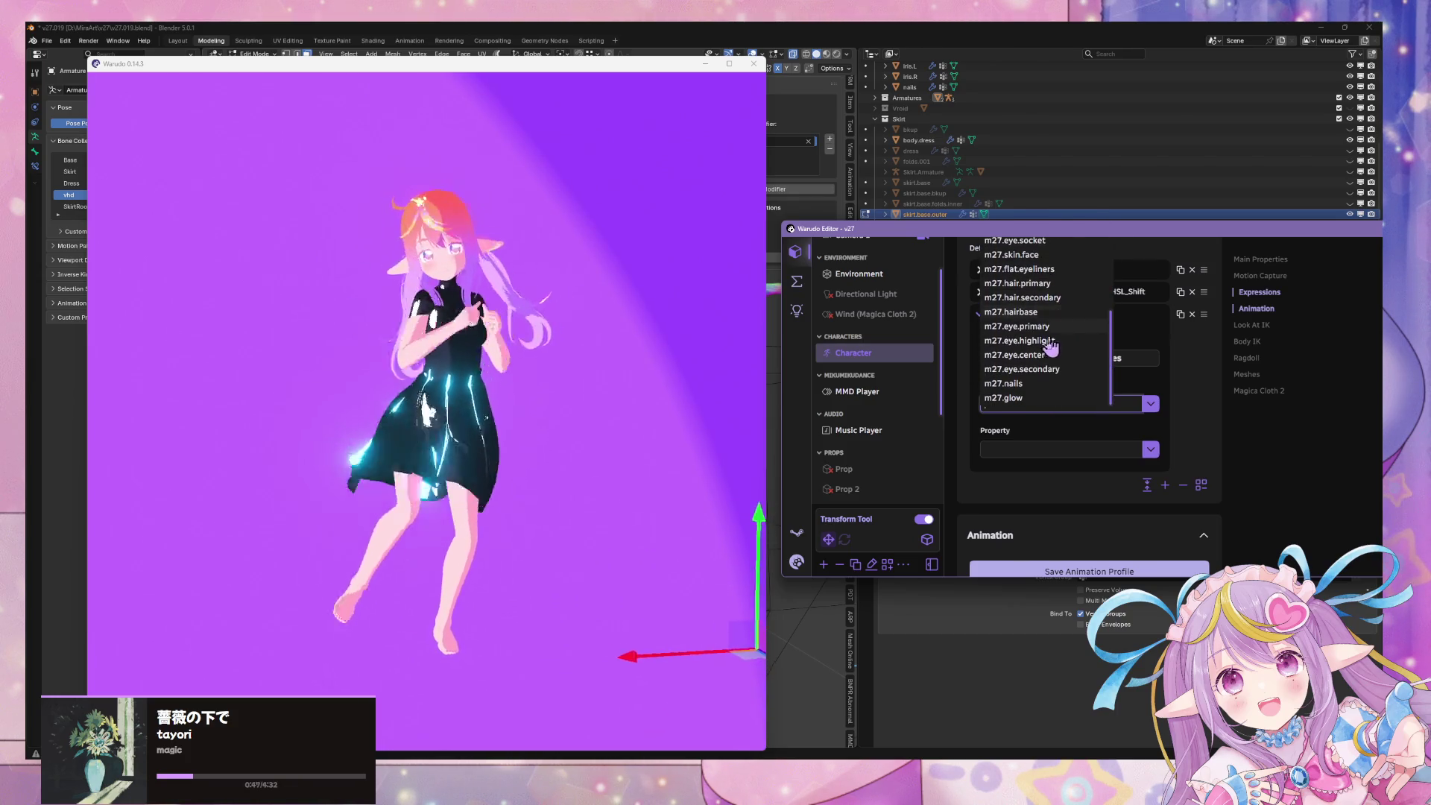
left_click(1018, 354)
Step: Set the entry's property to _Scanlines_Opacity with target float 0
left_click(1150, 450)
scroll(1085, 361, "down", 10)
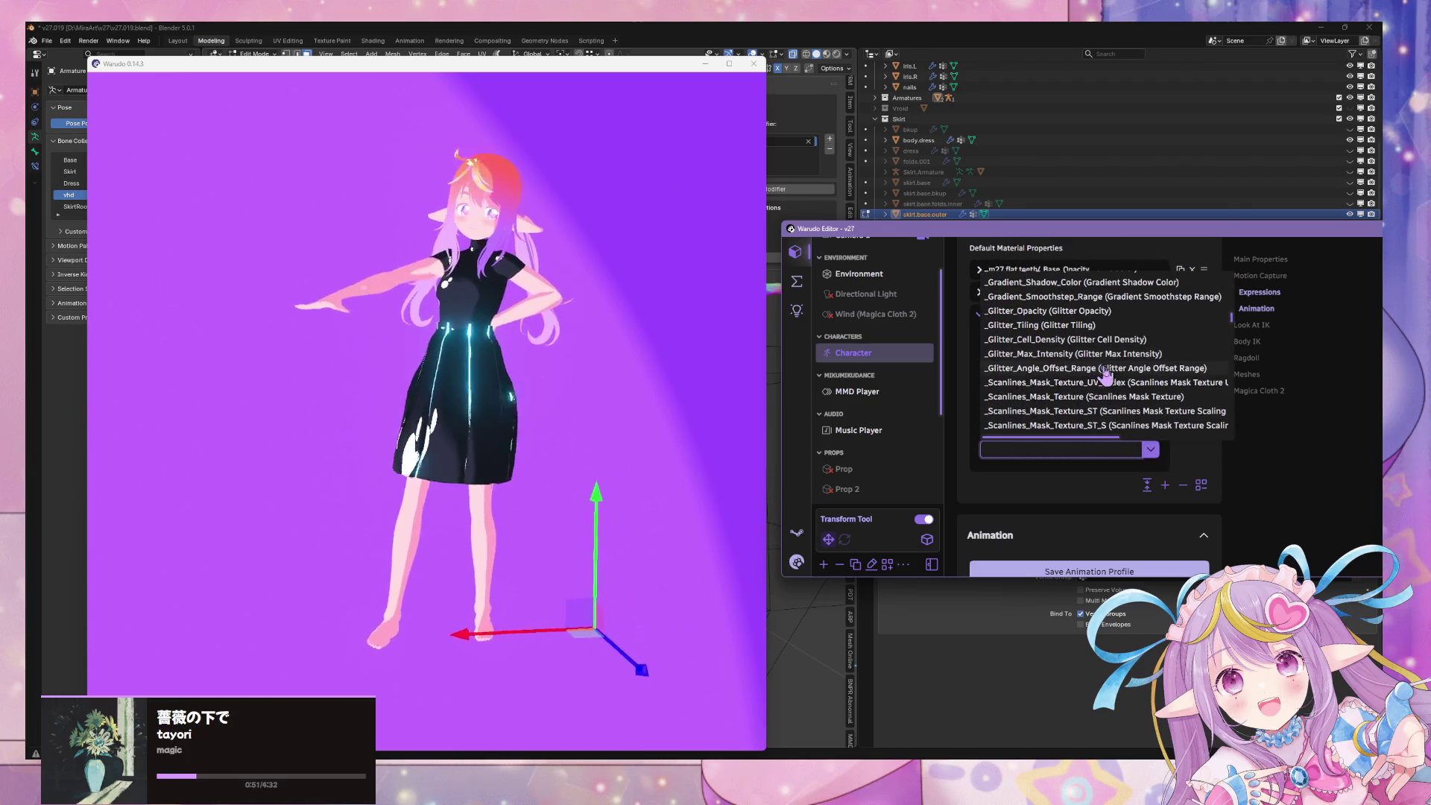
scroll(1118, 395, "down", 1)
scroll(1117, 402, "down", 1)
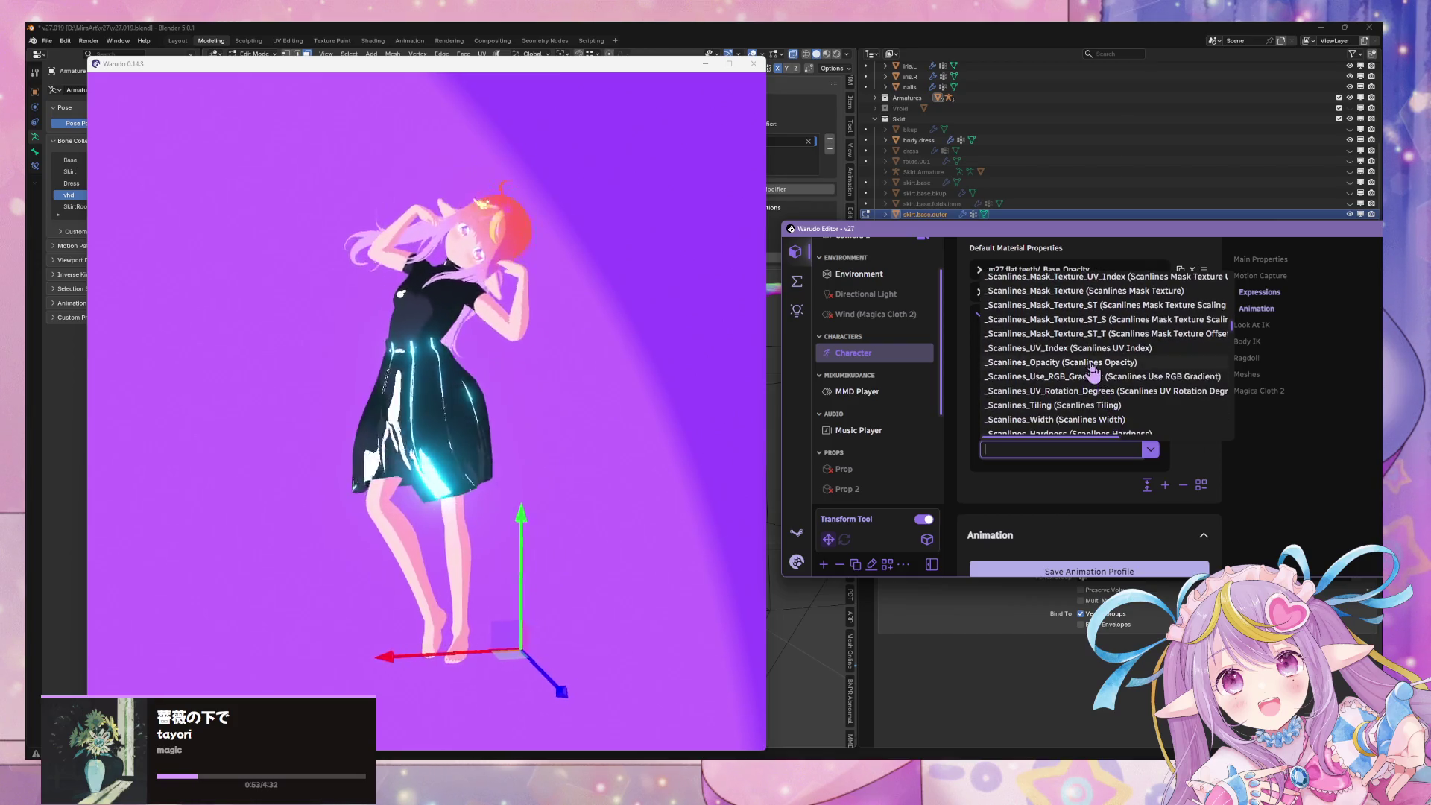
left_click(1073, 367)
left_click(990, 495)
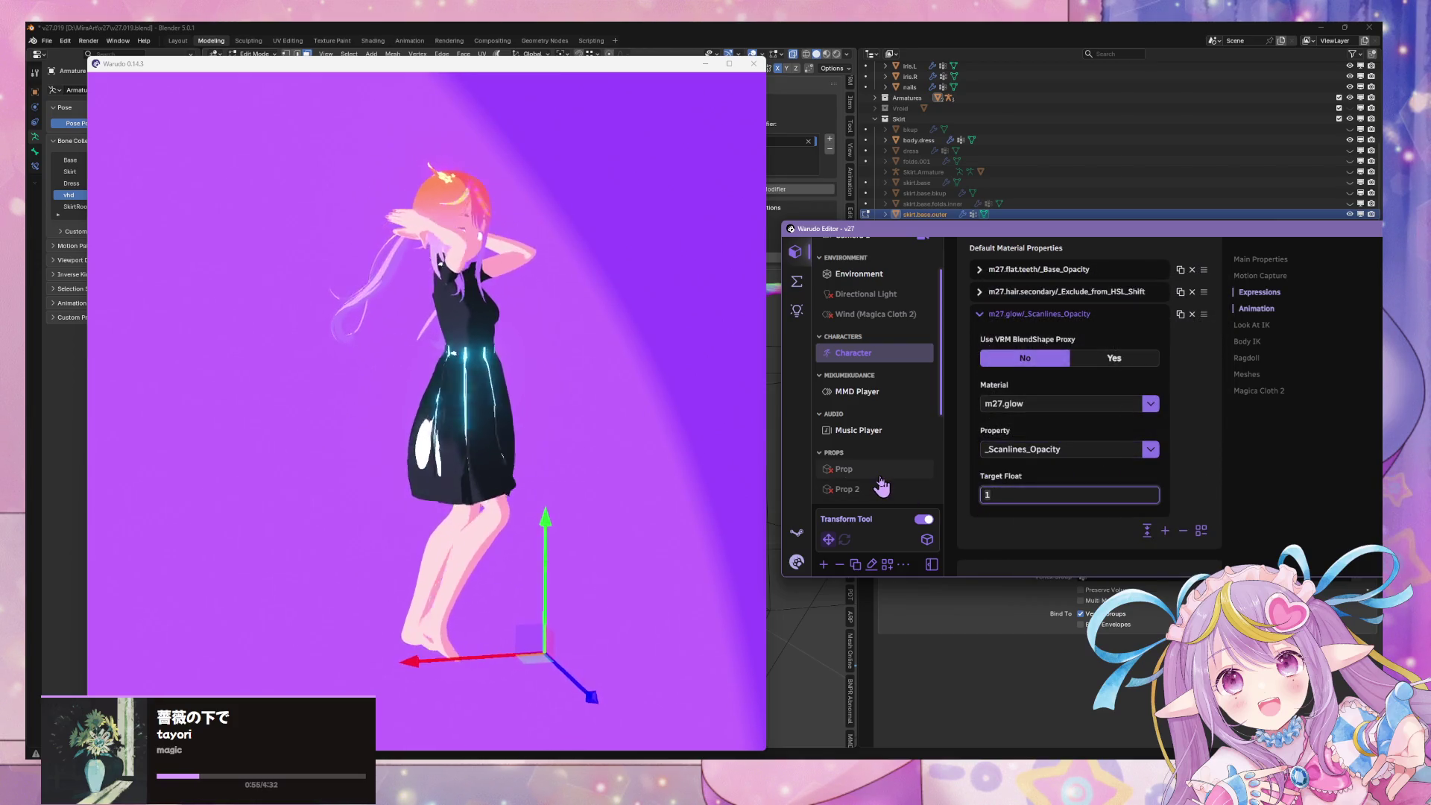
left_click(515, 404)
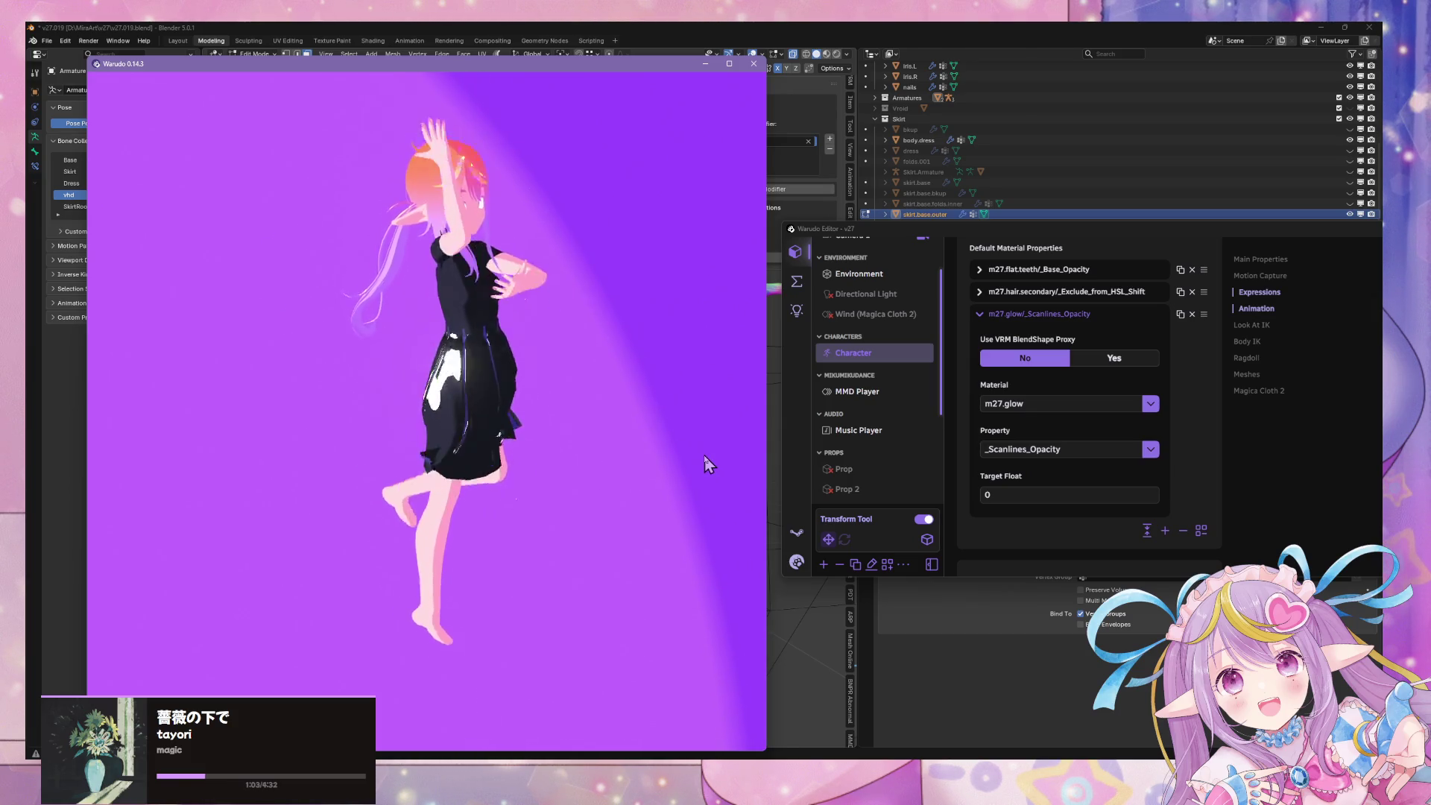
left_click(576, 430)
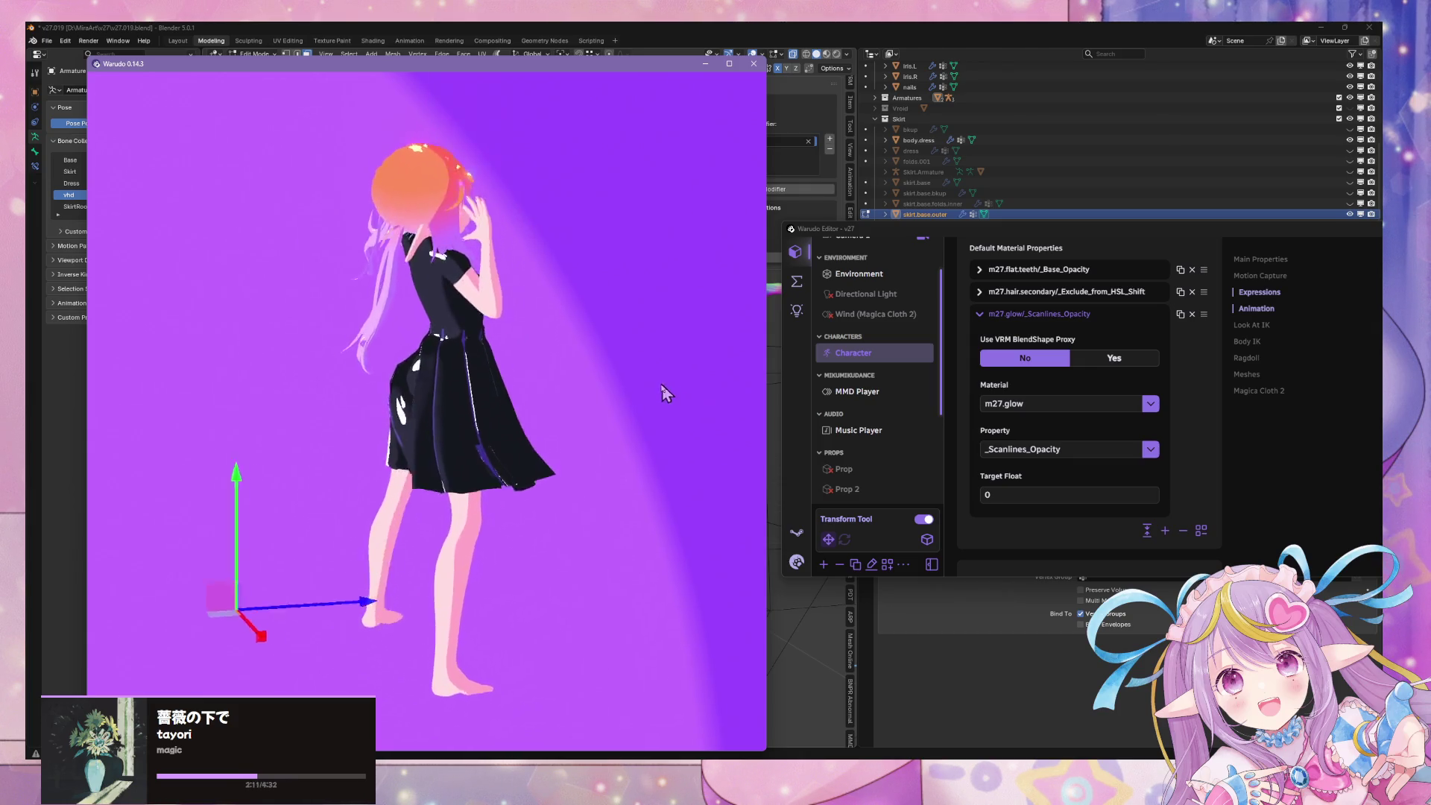
Step: Drag the mirav27d Character prefab into the Unity scene and look around her dress
left_click(745, 31)
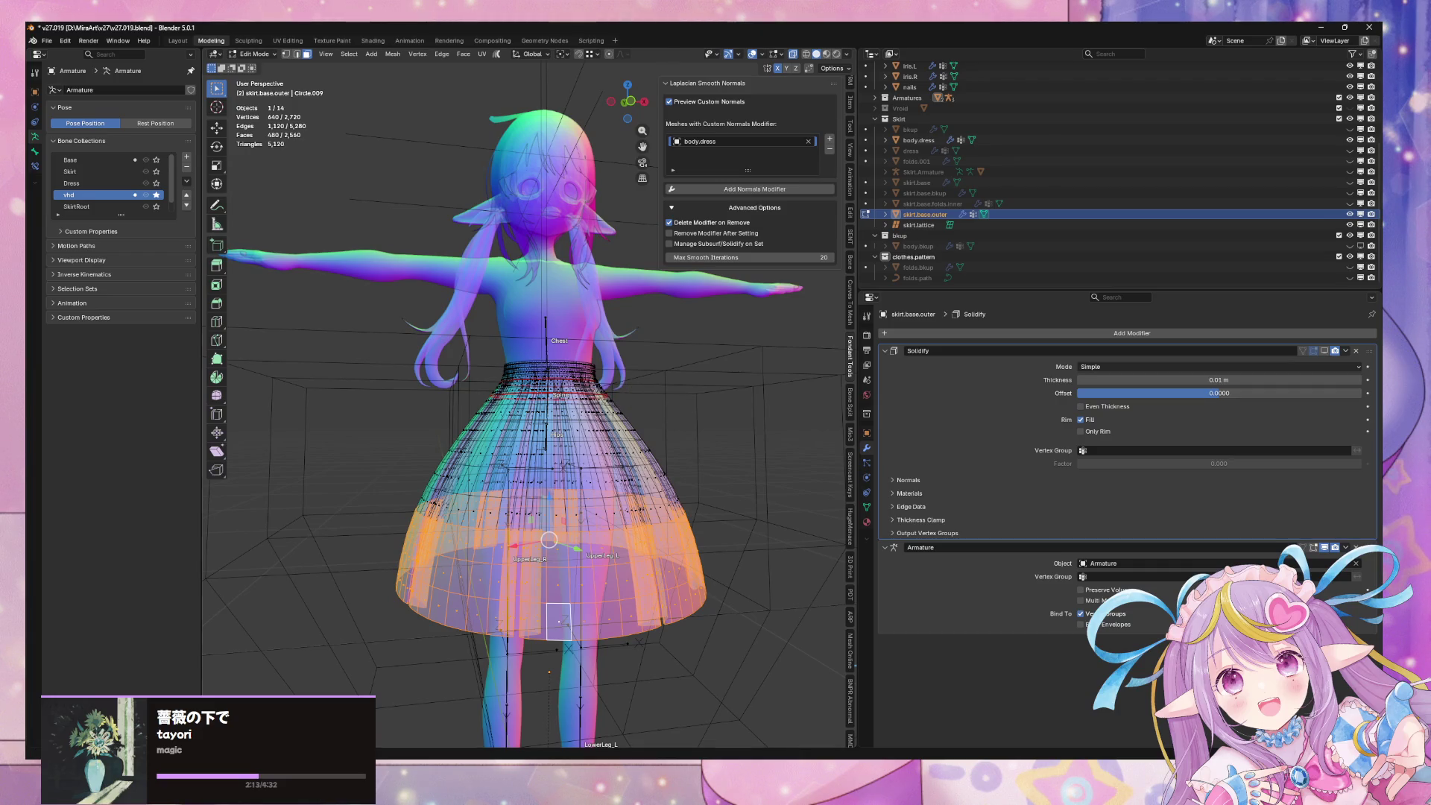
key("alt+Tab")
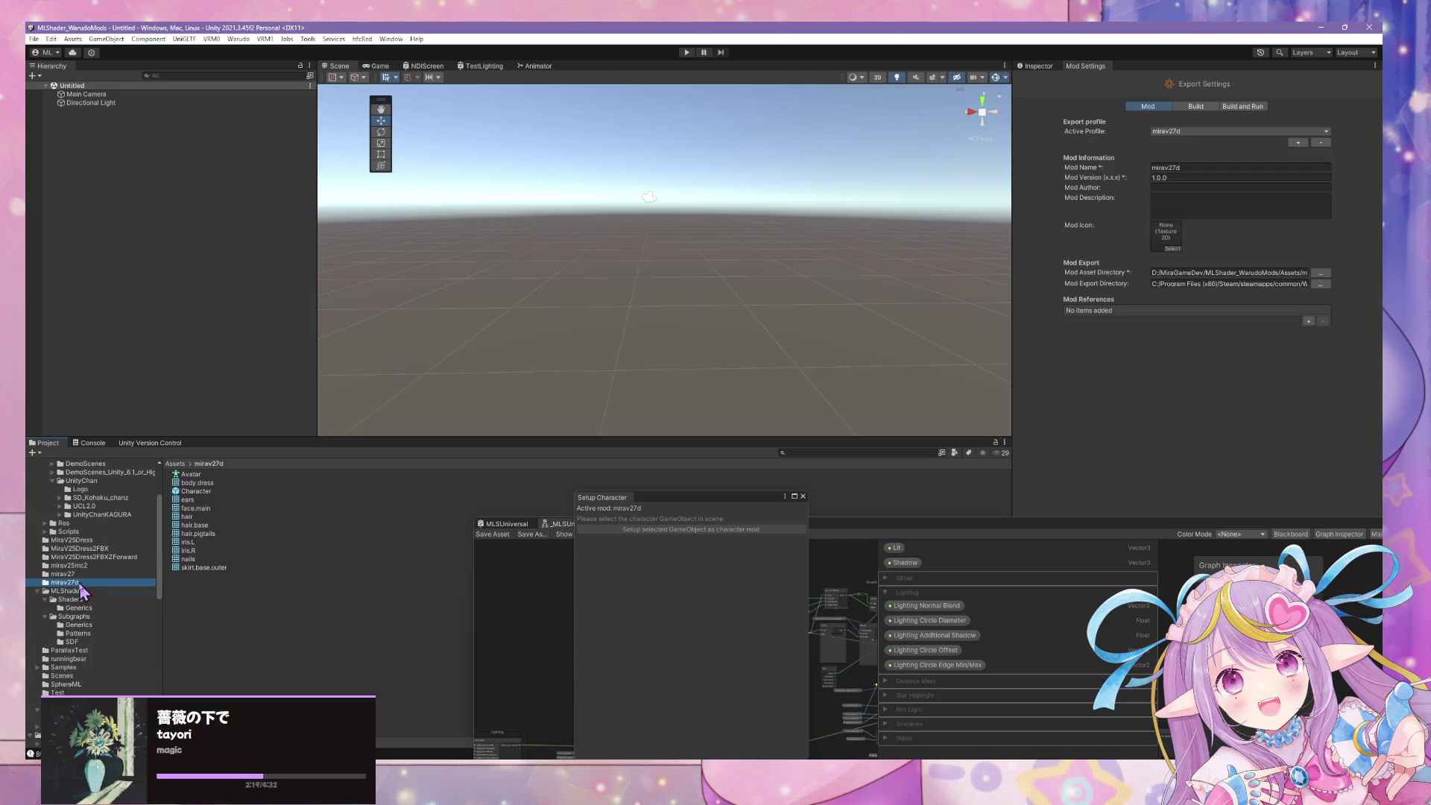
left_click_drag(209, 498, 186, 325)
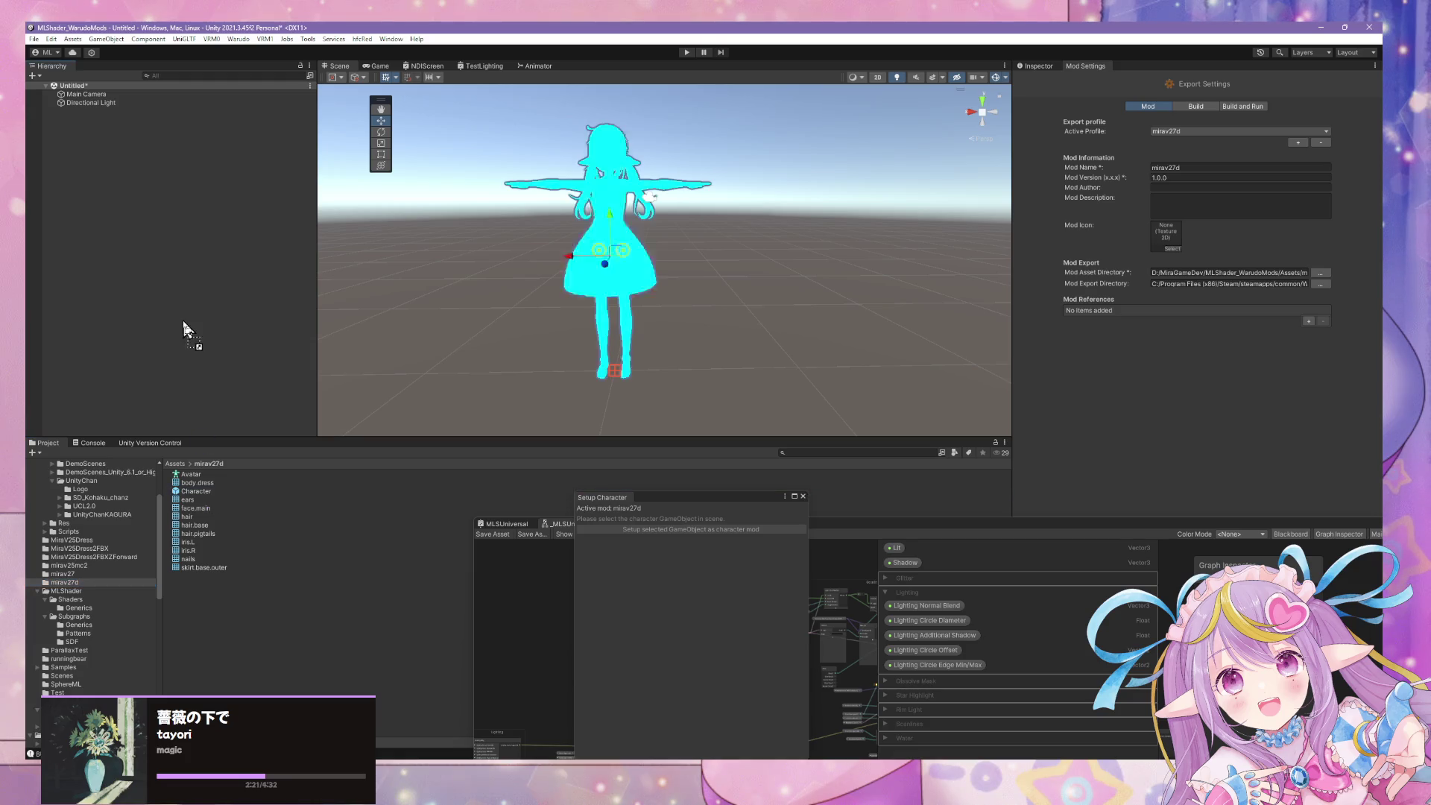
scroll(658, 249, "up", 5)
scroll(640, 227, "down", 2)
mouse_move(639, 227)
left_mouse_down()
mouse_move(601, 267)
mouse_move(447, 279)
mouse_move(568, 249)
left_mouse_up()
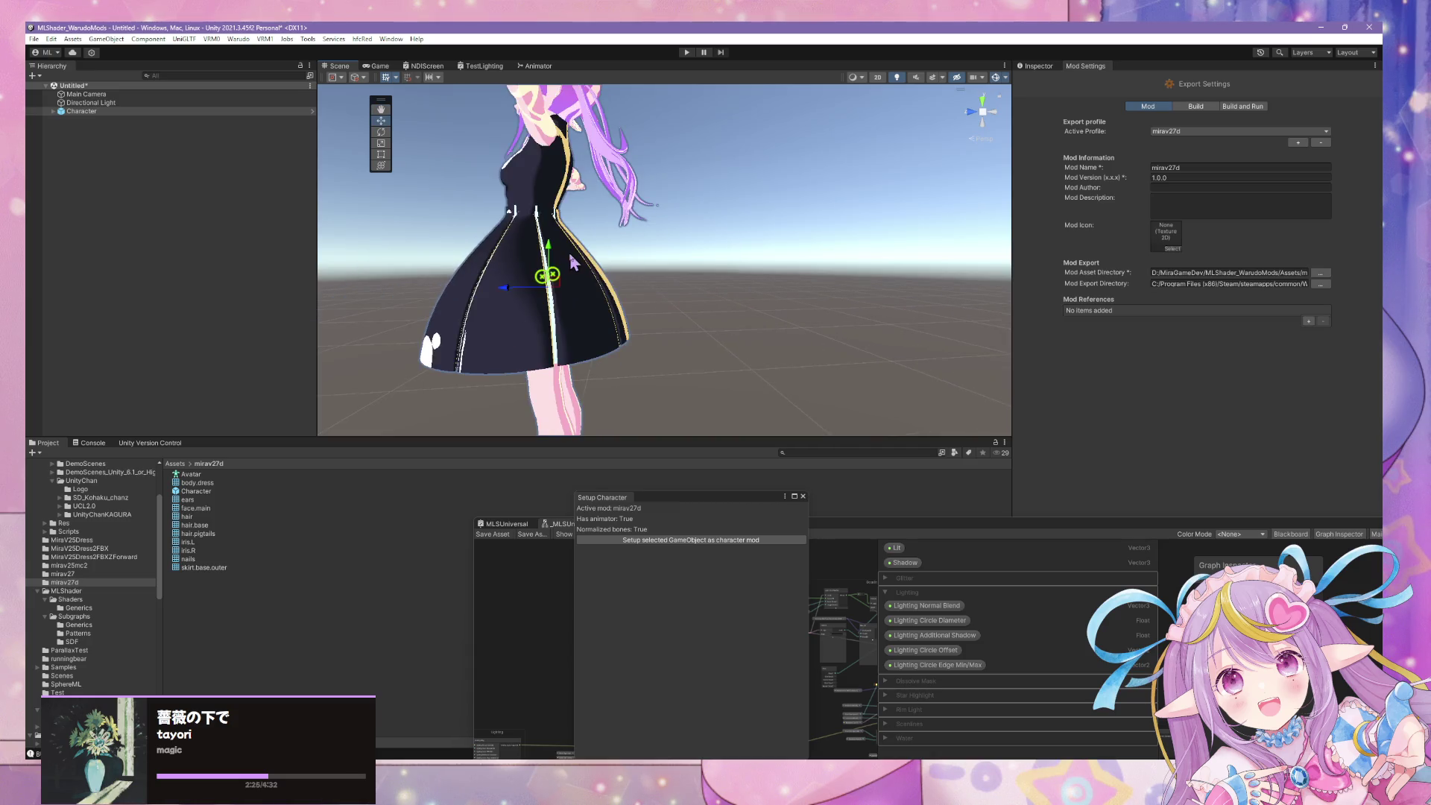
Step: Select mc2skirt, confirm its Cloth Type stays Mesh Cloth, and return to the Warudo preview
left_click(599, 291)
left_click(610, 301)
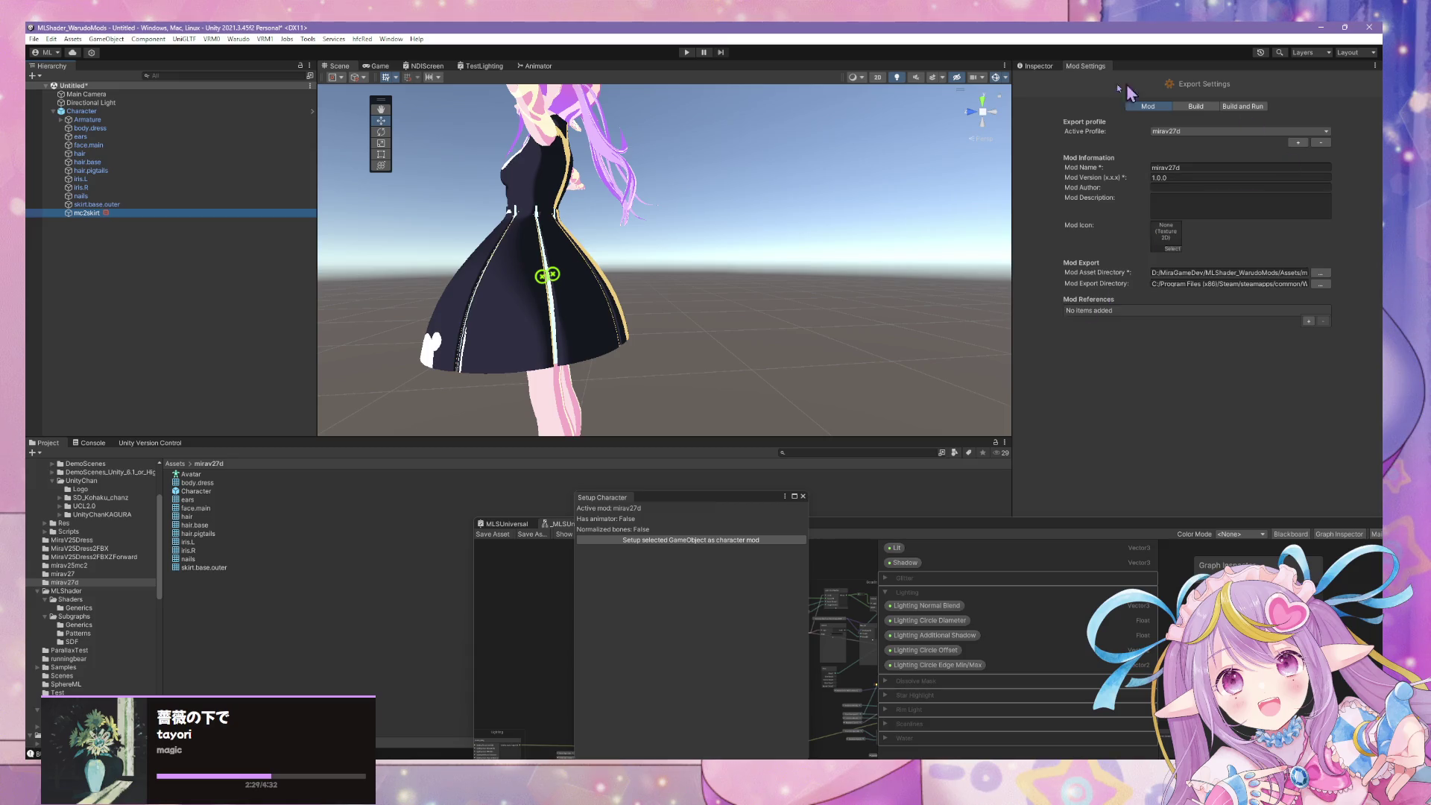
left_click(1039, 67)
scroll(1351, 263, "down", 10)
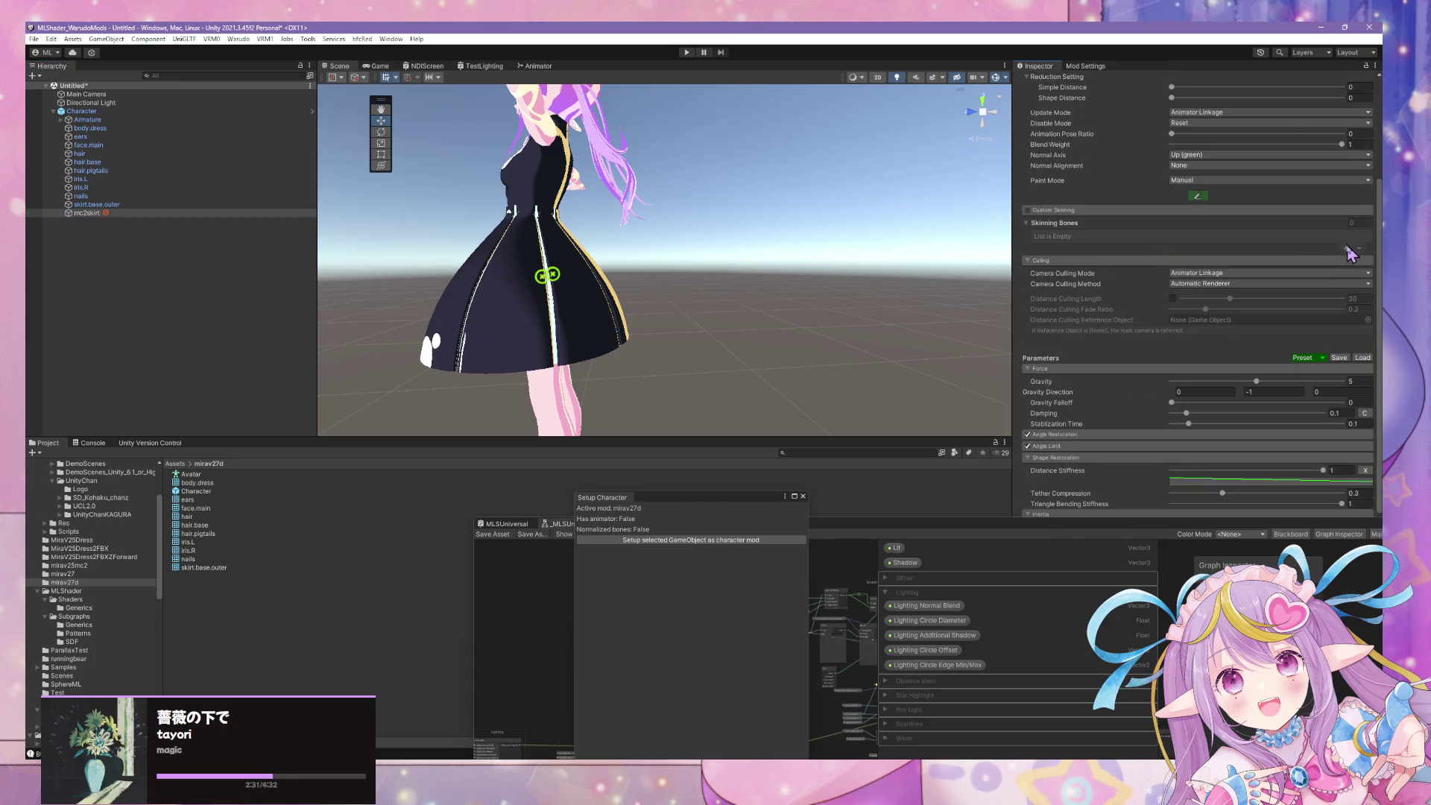
scroll(1350, 262, "up", 10)
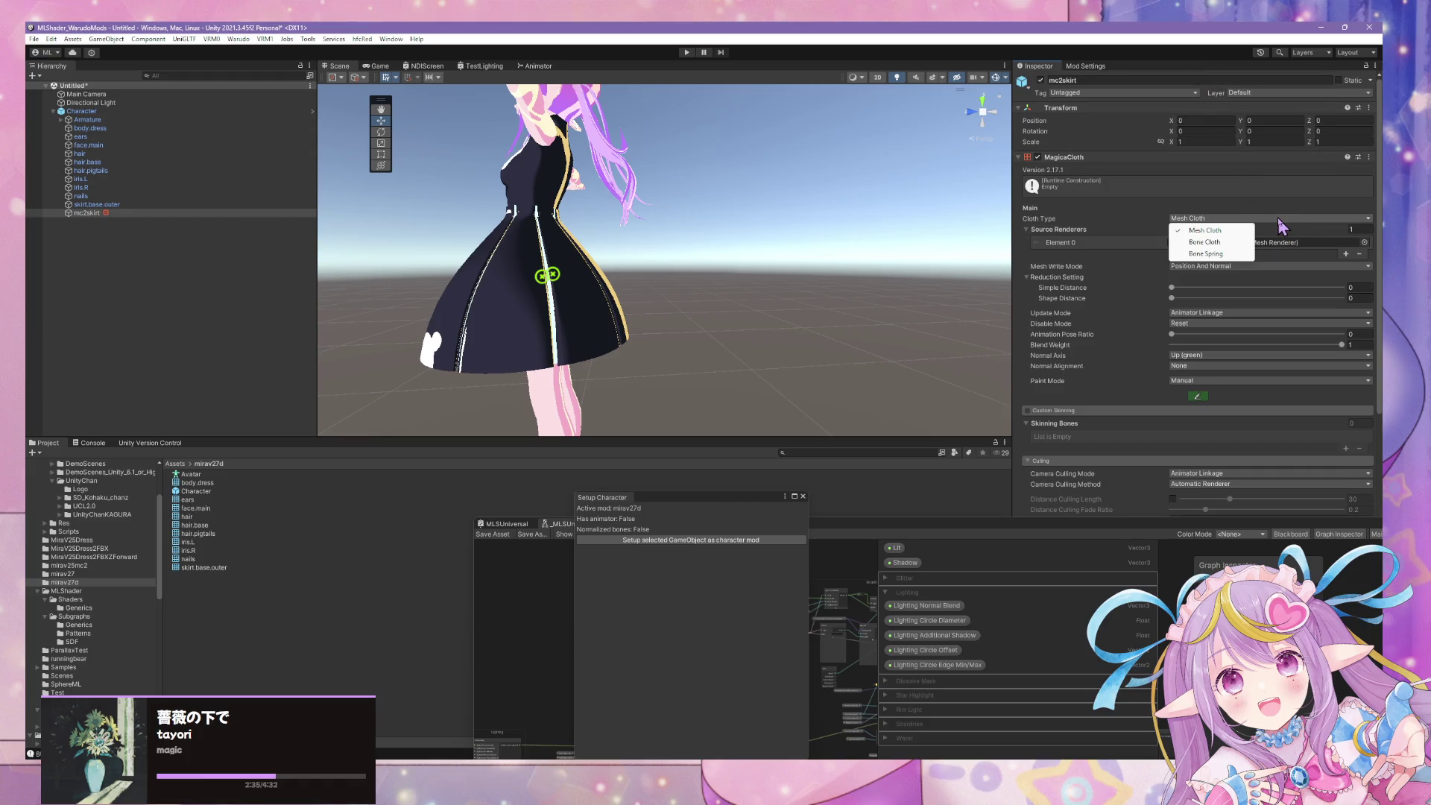
left_click(1278, 215)
scroll(1264, 219, "down", 10)
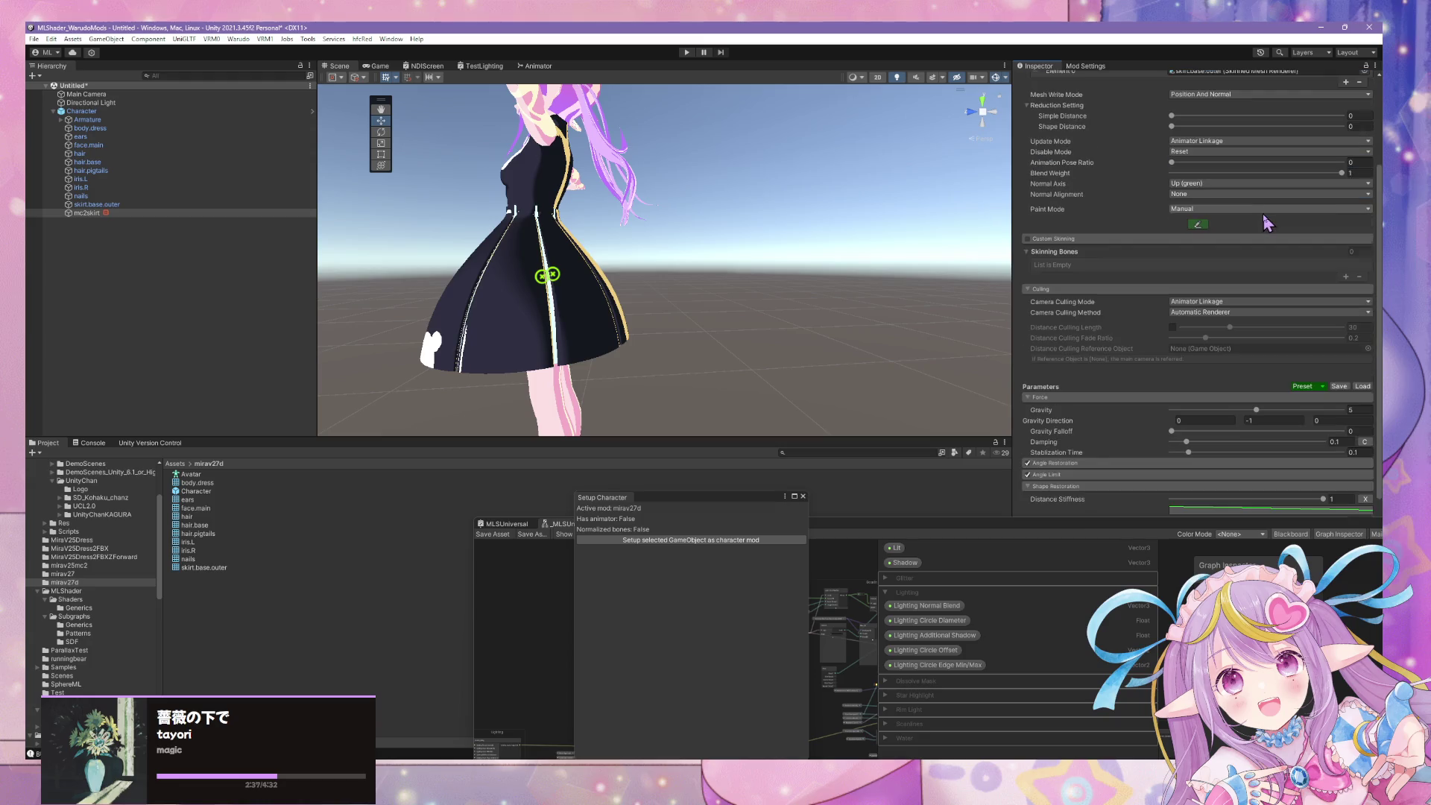
key("alt+Tab")
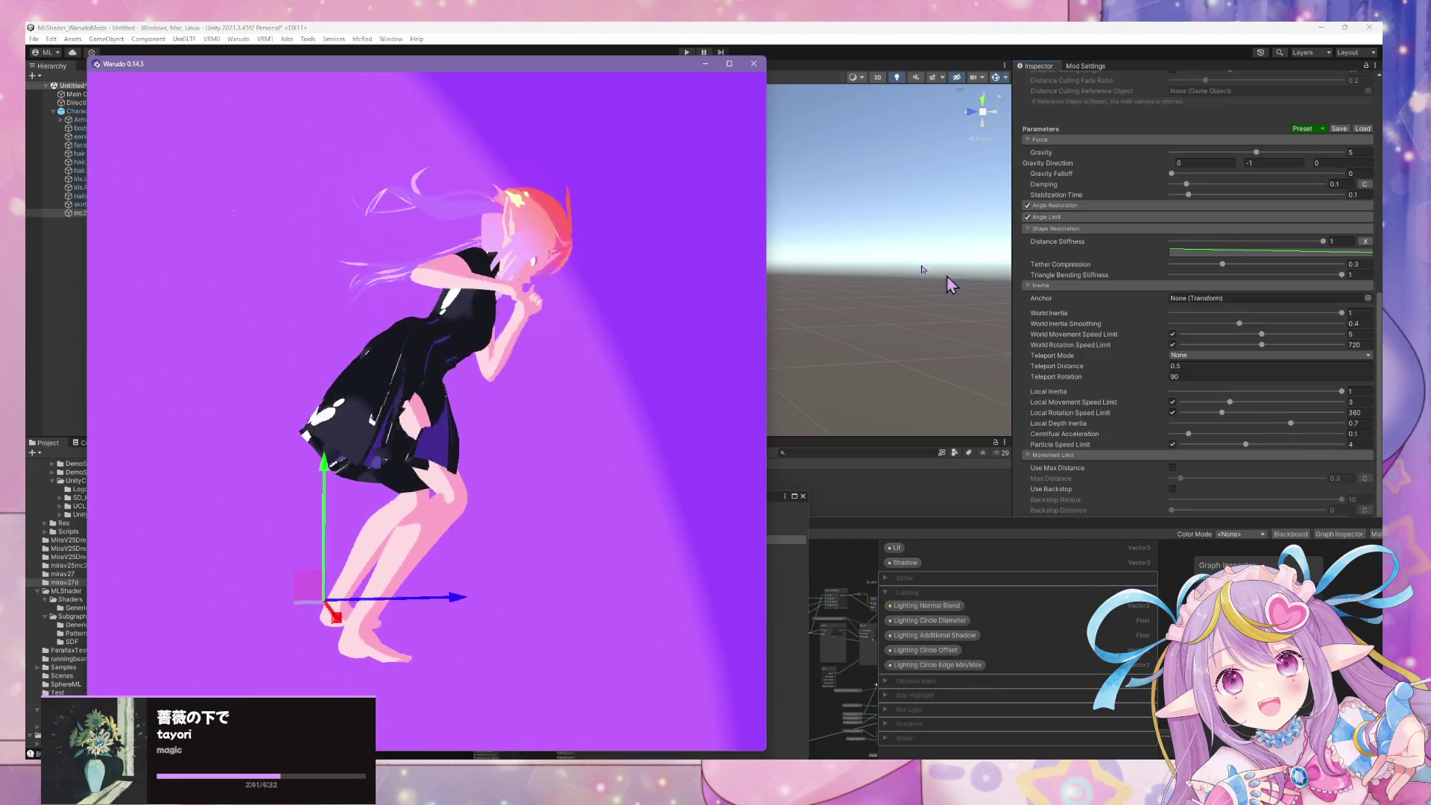
Step: Bring Unity to the front and enter Play mode to test the mirav27d character
left_click(814, 169)
left_click(686, 52)
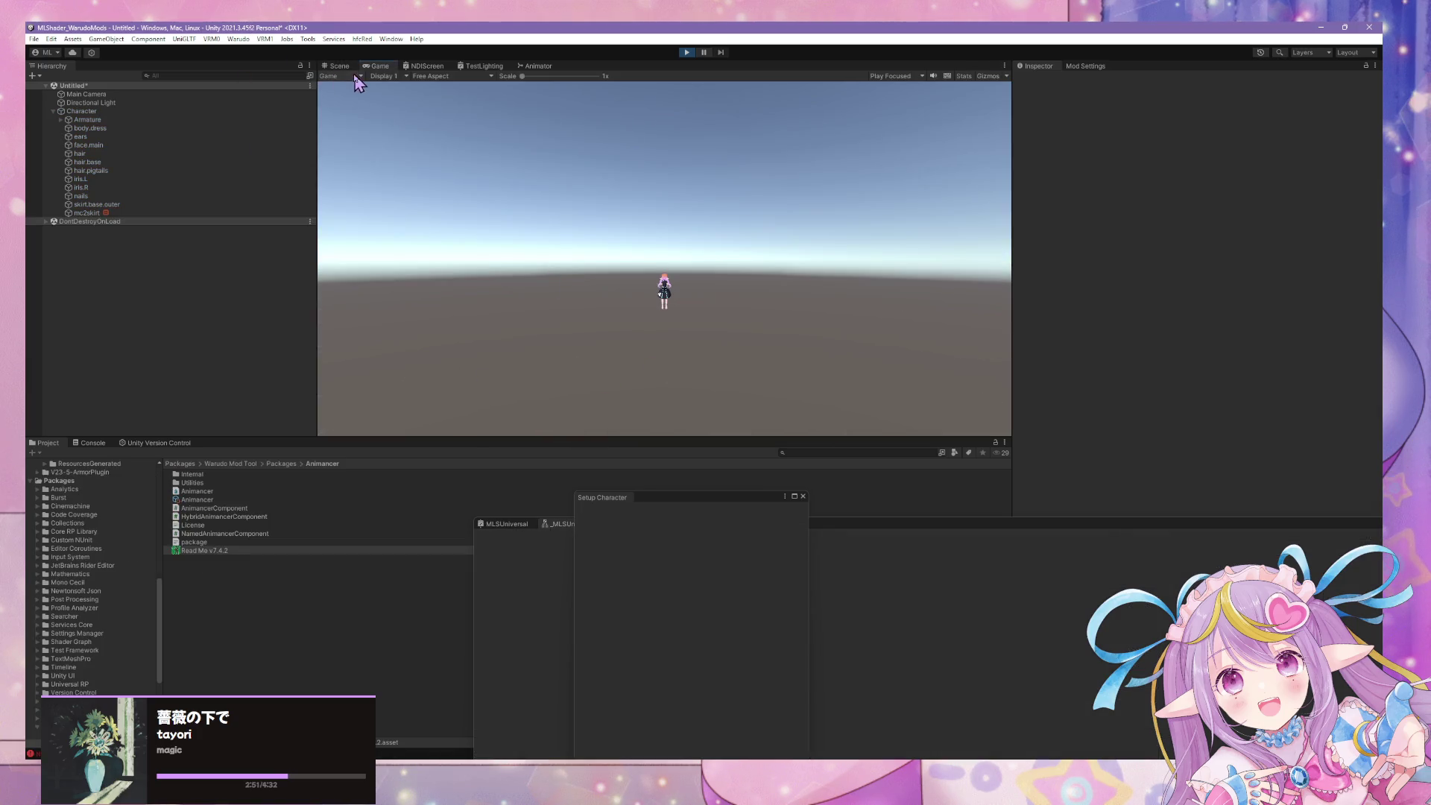
Step: Stop Play mode and show the skirt in the Scene view in wireframe draw mode
left_click(689, 54)
left_click_drag(681, 309, 740, 291)
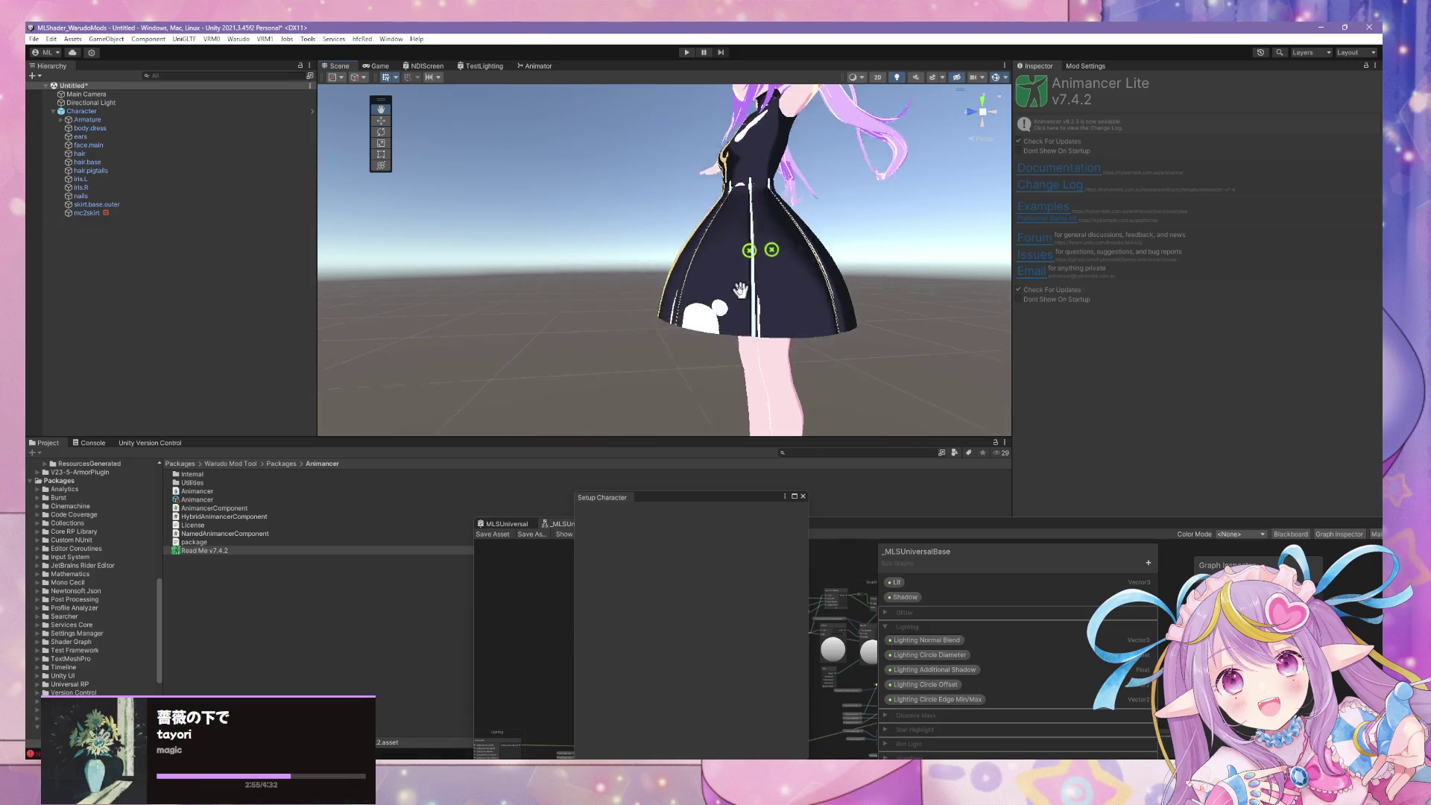
left_click(88, 213)
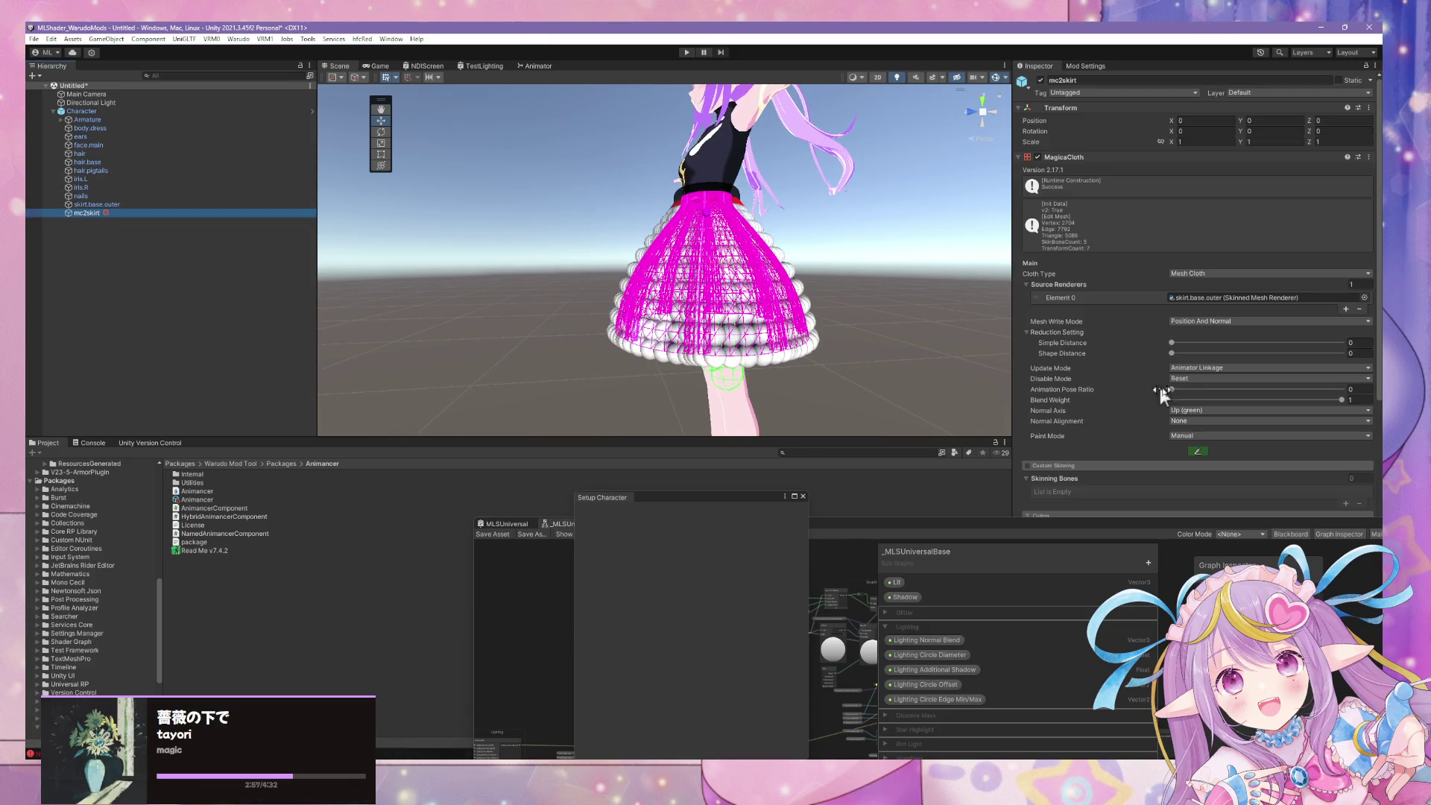
scroll(1185, 403, "down", 10)
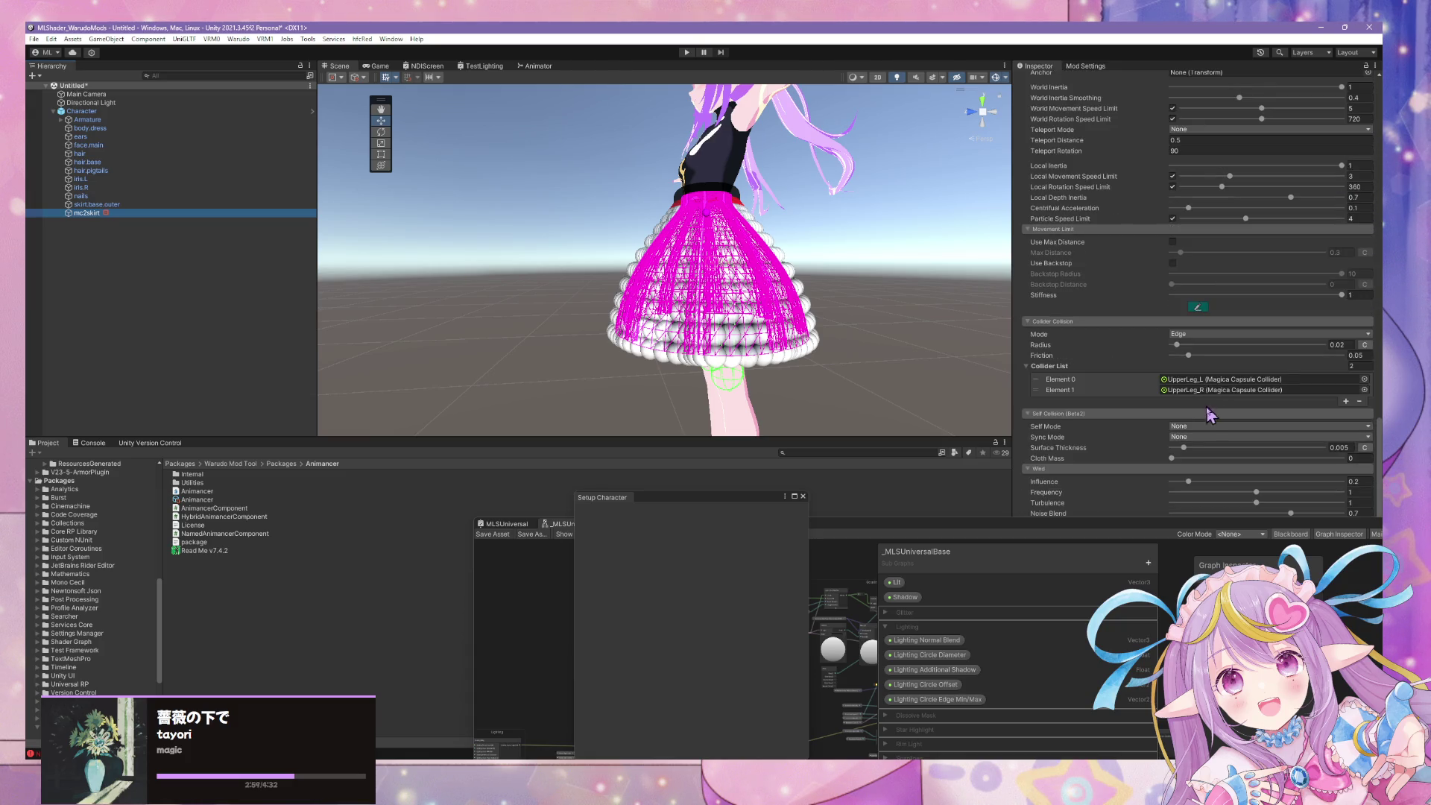
left_click(1292, 383)
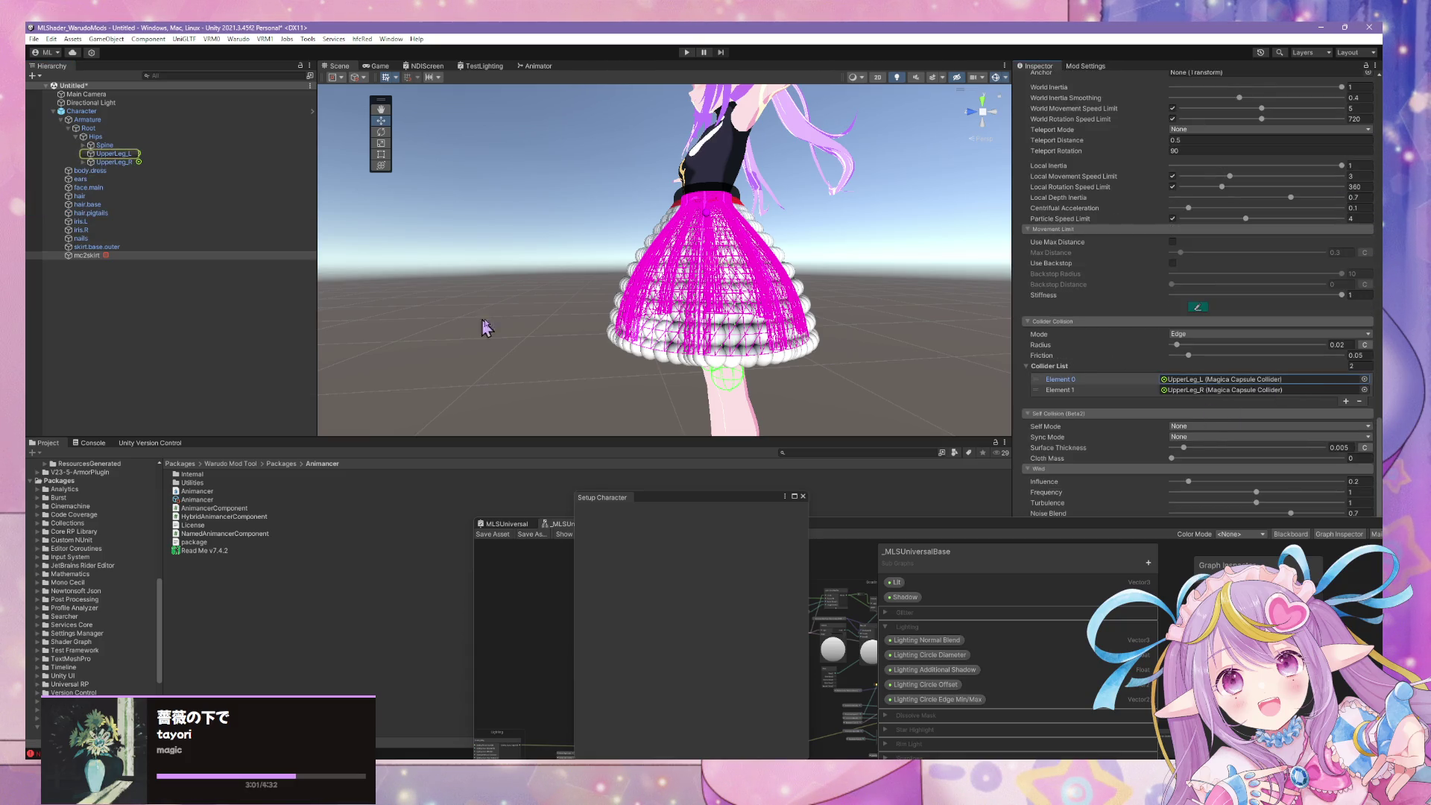
mouse_move(486, 328)
left_mouse_down()
mouse_move(740, 313)
mouse_move(801, 290)
left_mouse_up()
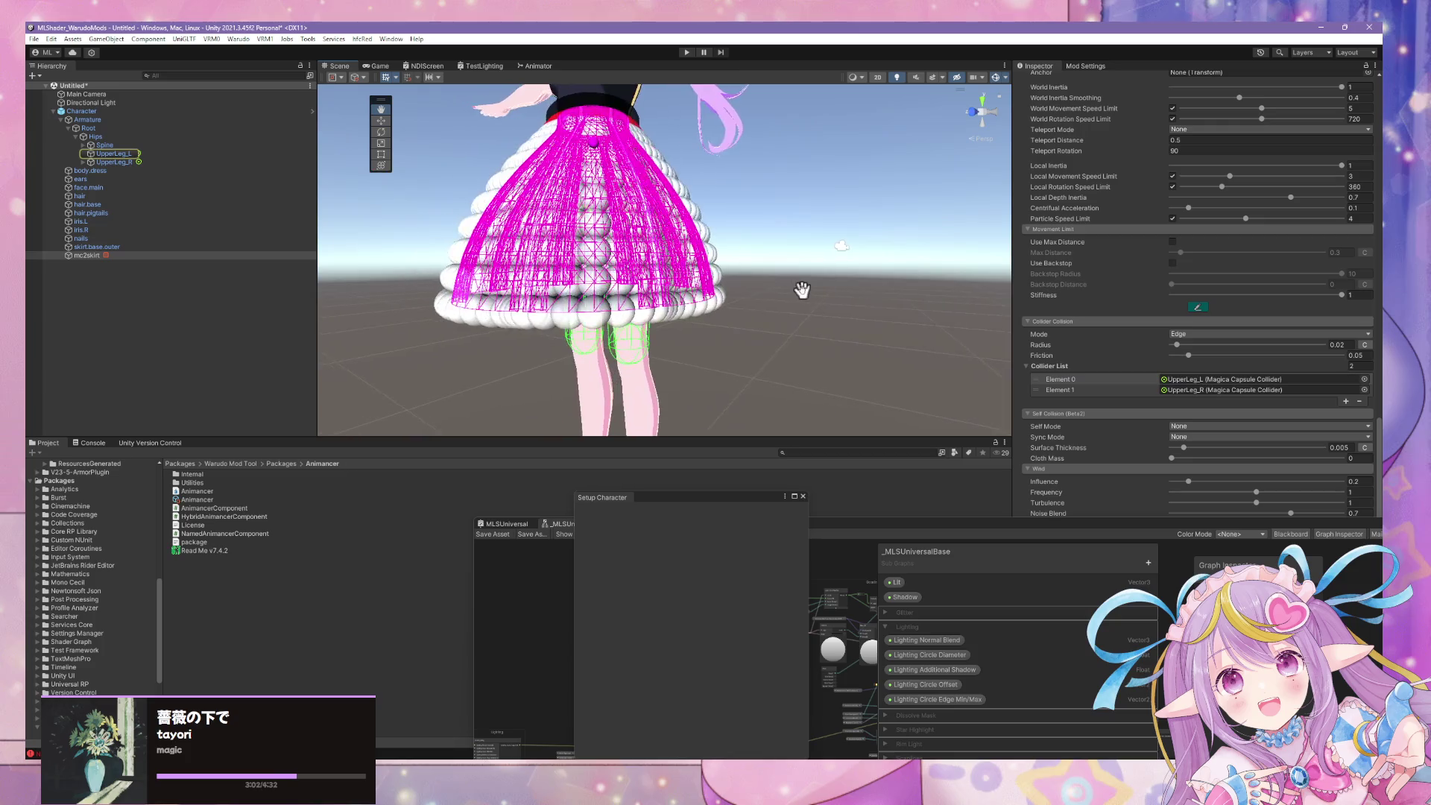
left_click(855, 77)
left_click(872, 114)
left_click(729, 351)
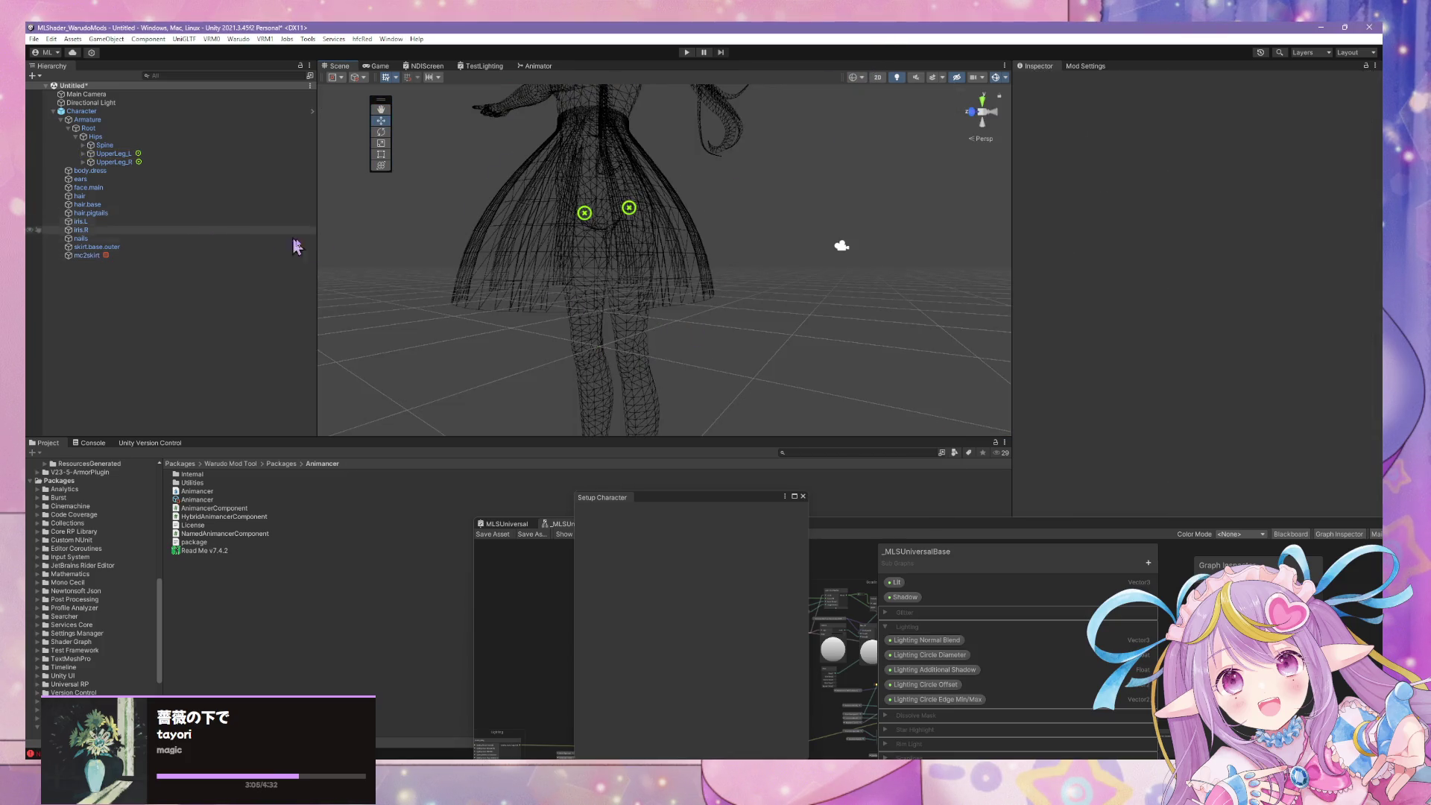
Step: Widen the UpperLeg_L capsule collider's start radius to about 0.07
left_click(112, 154)
left_click(114, 162)
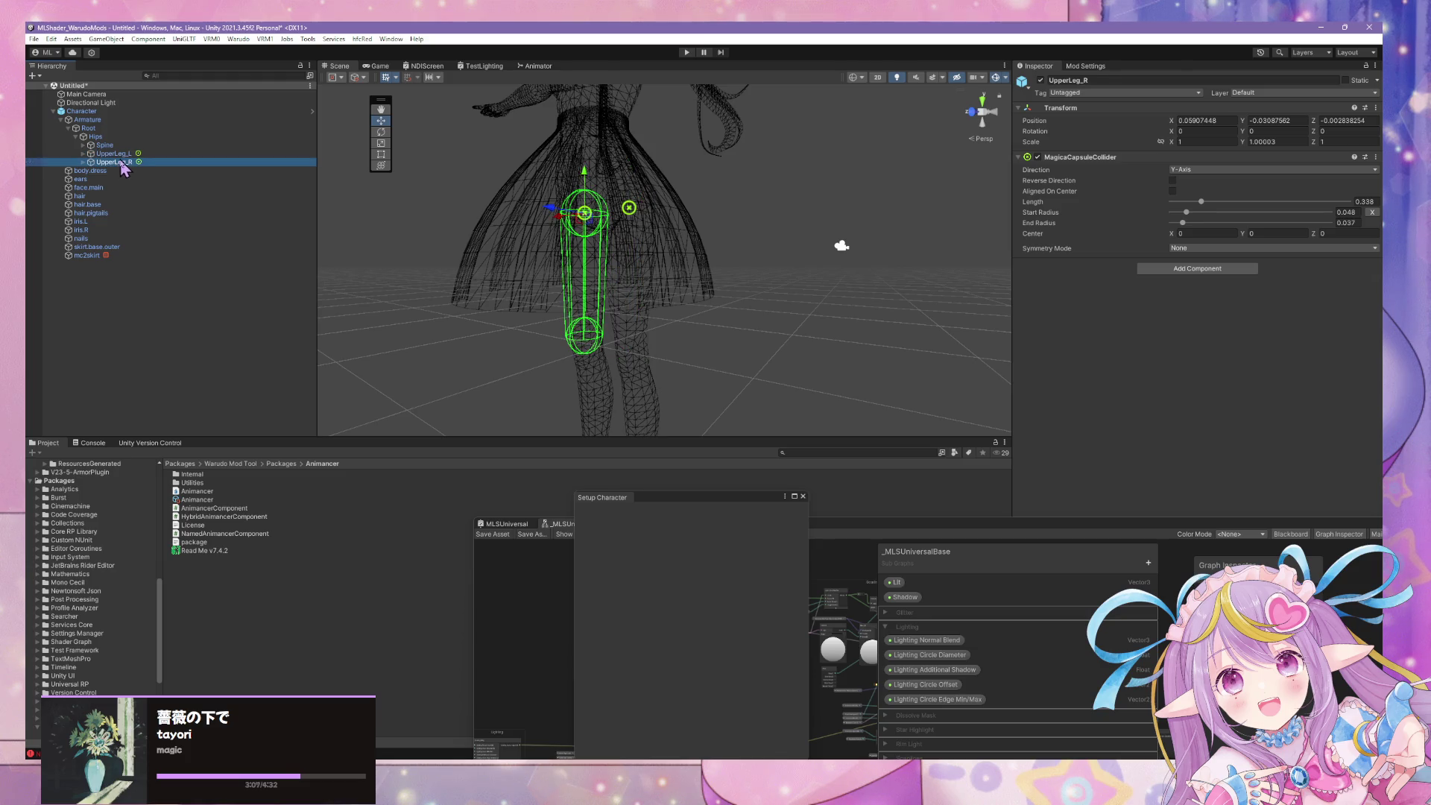
left_click(112, 153)
left_click_drag(540, 201, 518, 176)
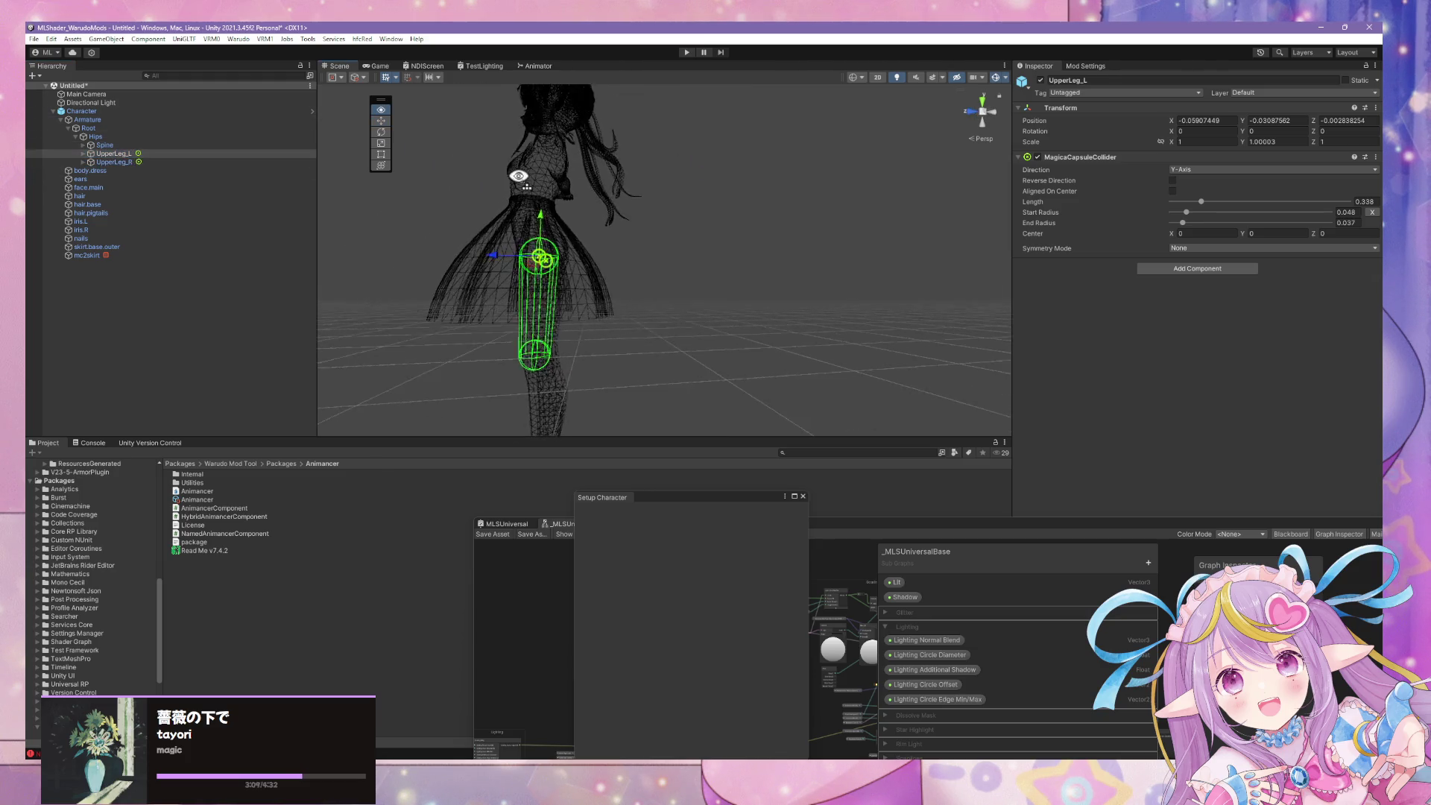
scroll(519, 175, "up", 3)
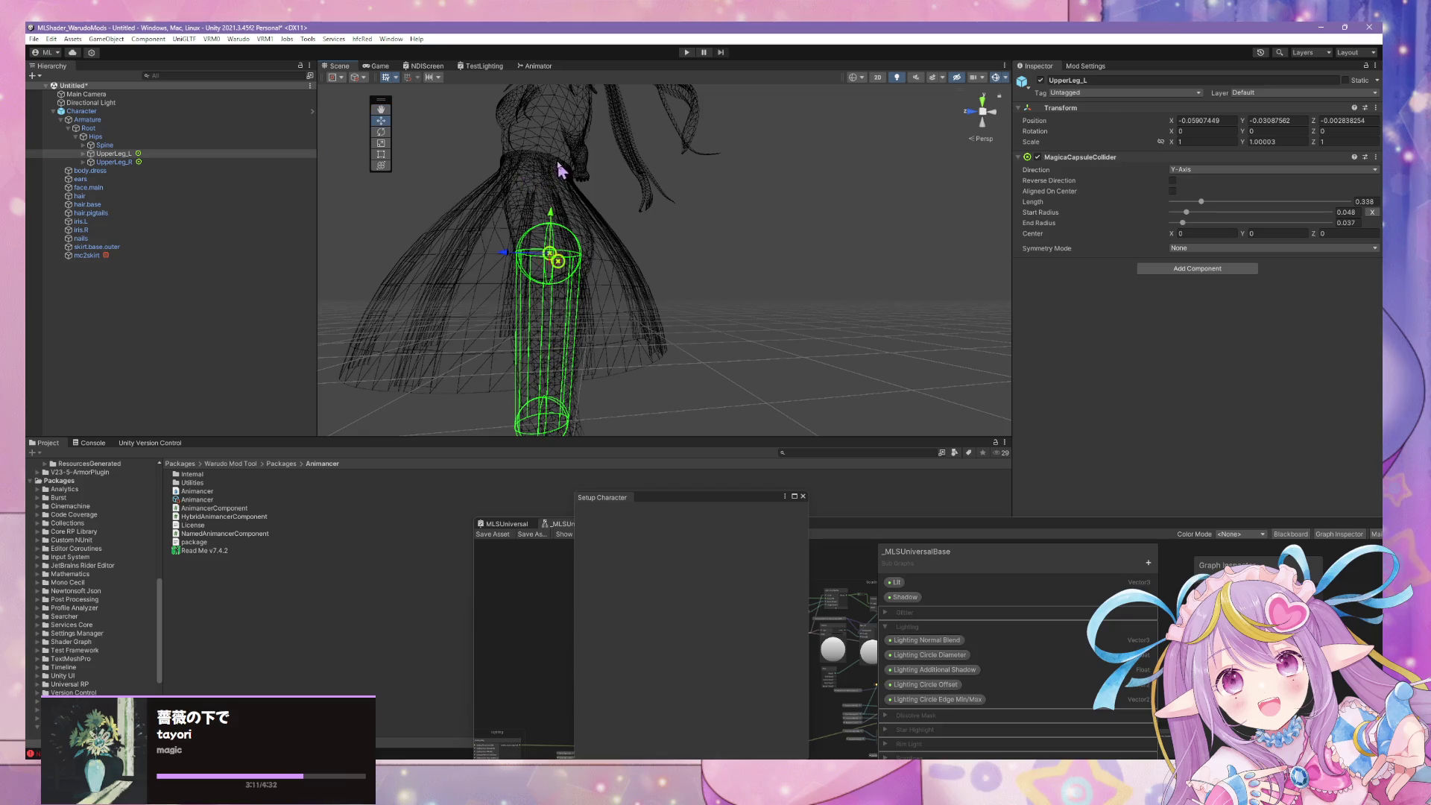
left_click_drag(530, 147, 536, 149)
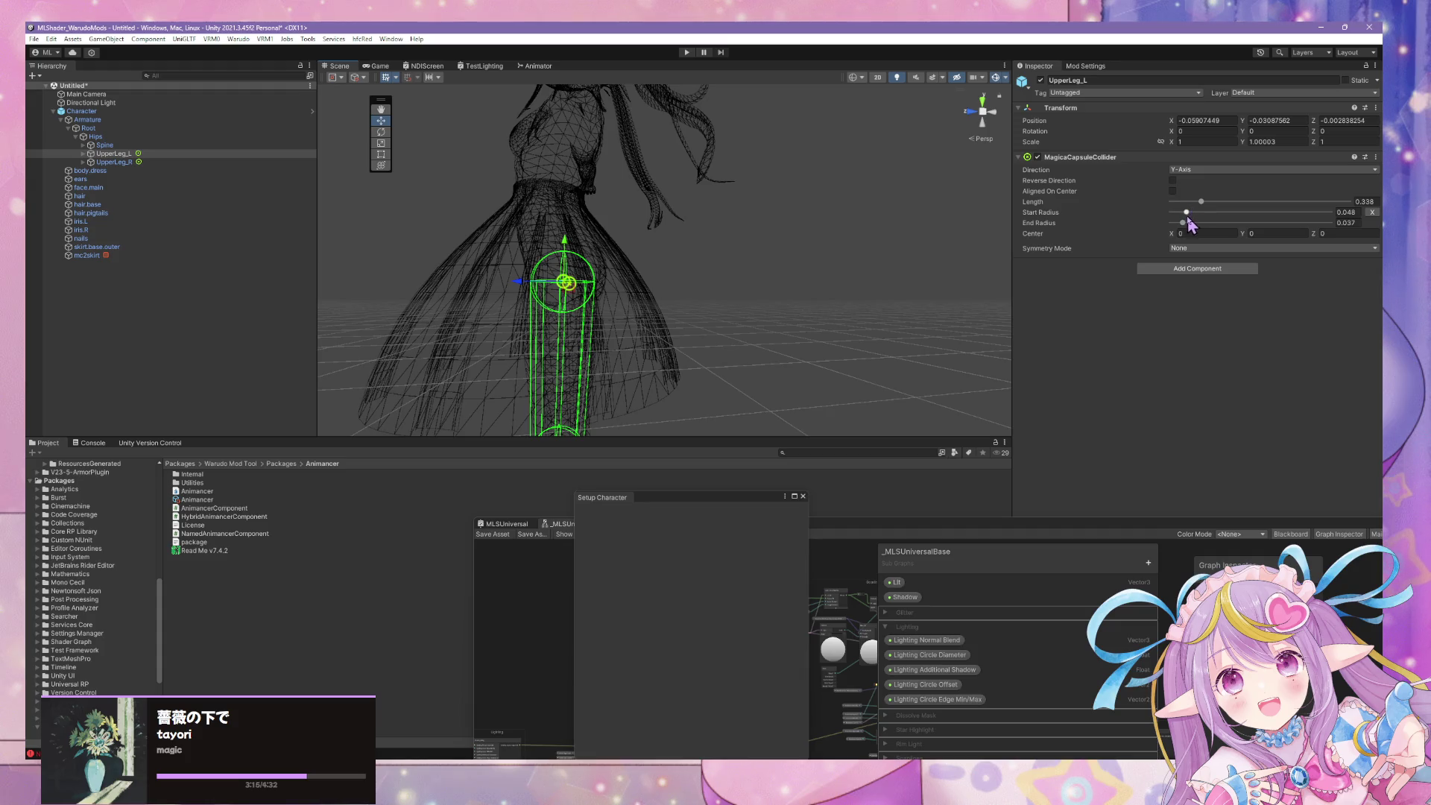
left_click_drag(1186, 213, 1194, 214)
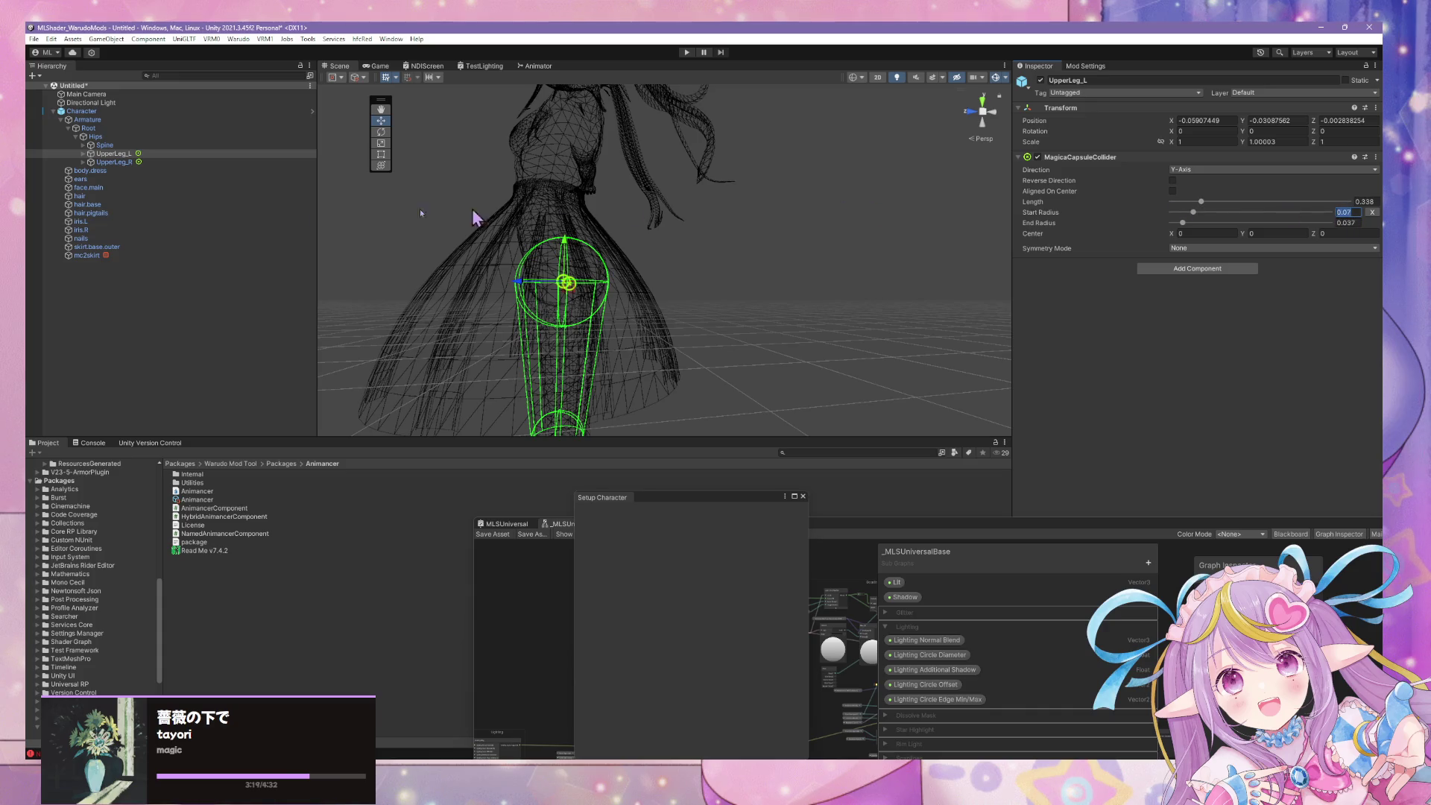
Step: Widen the UpperLeg_R capsule's start radius to about 0.068, then select both upper-leg bones
left_click(78, 162)
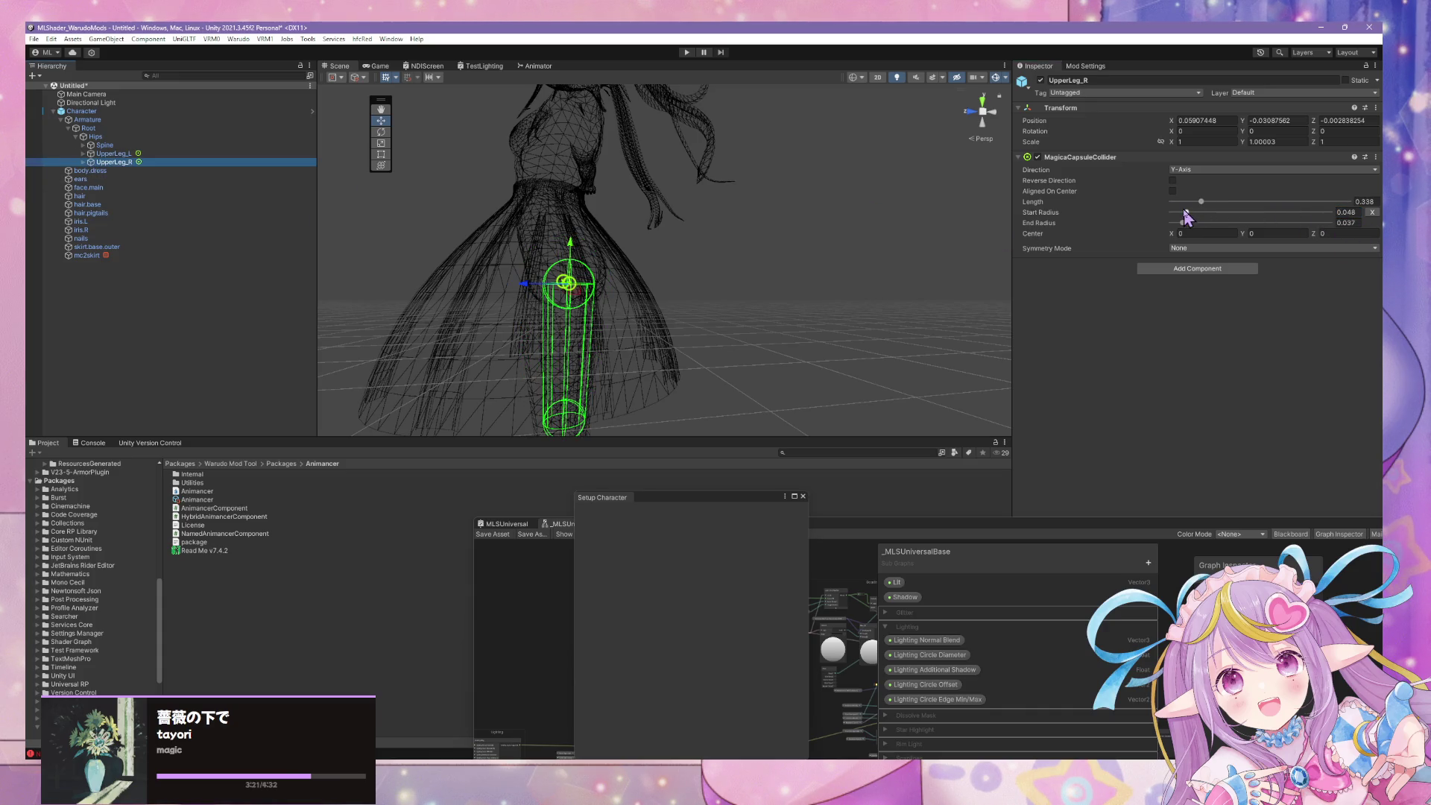
left_click_drag(1185, 212, 1191, 213)
mouse_move(701, 219)
left_mouse_down()
mouse_move(745, 231)
mouse_move(706, 217)
mouse_move(734, 249)
mouse_move(916, 266)
mouse_move(770, 239)
mouse_move(776, 214)
mouse_move(569, 191)
mouse_move(695, 215)
left_mouse_up()
scroll(715, 237, "down", 5)
scroll(779, 246, "up", 5)
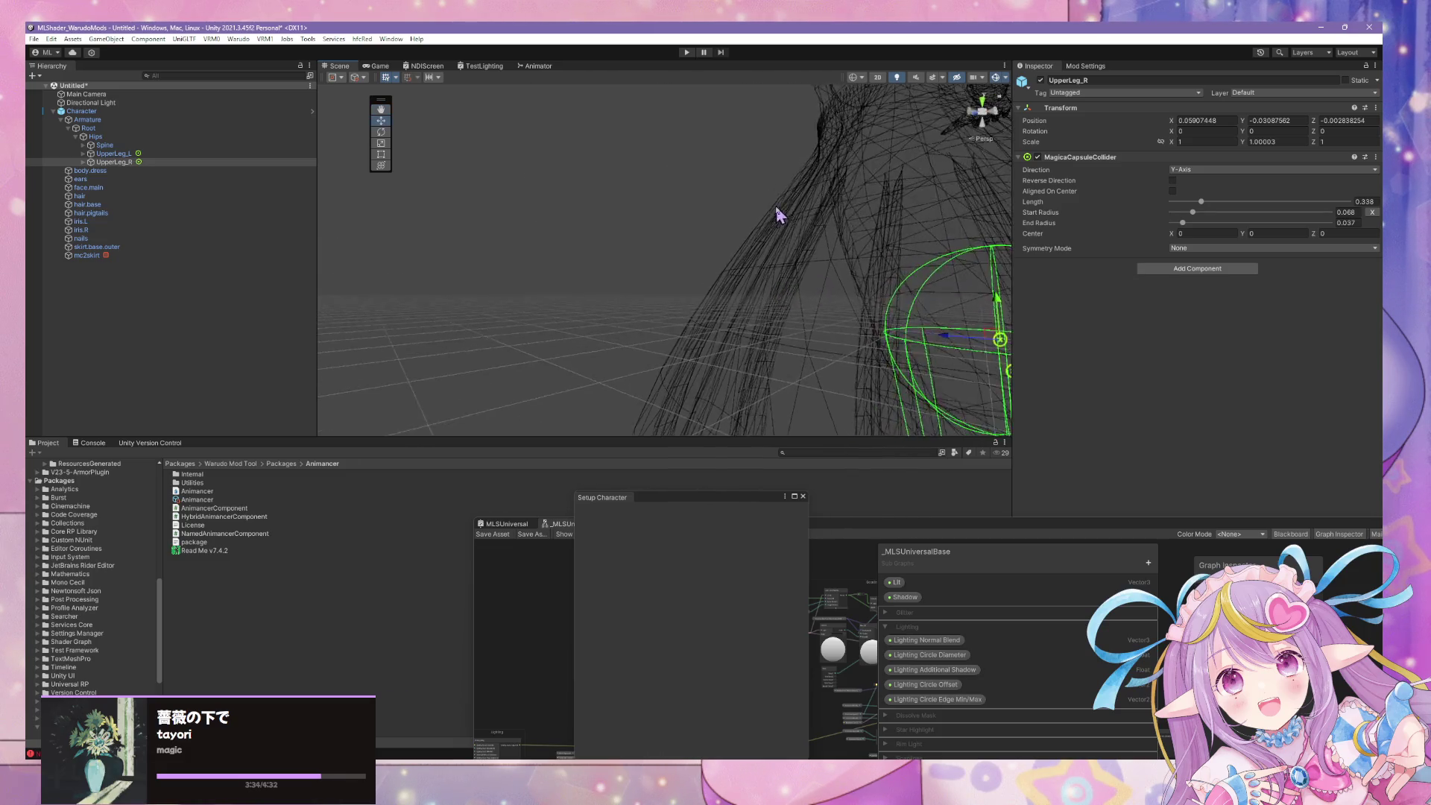
scroll(776, 214, "down", 5)
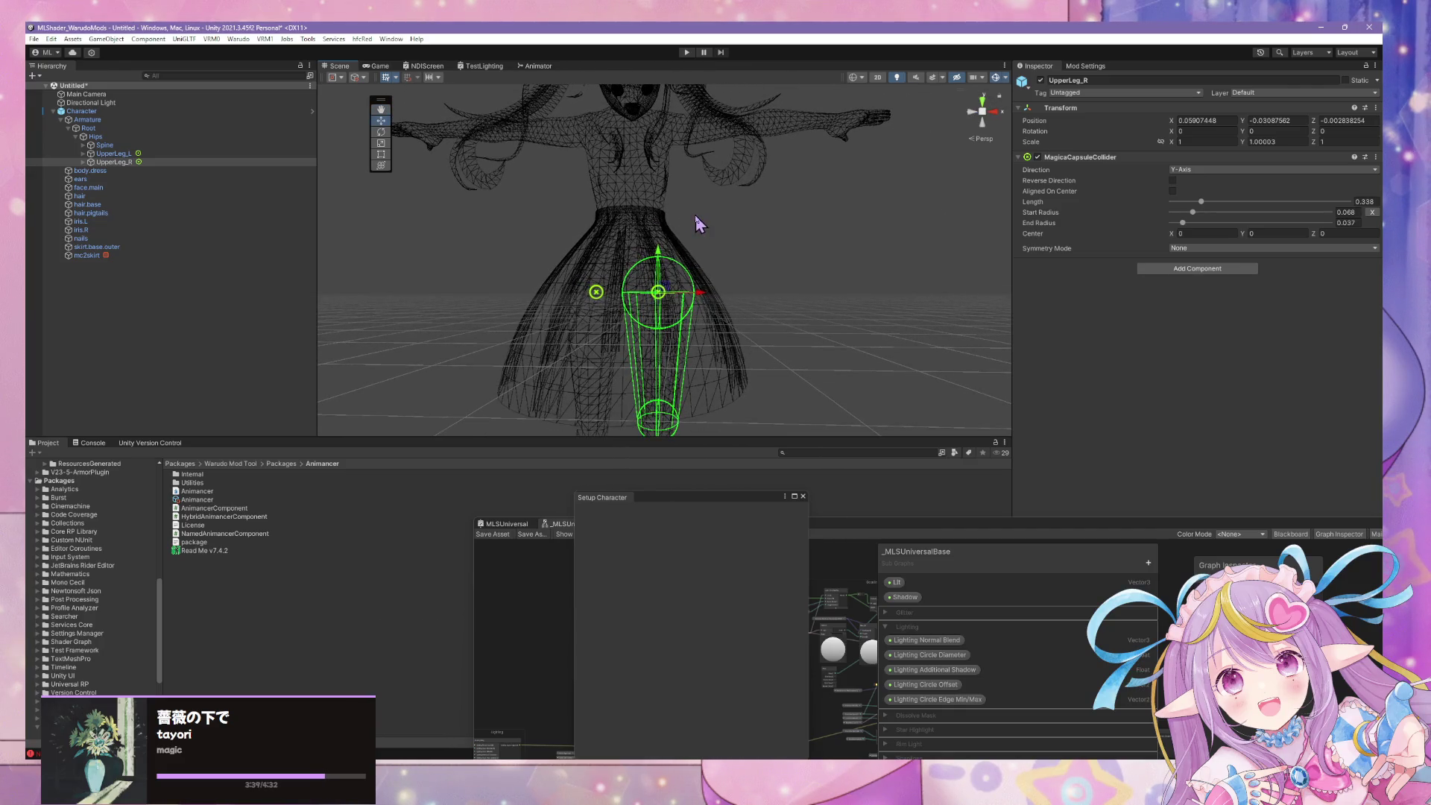
scroll(770, 218, "up", 5)
scroll(855, 217, "down", 5)
mouse_move(856, 217)
left_mouse_down()
mouse_move(878, 217)
mouse_move(984, 138)
left_mouse_up()
left_click(973, 112)
scroll(753, 141, "up", 5)
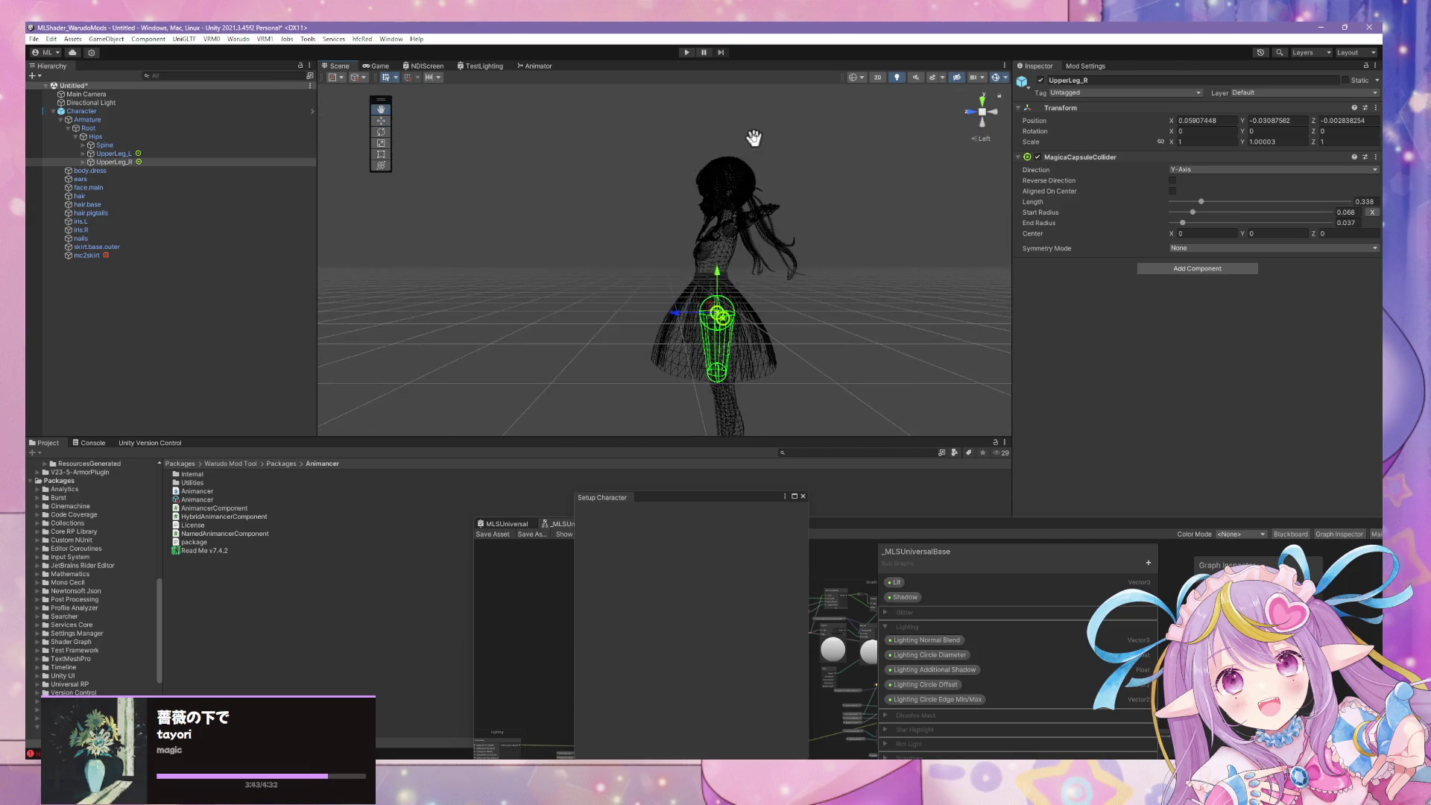
key("w")
key("f")
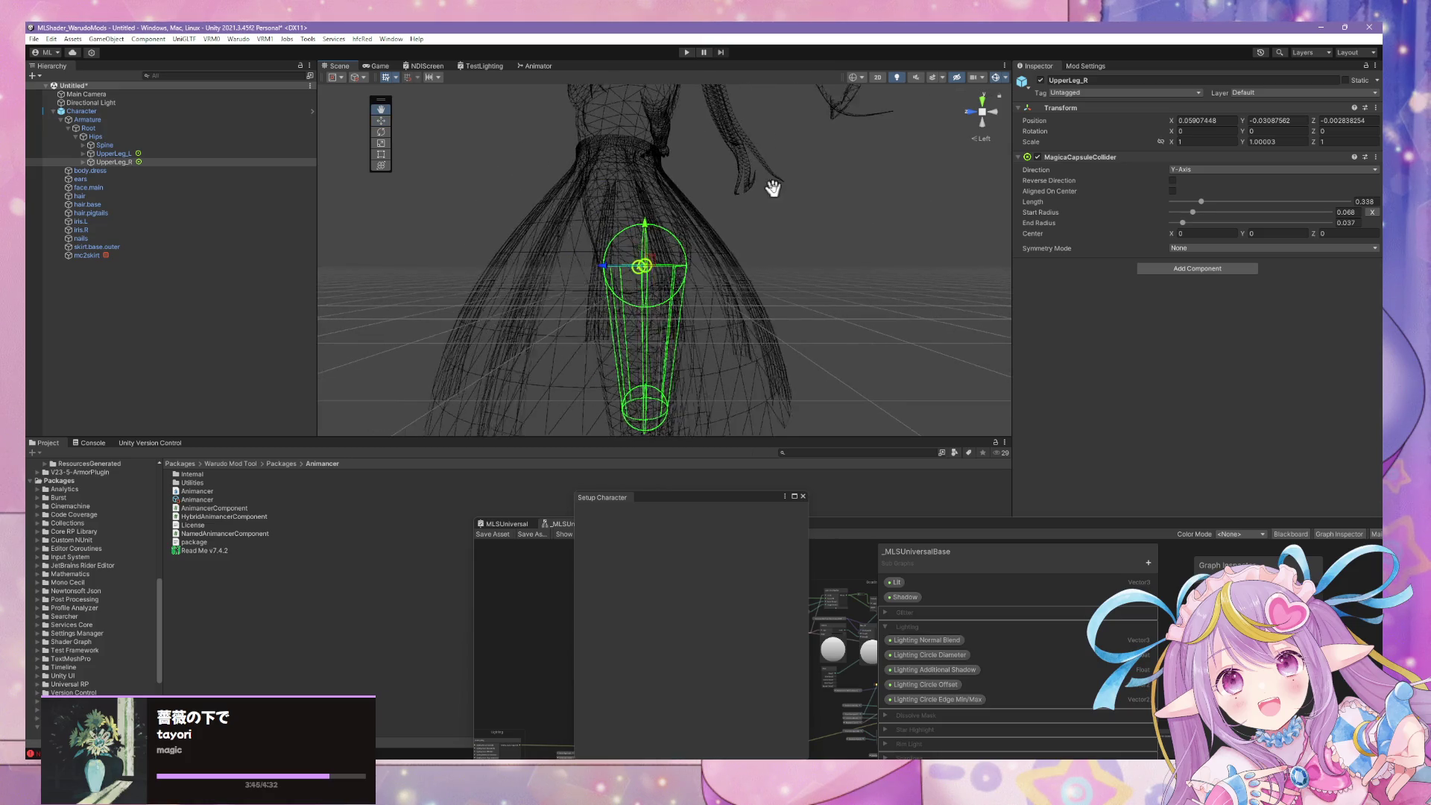
left_click(113, 162)
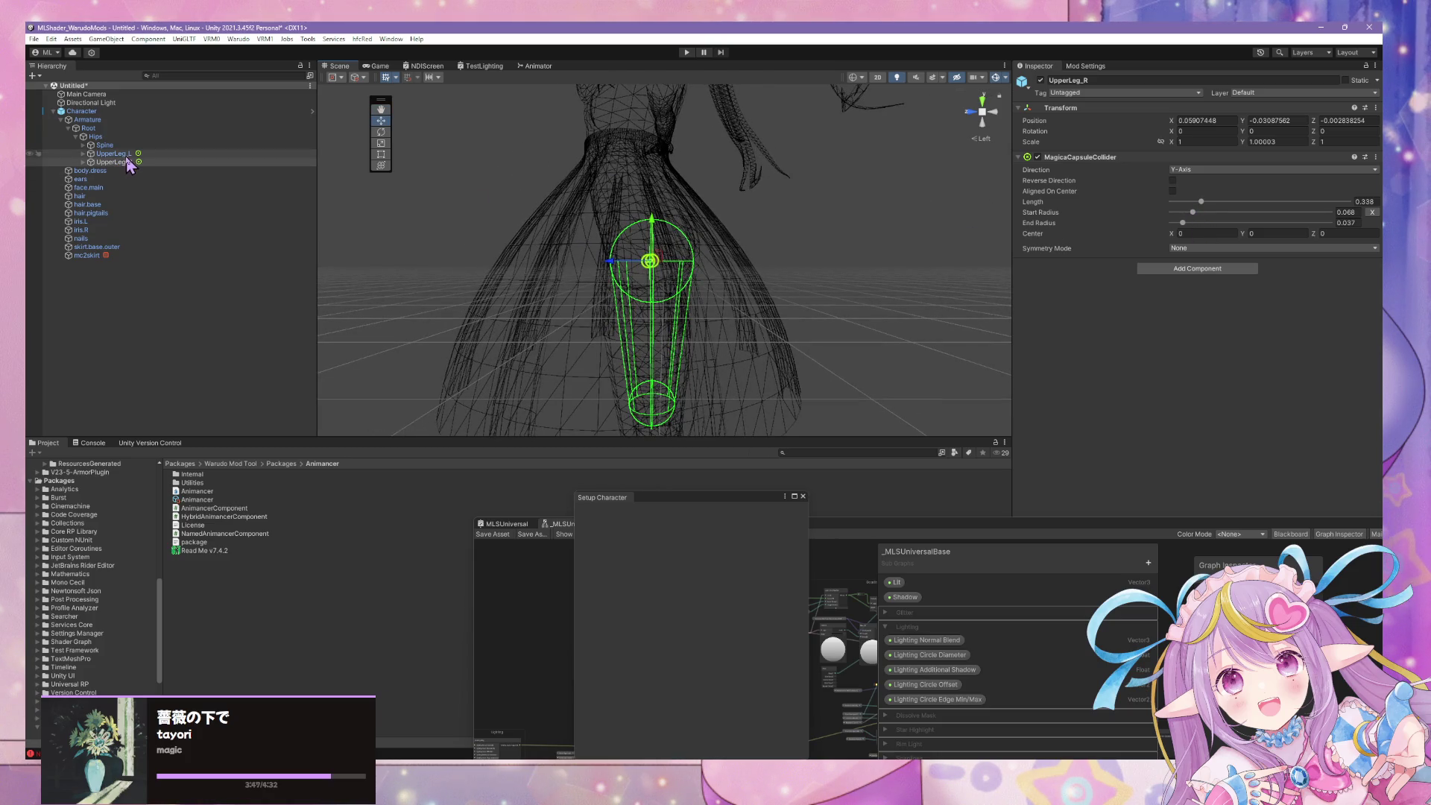
left_click(114, 154, "ctrl")
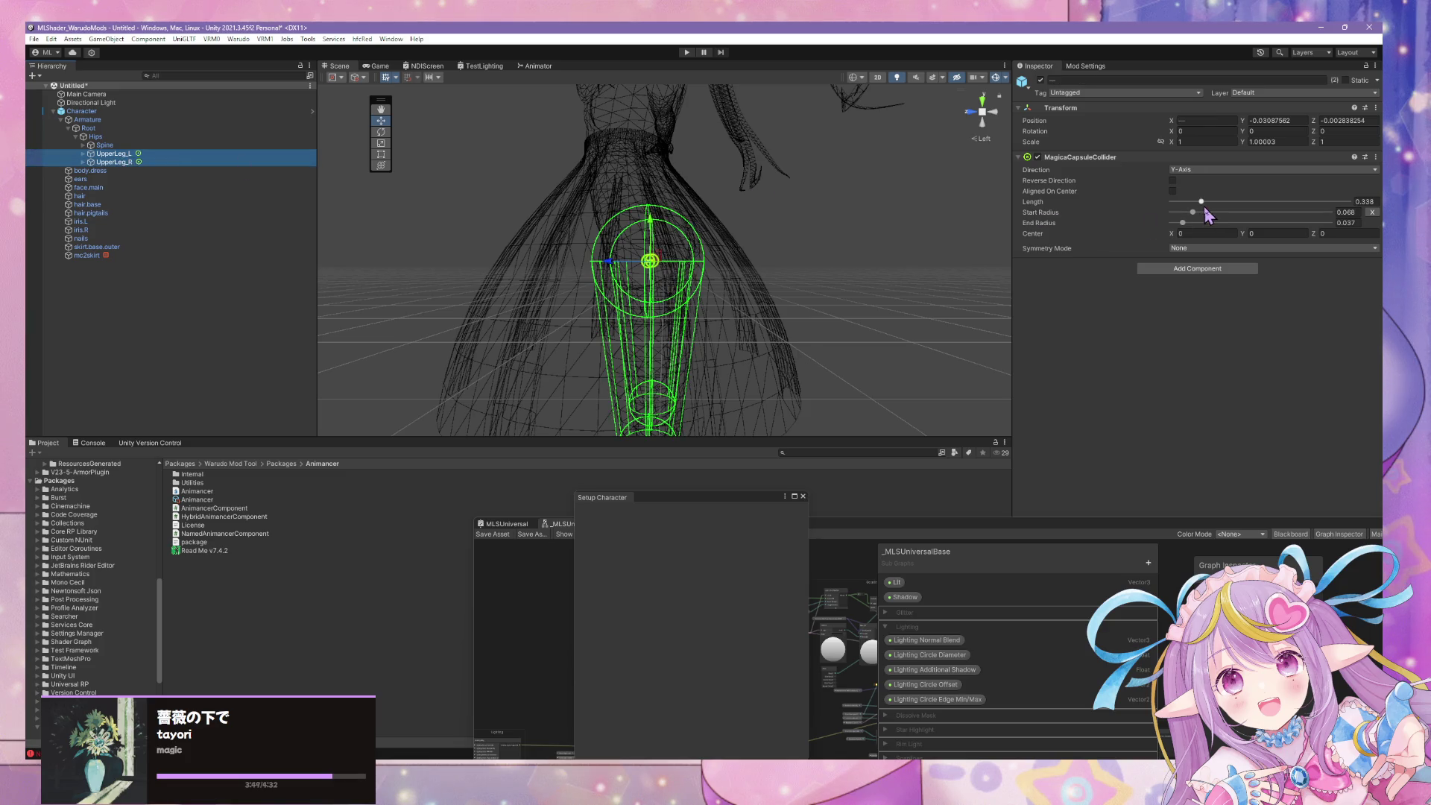
Step: Set both leg capsules to Length 0.385, Start Radius 0.075 and End Radius 0.044
left_click_drag(1197, 213, 1209, 202)
left_click_drag(864, 314, 849, 219)
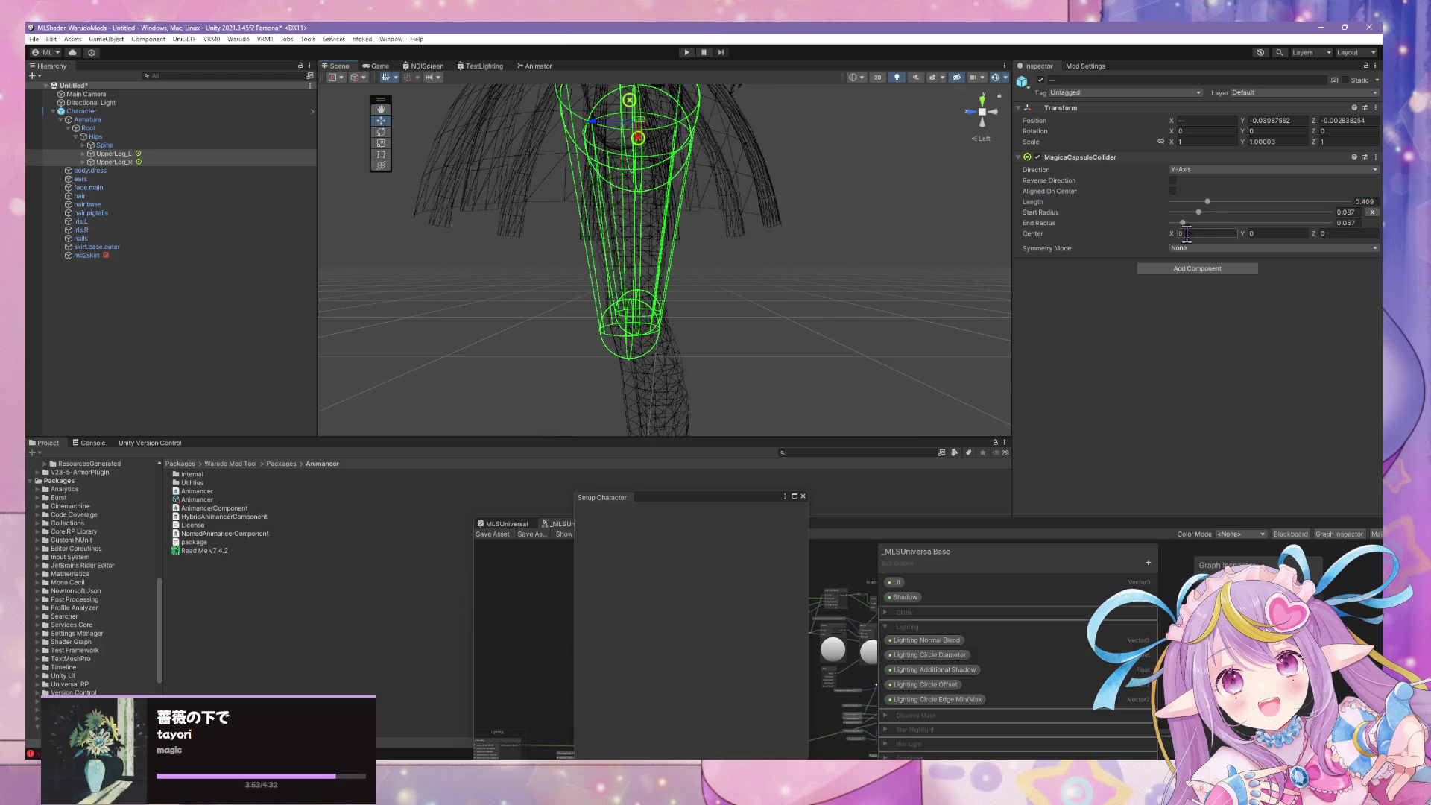
left_click_drag(1183, 221, 1185, 225)
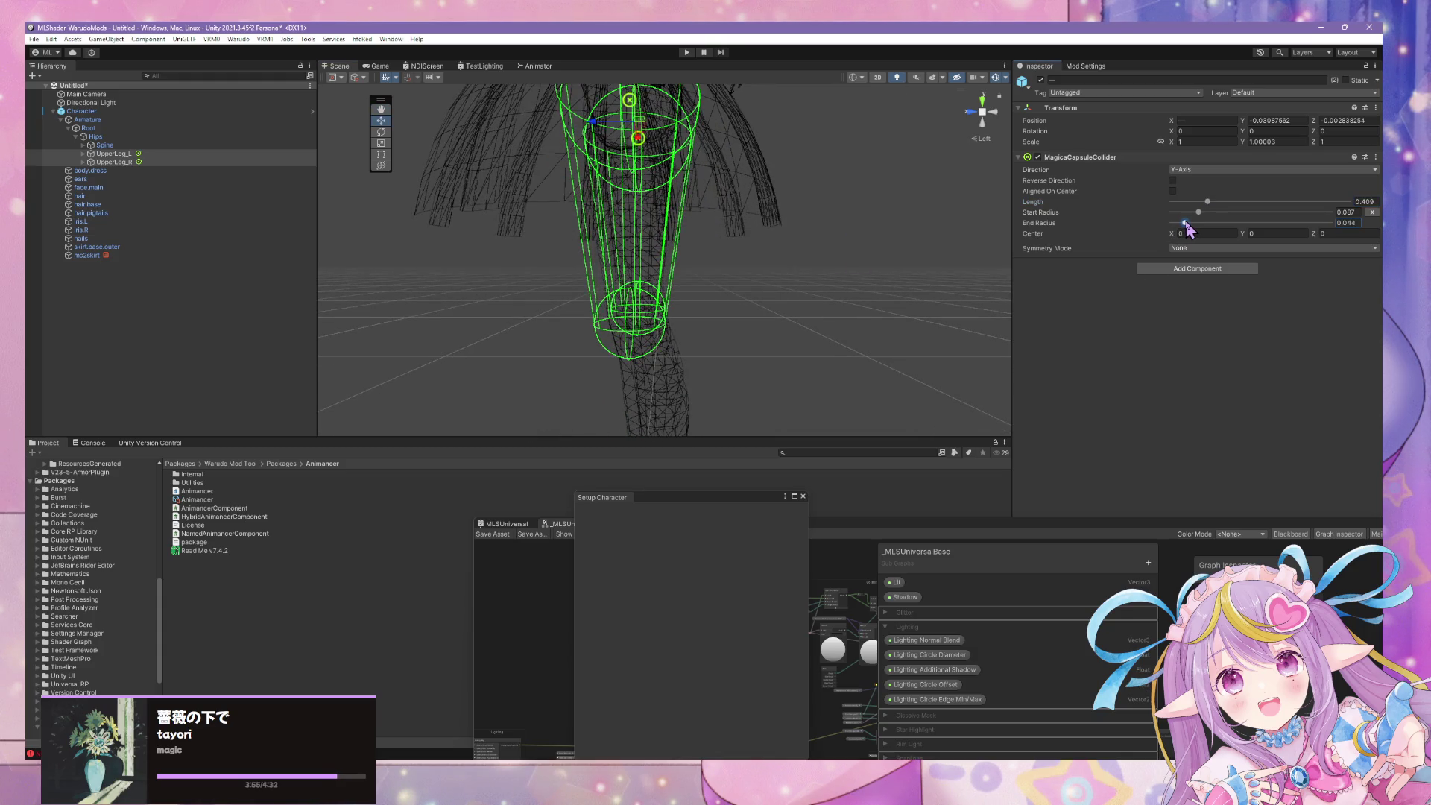
mouse_move(708, 228)
left_mouse_down()
mouse_move(707, 249)
mouse_move(660, 269)
left_mouse_up()
key("f")
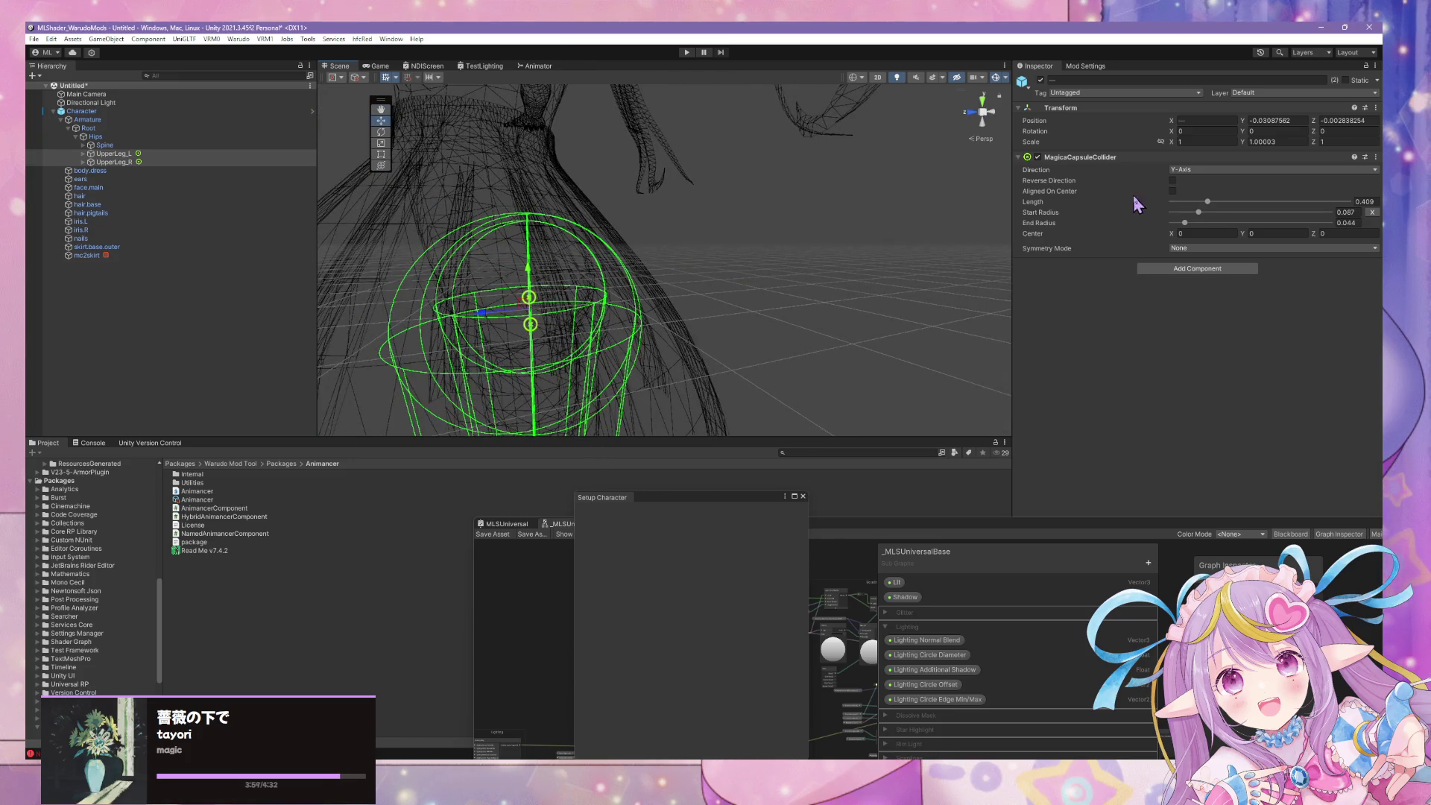
left_click_drag(1207, 201, 1205, 202)
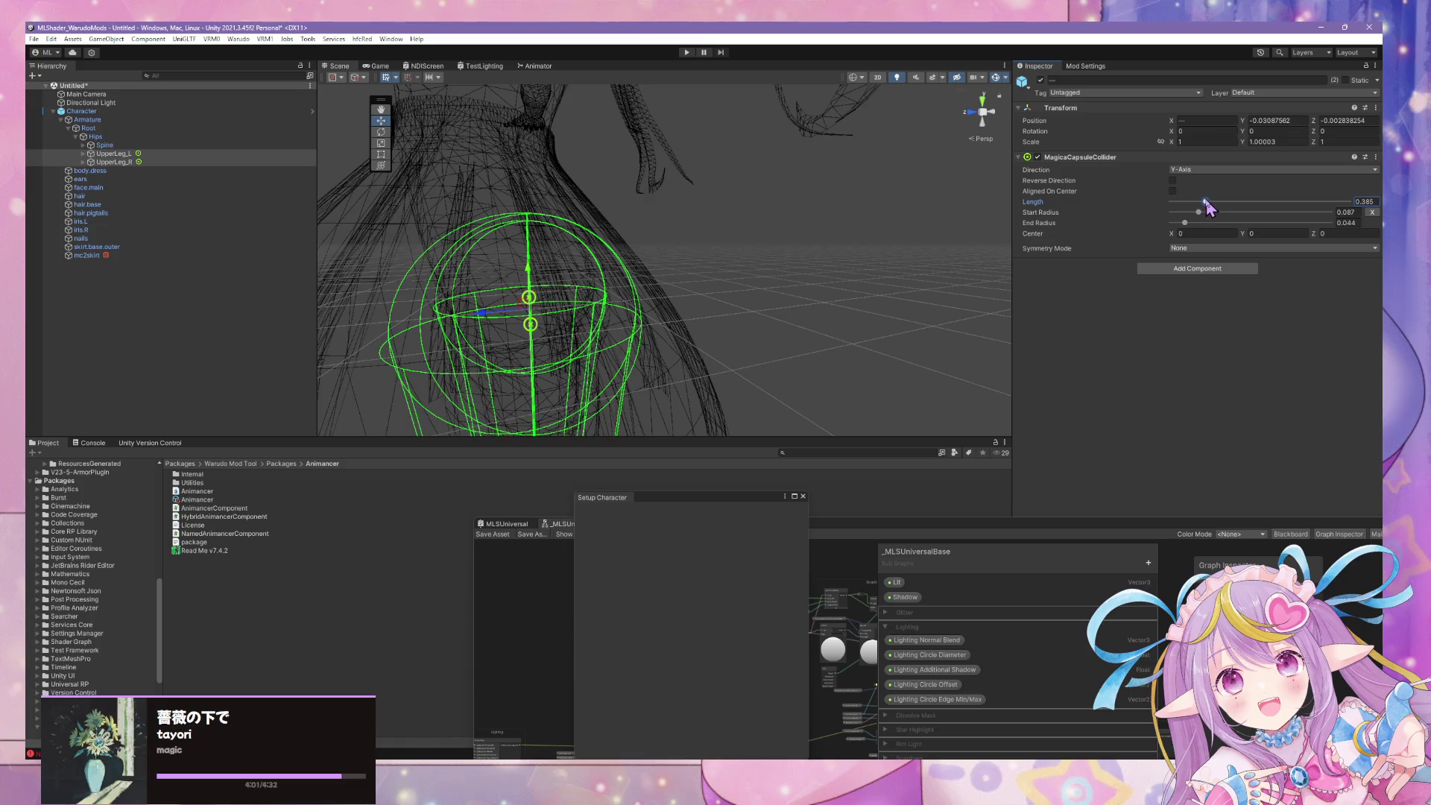
scroll(670, 233, "down", 3)
mouse_move(671, 233)
left_mouse_down()
mouse_move(638, 182)
mouse_move(650, 188)
left_mouse_up()
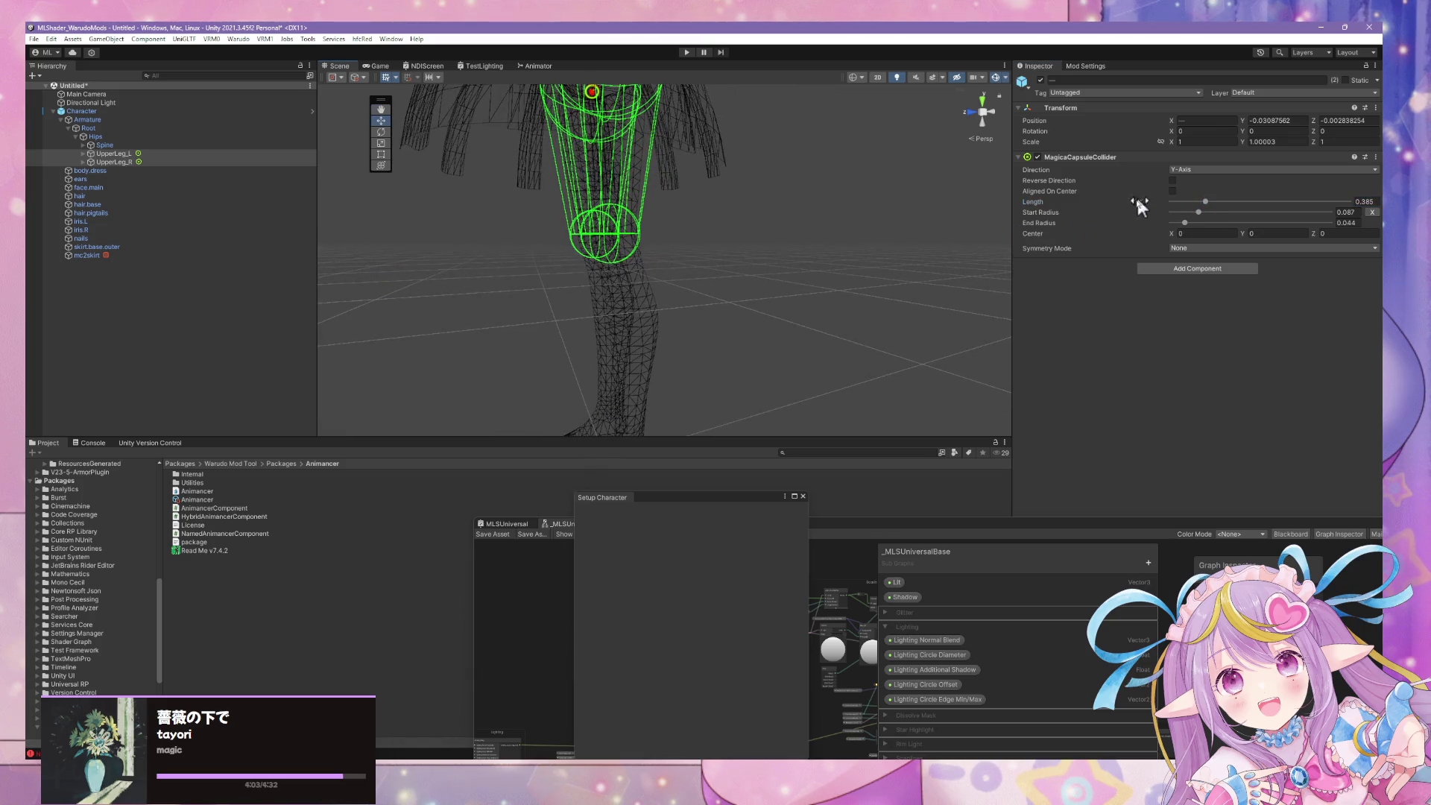
key("f")
left_click_drag(1205, 213, 1201, 213)
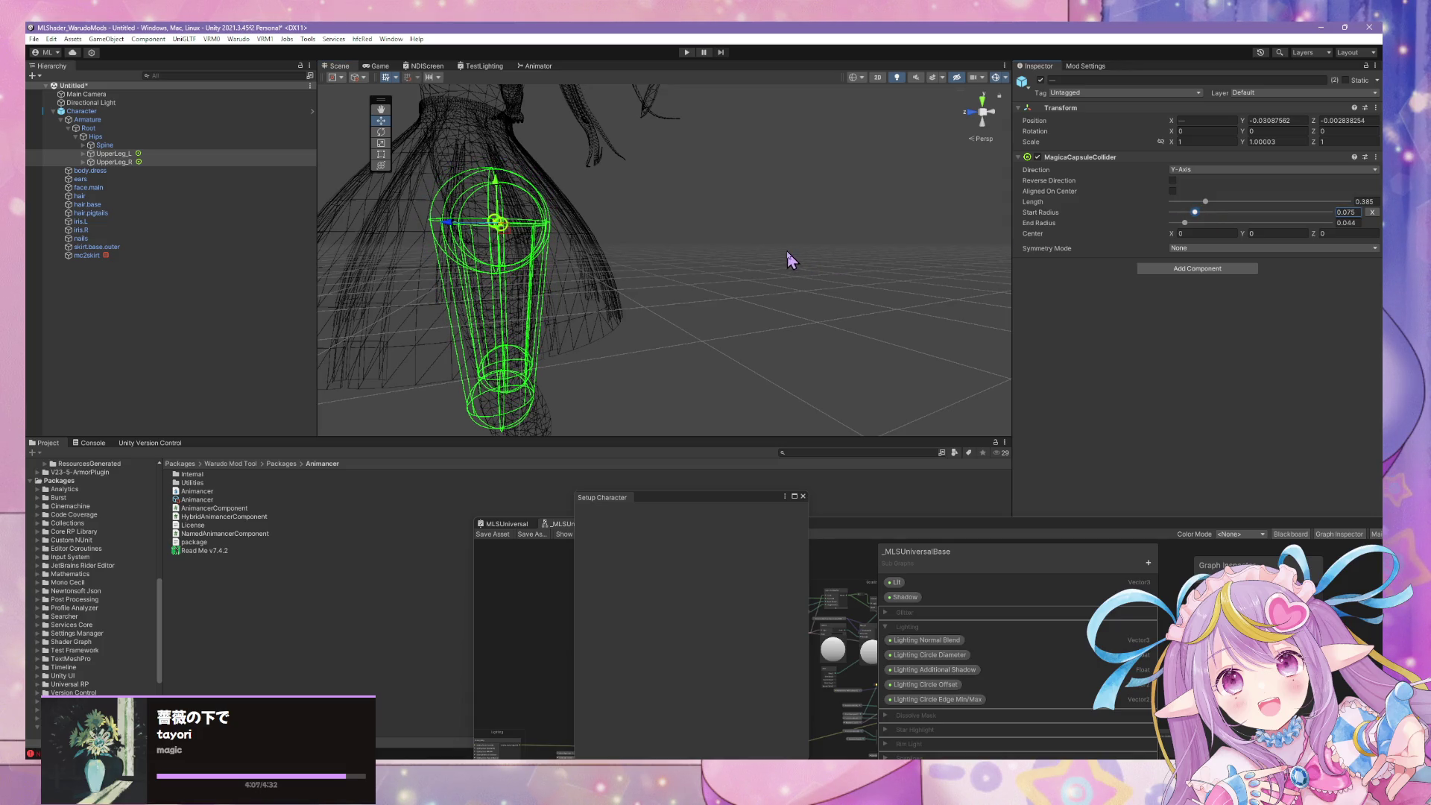
Step: Check the resized capsules from side, front and orthographic views, then deselect them
left_click_drag(790, 260, 843, 192)
left_click(986, 111)
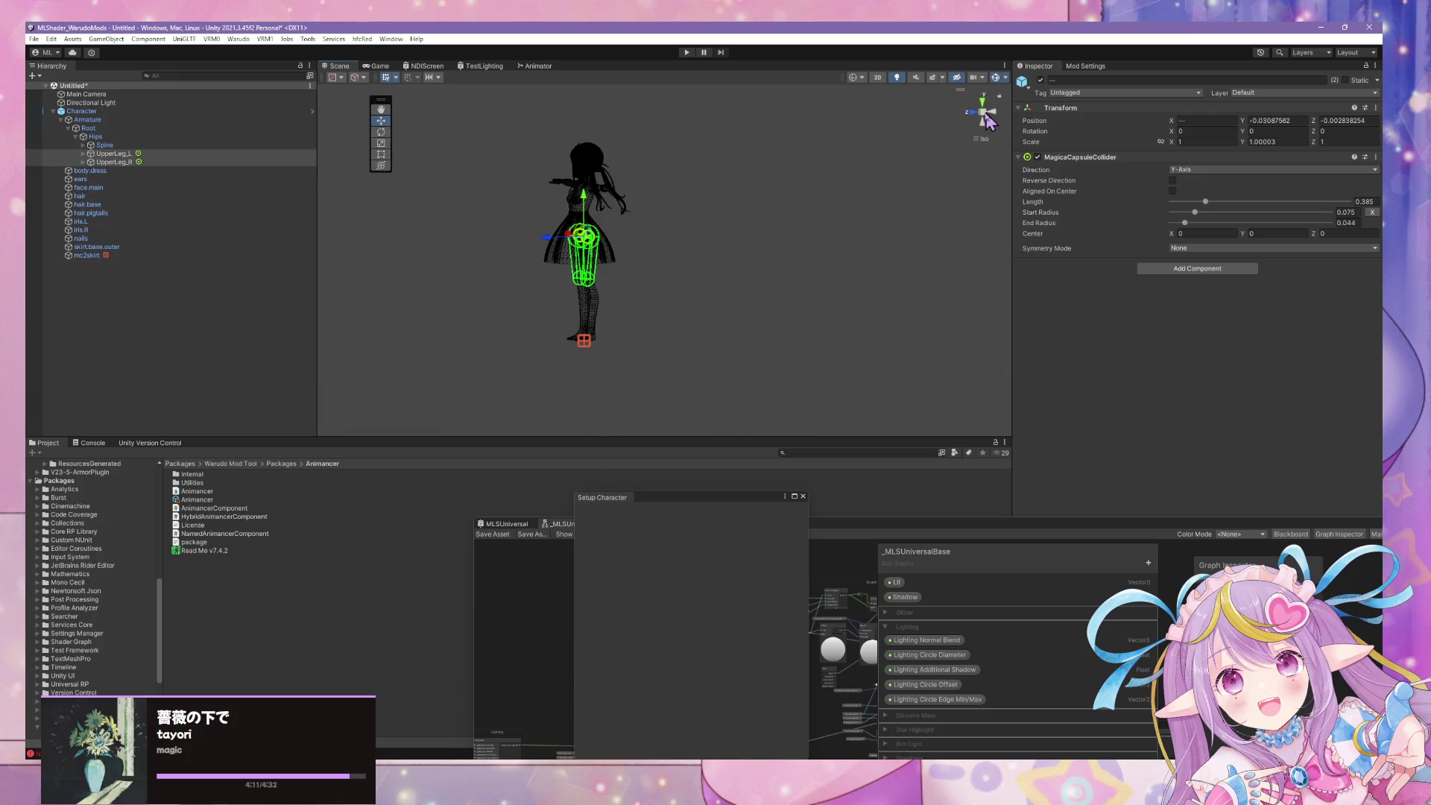
left_click(987, 114)
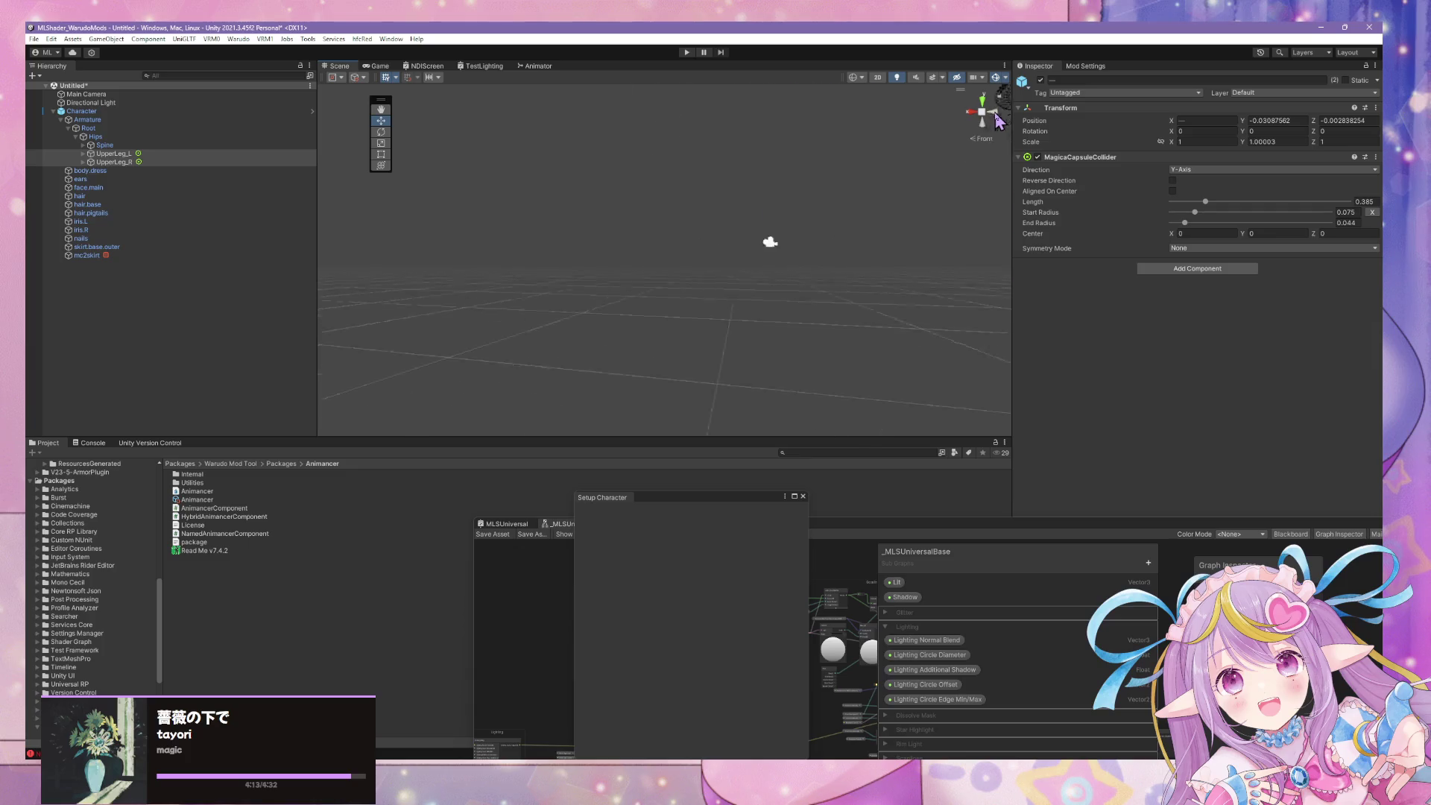
left_click(996, 114)
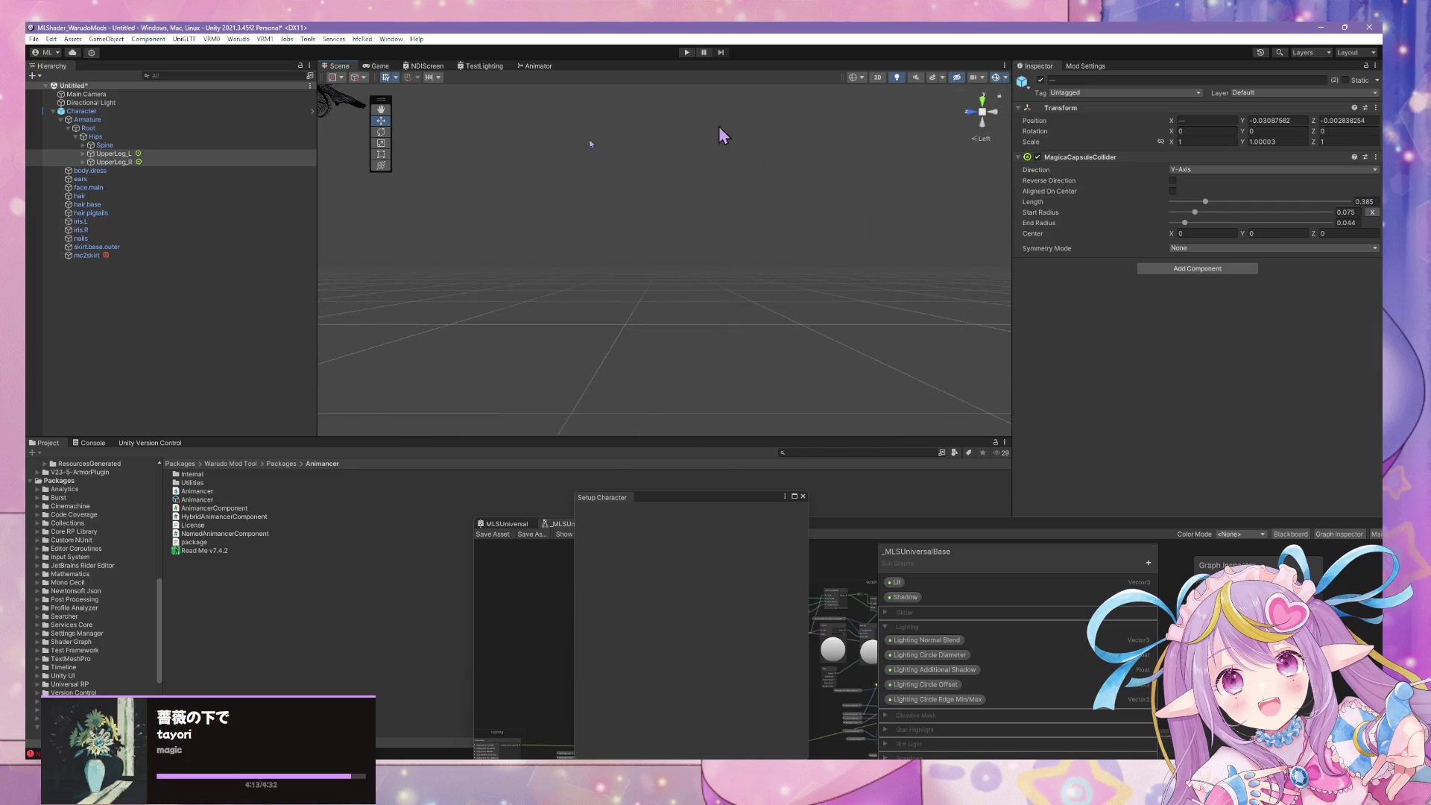
left_click(980, 112)
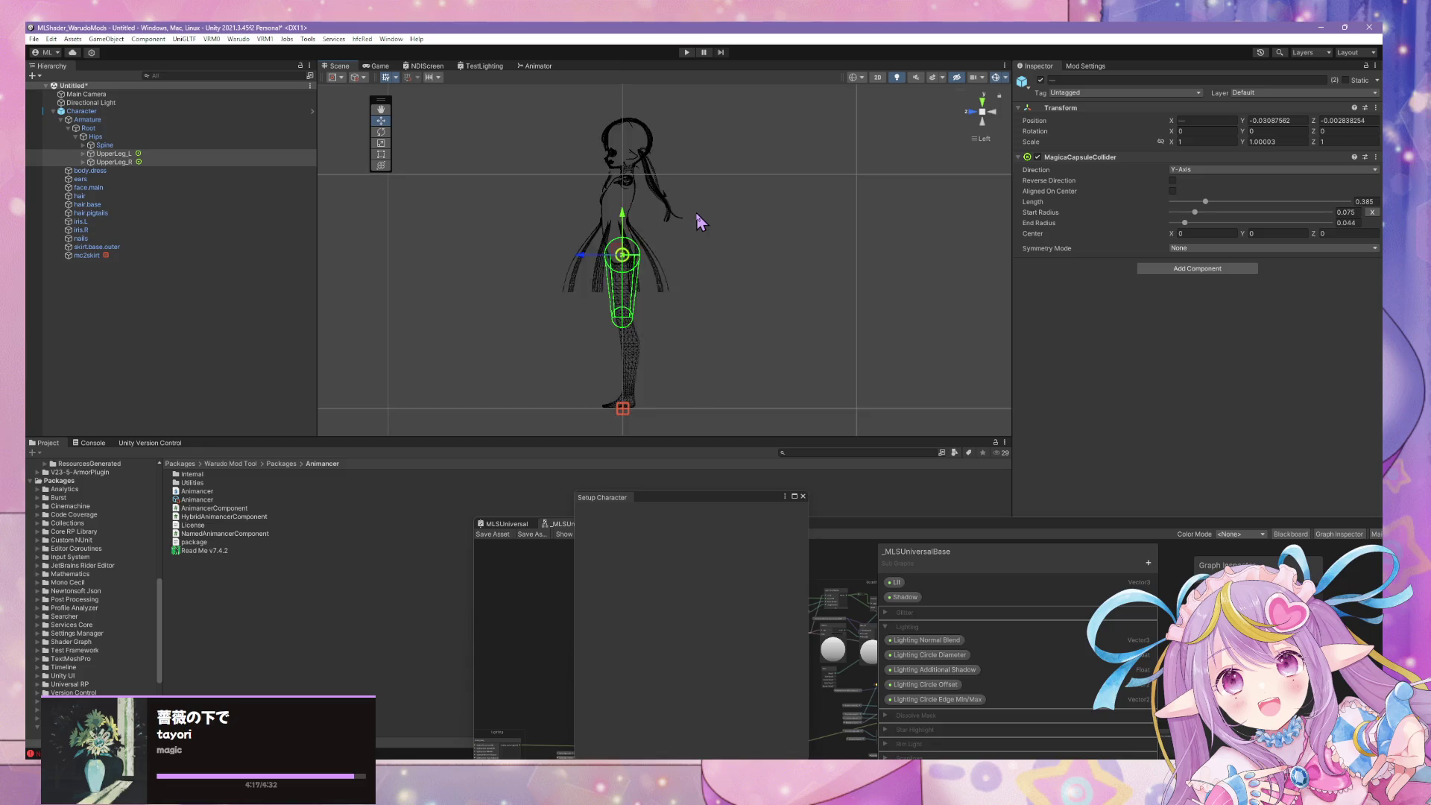
left_click(986, 110)
scroll(670, 211, "up", 5)
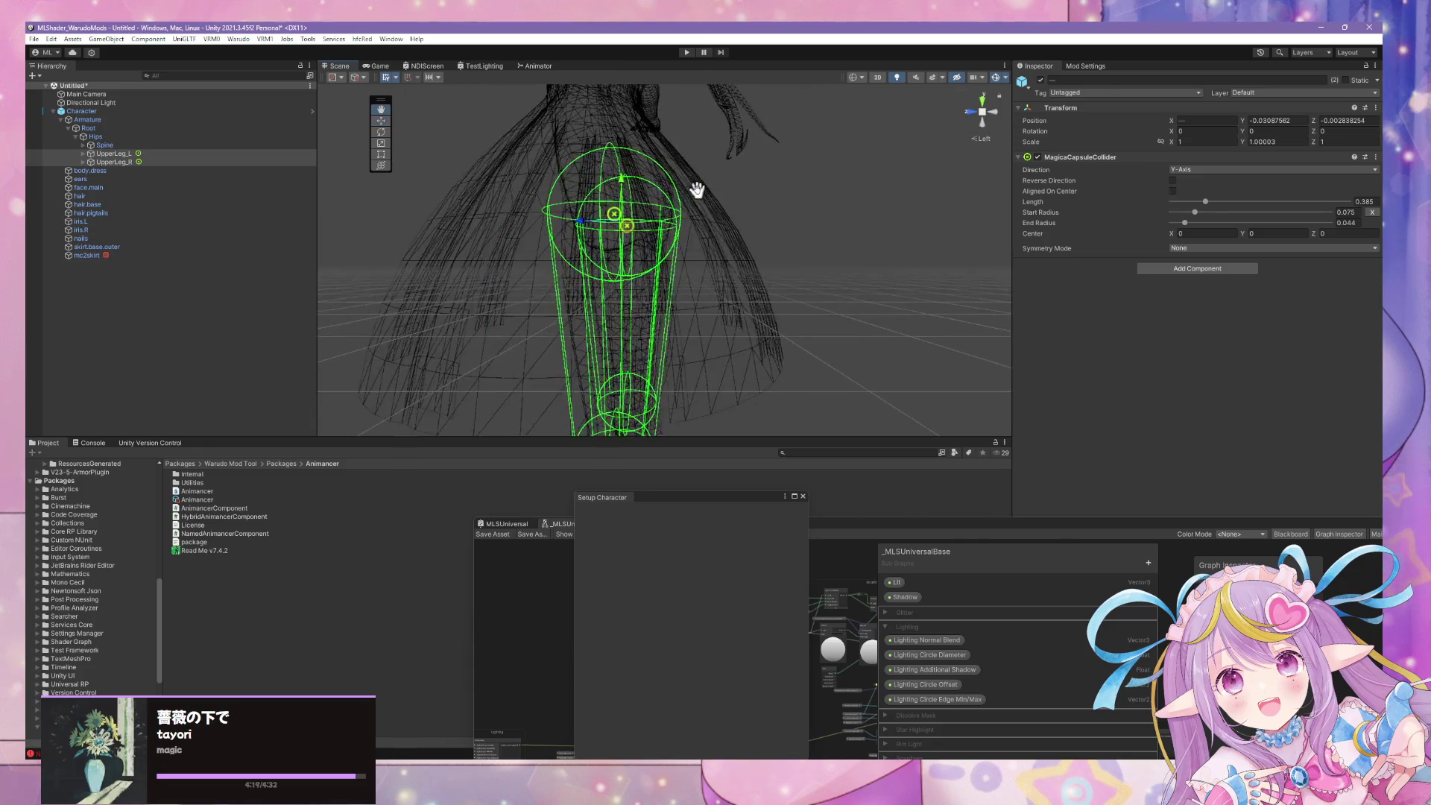
left_click_drag(697, 199, 705, 157)
scroll(719, 178, "down", 5)
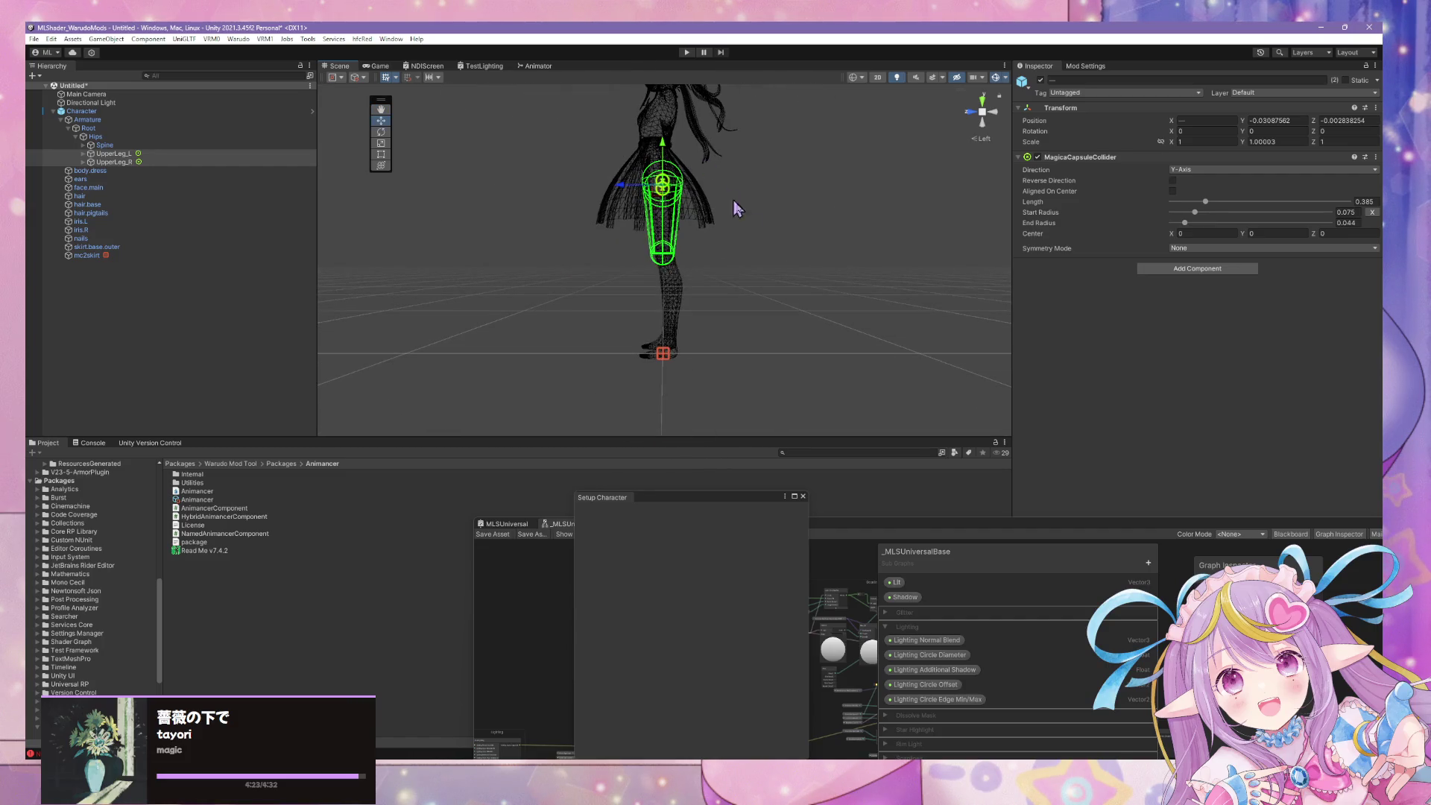
left_click(588, 182)
mouse_move(588, 182)
left_mouse_down()
mouse_move(759, 213)
mouse_move(762, 251)
left_mouse_up()
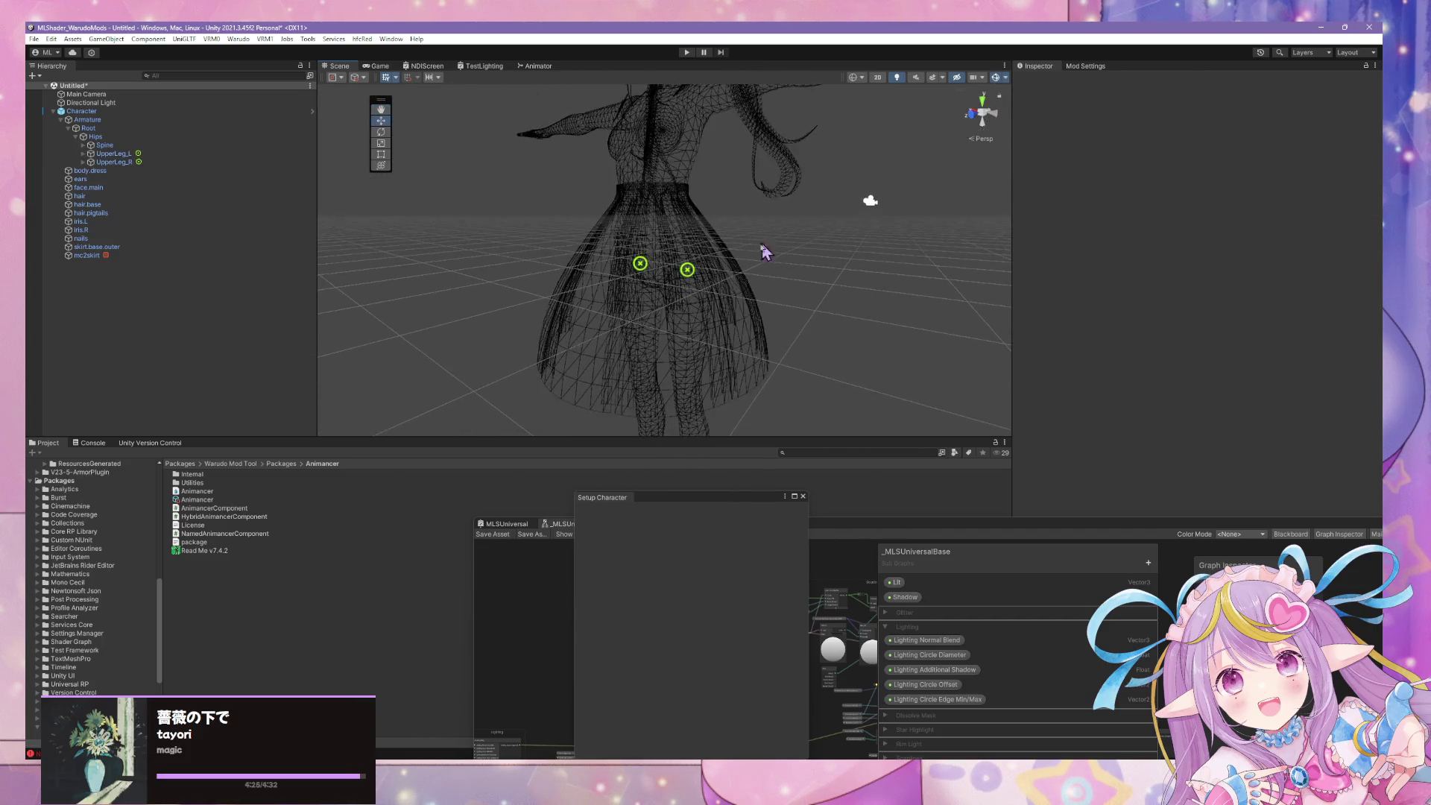
Step: Set skirt.base.outer's second material to m27.bodysuit and open the Character prefab's Overrides
left_click(725, 286)
left_click(111, 162)
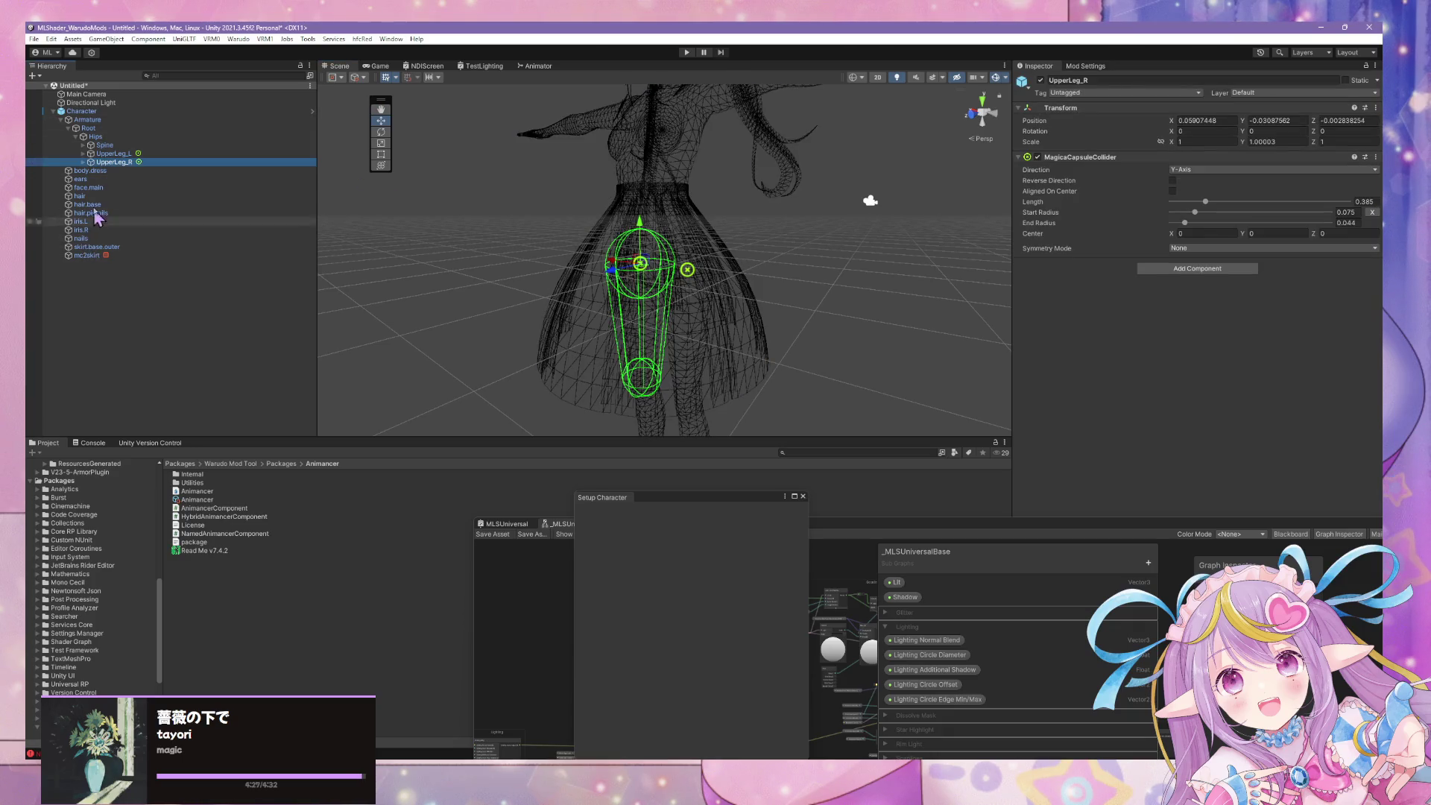
left_click(108, 187)
left_click(111, 246)
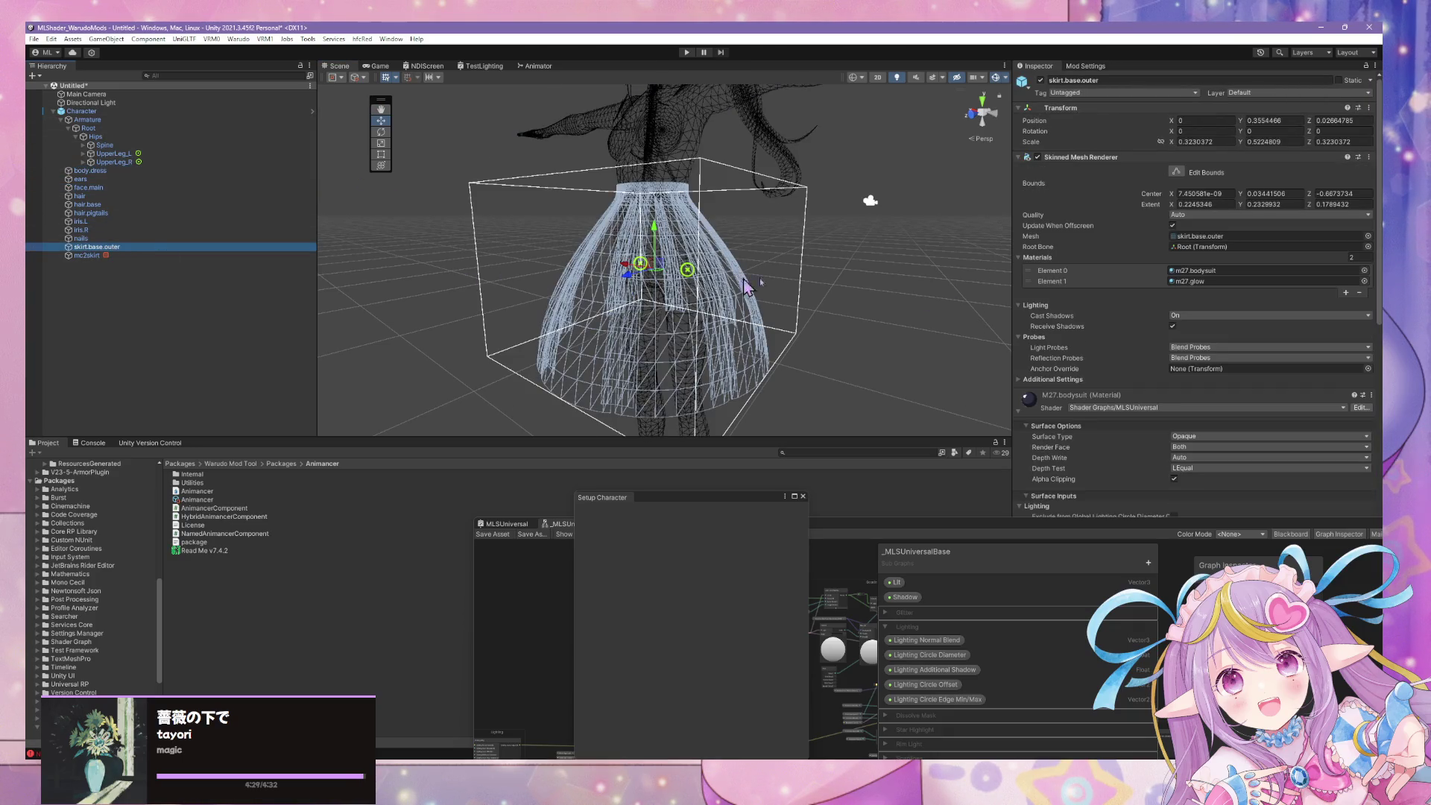
left_click(1364, 281)
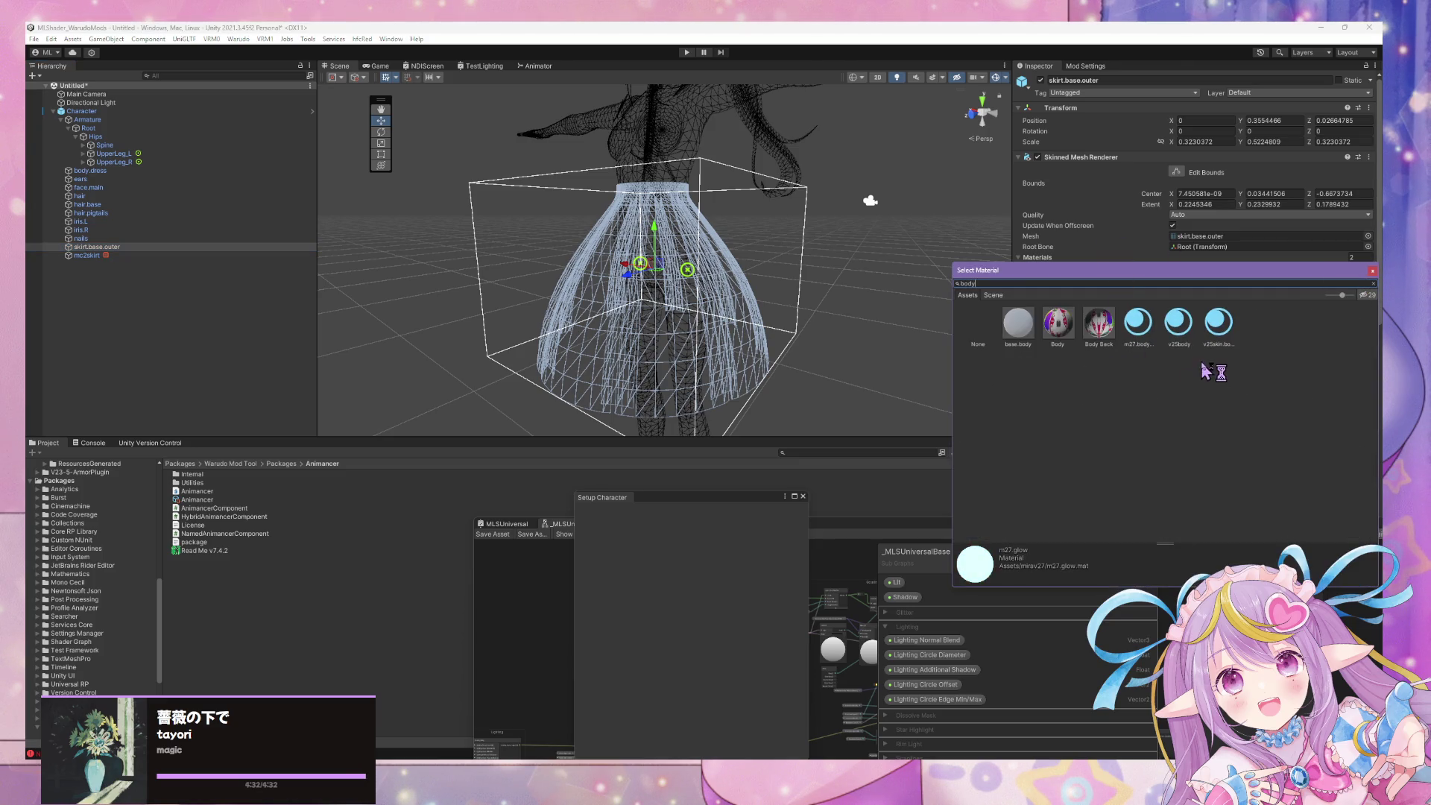
left_click(1146, 328)
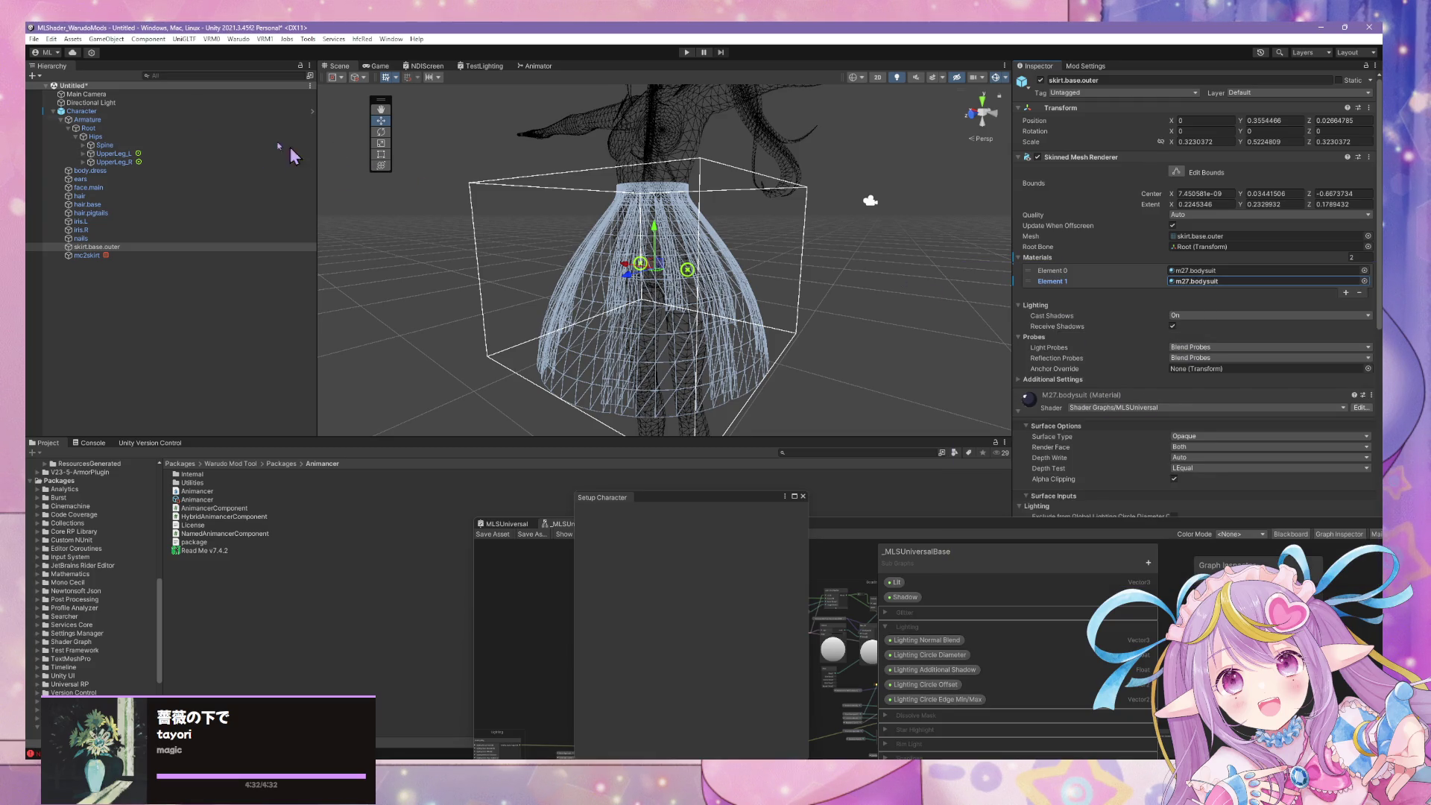
left_click(86, 111)
left_click(1339, 106)
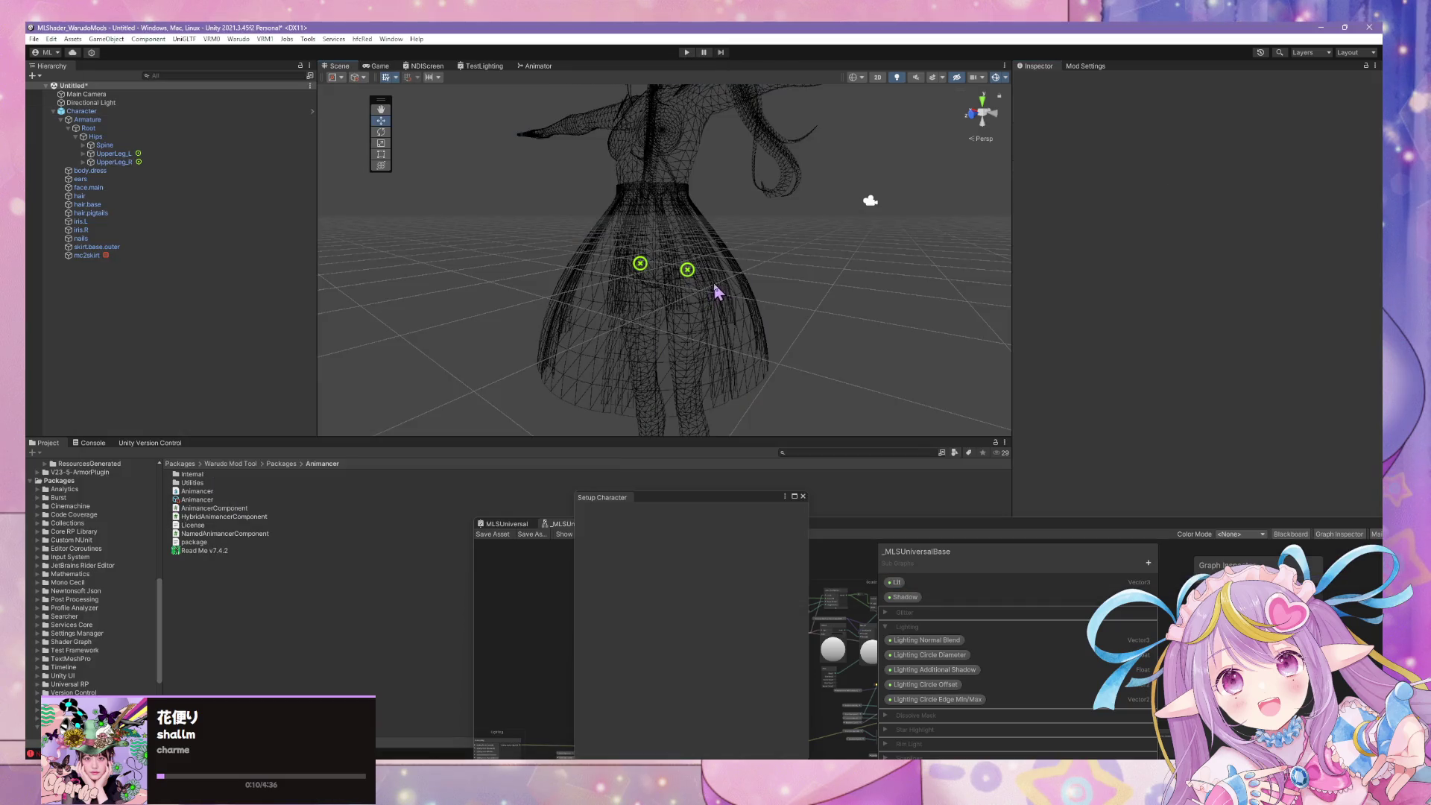
Step: Return to Unity and orbit the Scene view around the black dress
mouse_move(718, 288)
left_mouse_down()
mouse_move(731, 271)
mouse_move(872, 281)
mouse_move(883, 252)
mouse_move(867, 263)
left_mouse_up()
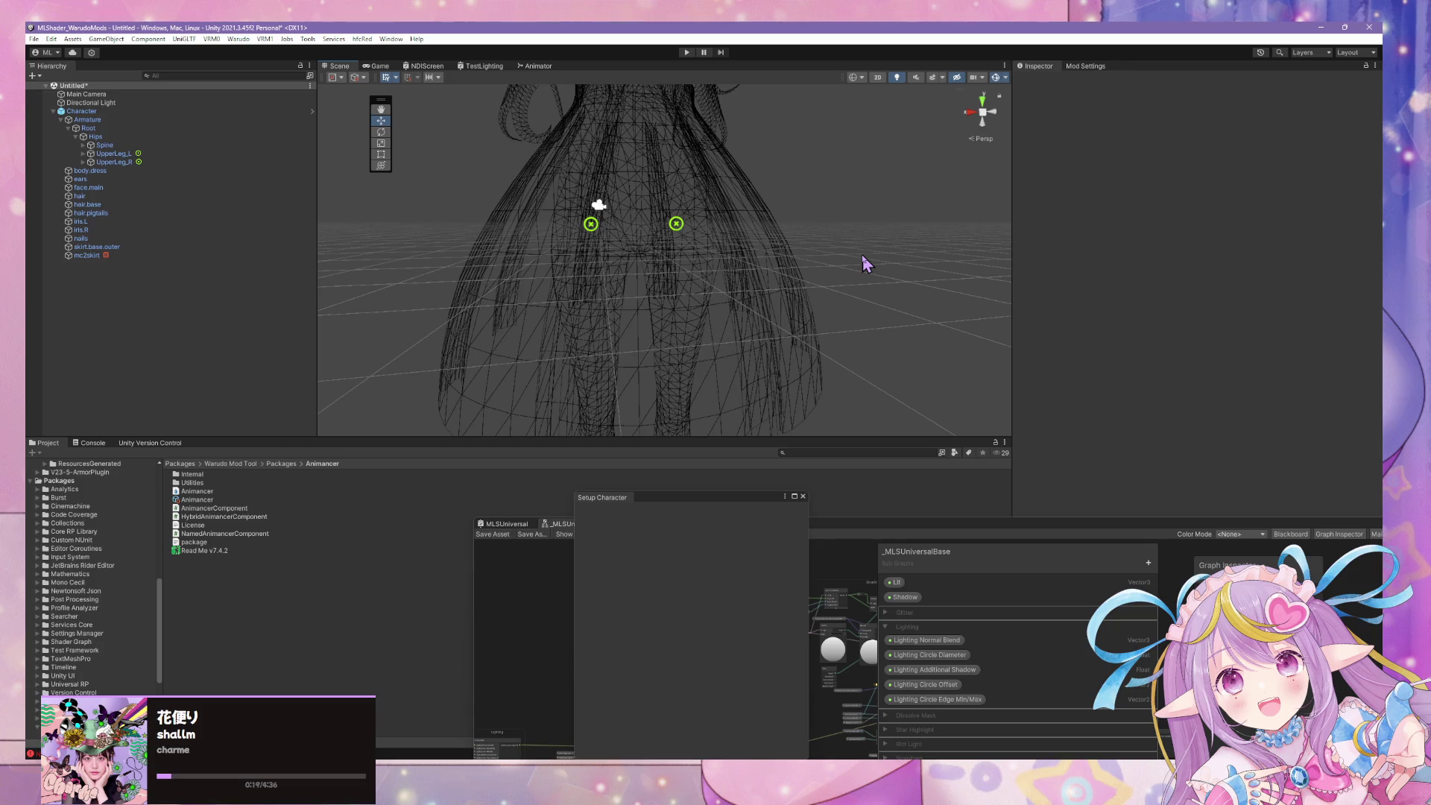
Step: Inspect body.dress, then select mc2skirt and enter MagicaCloth Paint Mode
mouse_move(848, 252)
left_mouse_down()
mouse_move(741, 278)
mouse_move(812, 201)
mouse_move(904, 173)
mouse_move(914, 211)
mouse_move(914, 191)
left_mouse_up()
left_click(997, 125)
scroll(910, 189, "up", 3)
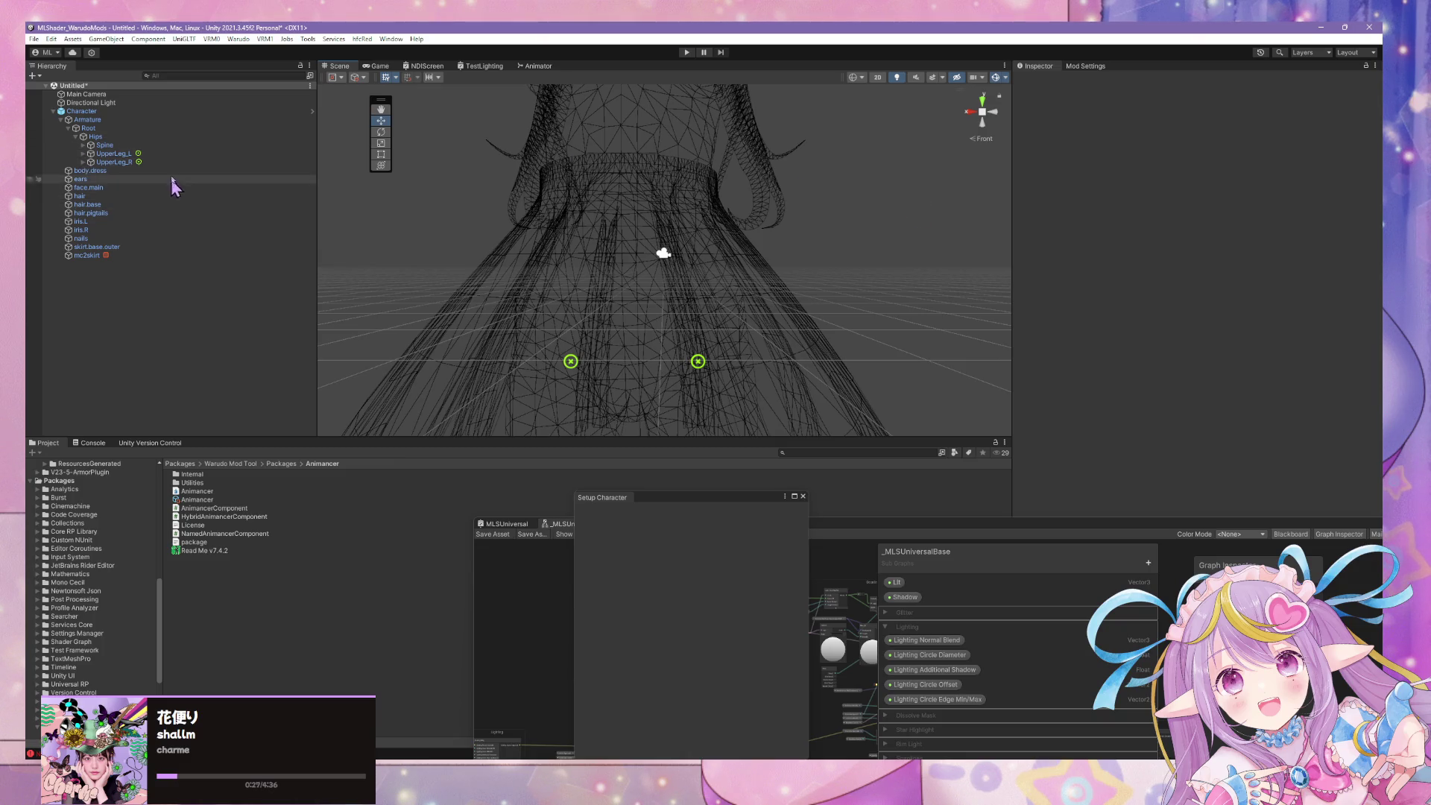
left_click(130, 173)
scroll(616, 221, "down", 3)
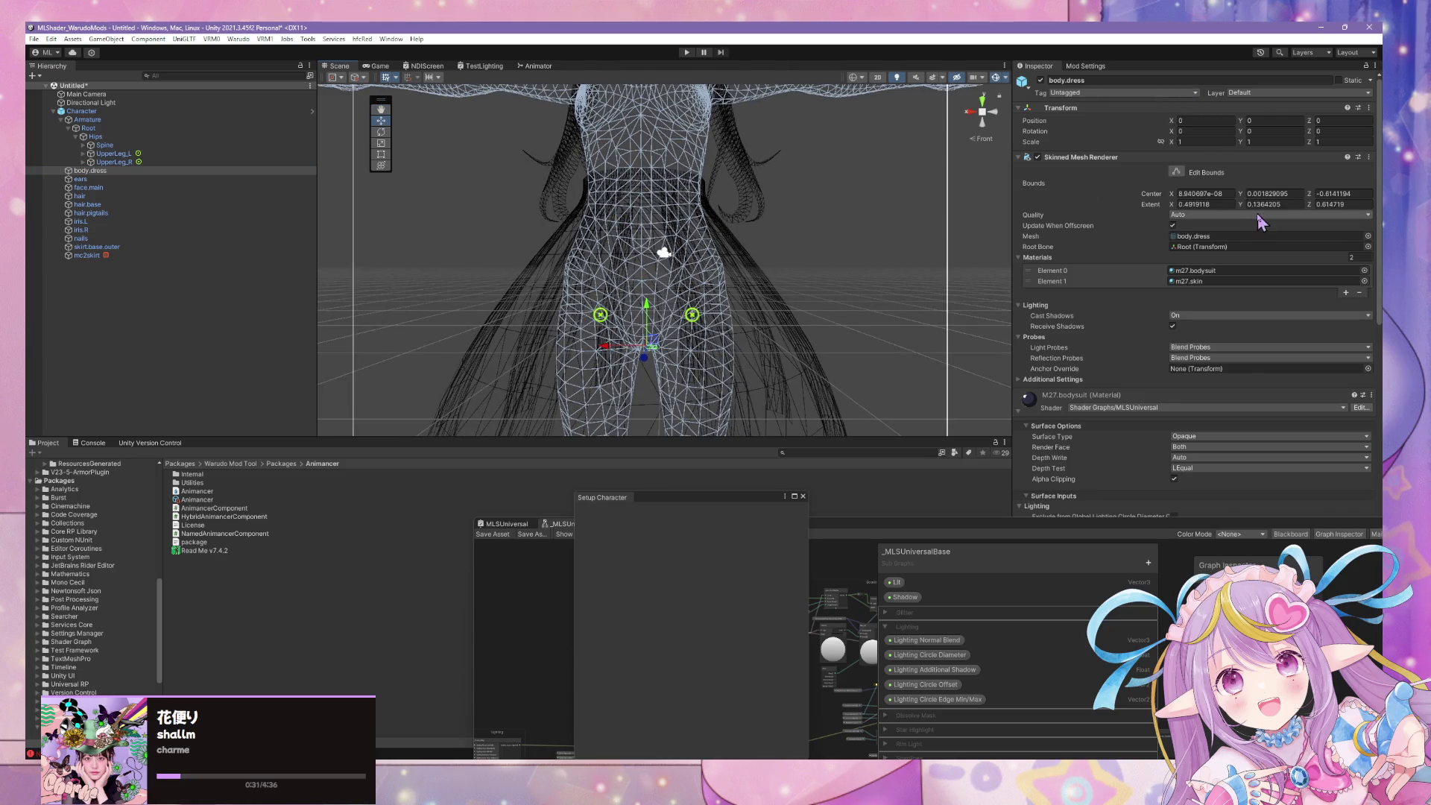
scroll(1259, 223, "down", 5)
scroll(1260, 222, "up", 5)
left_click(768, 246)
left_click(86, 255)
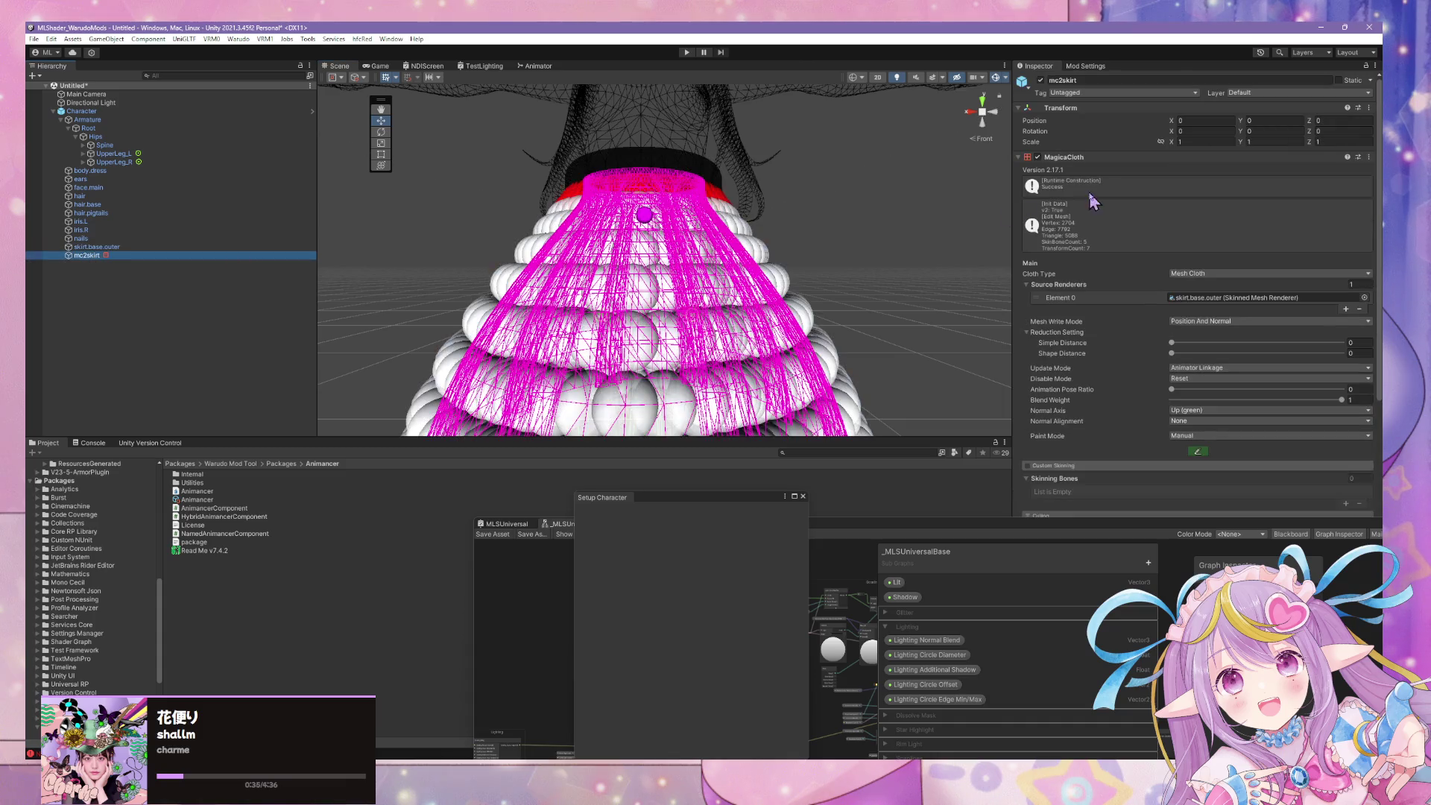
scroll(1163, 338, "down", 2)
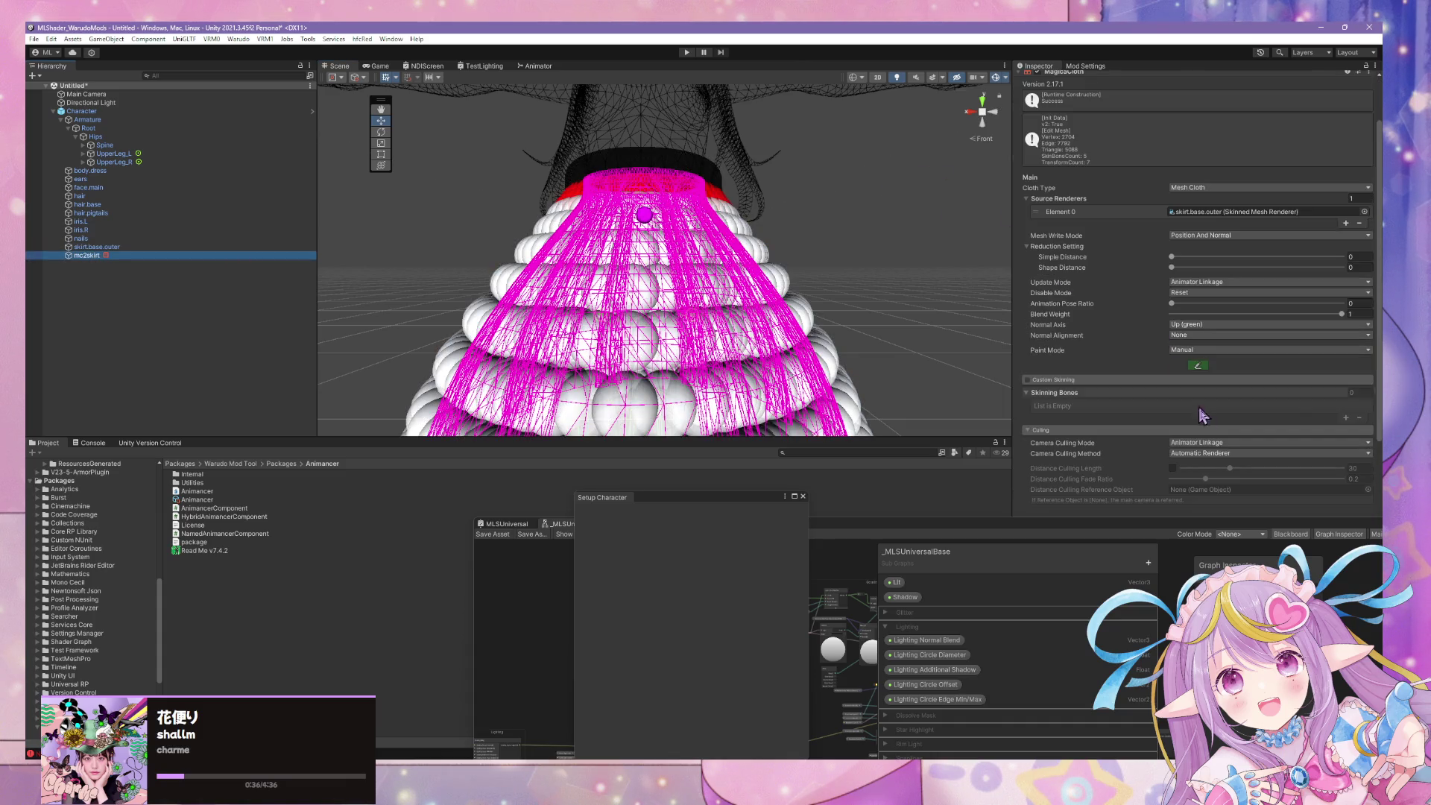
left_click(1199, 365)
Step: Paint the skirt's upper rows of cloth points as Invalid from the front and side
key("q")
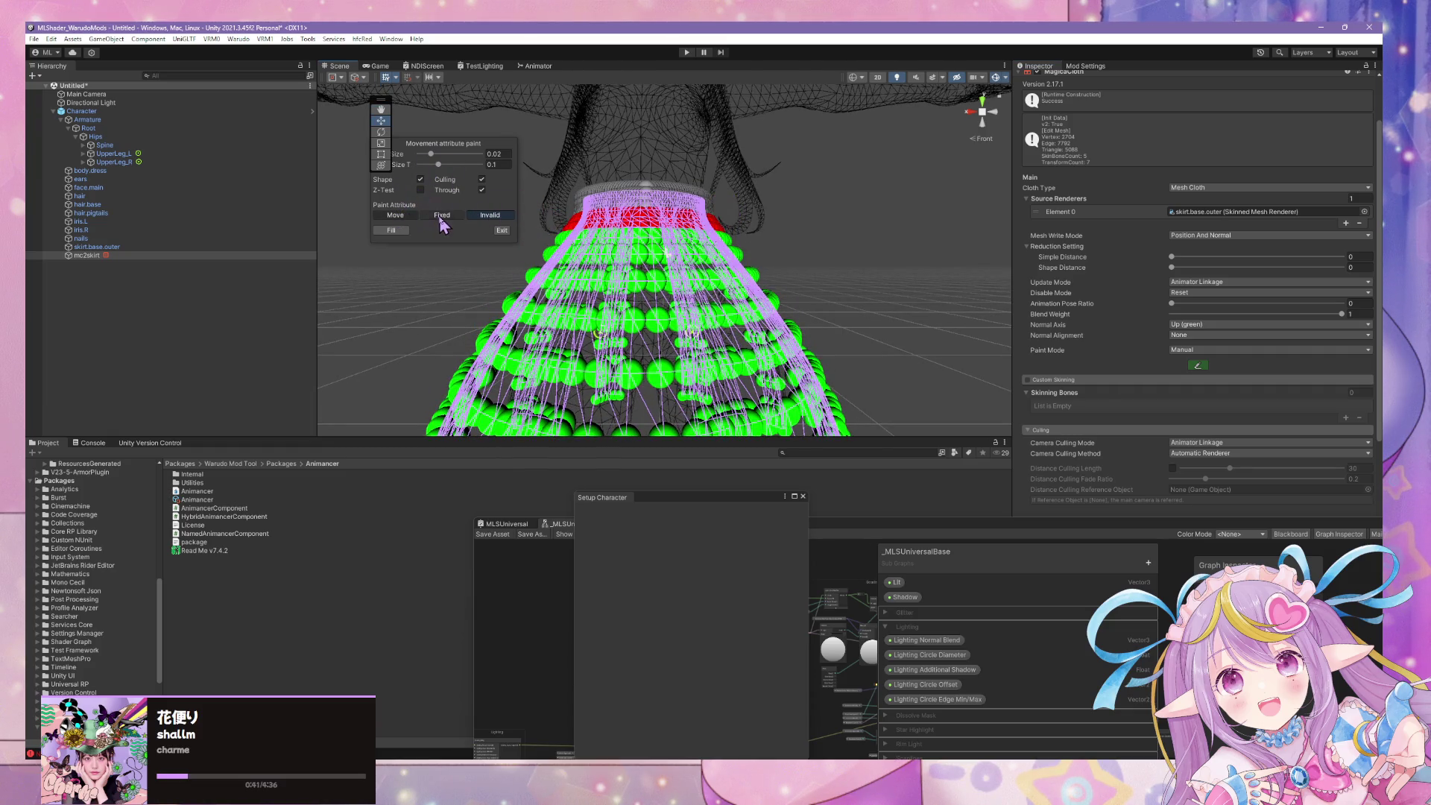
mouse_move(574, 246)
left_mouse_down()
mouse_move(634, 228)
mouse_move(760, 231)
mouse_move(575, 239)
mouse_move(770, 246)
mouse_move(600, 233)
mouse_move(515, 264)
mouse_move(775, 276)
mouse_move(527, 270)
left_mouse_up()
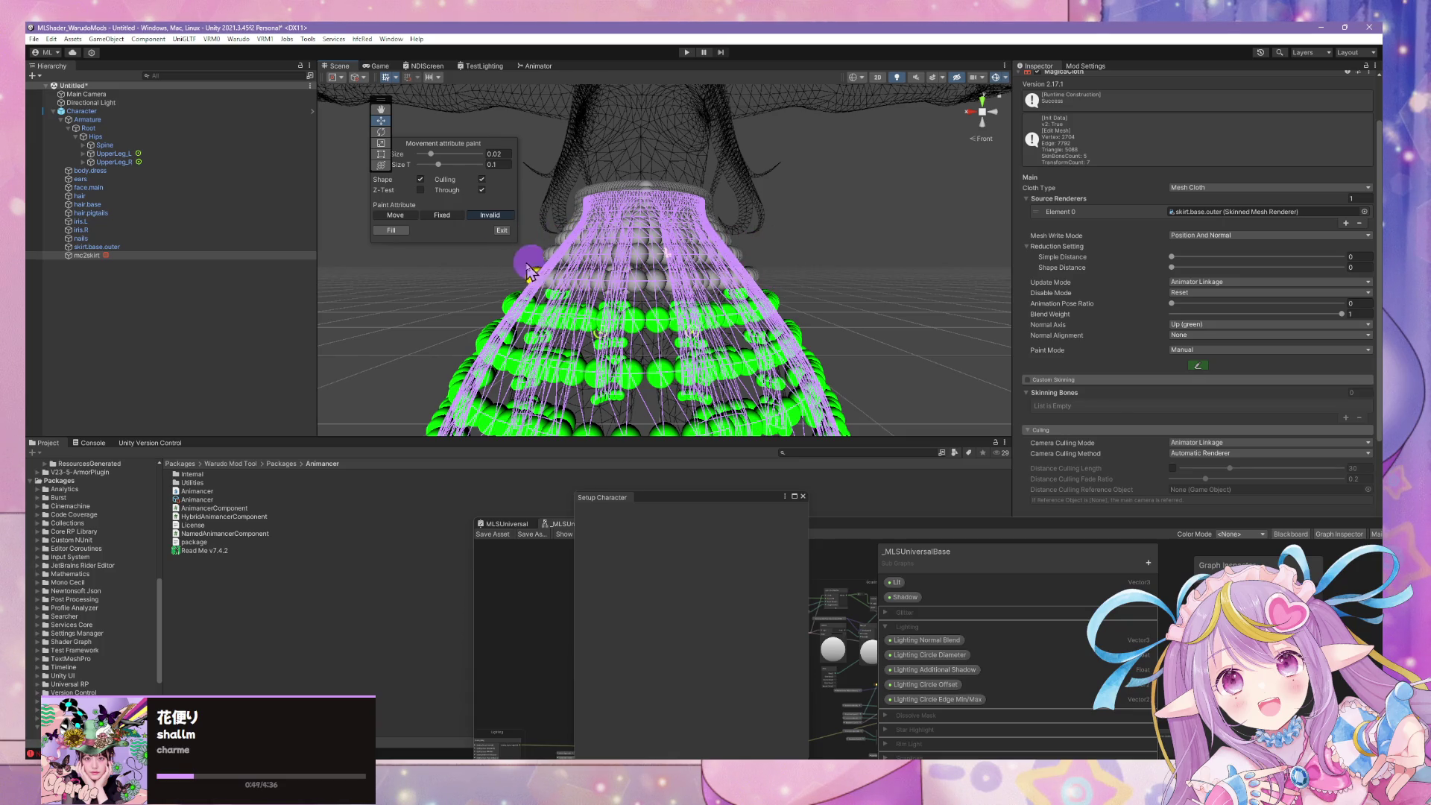
left_click(993, 117)
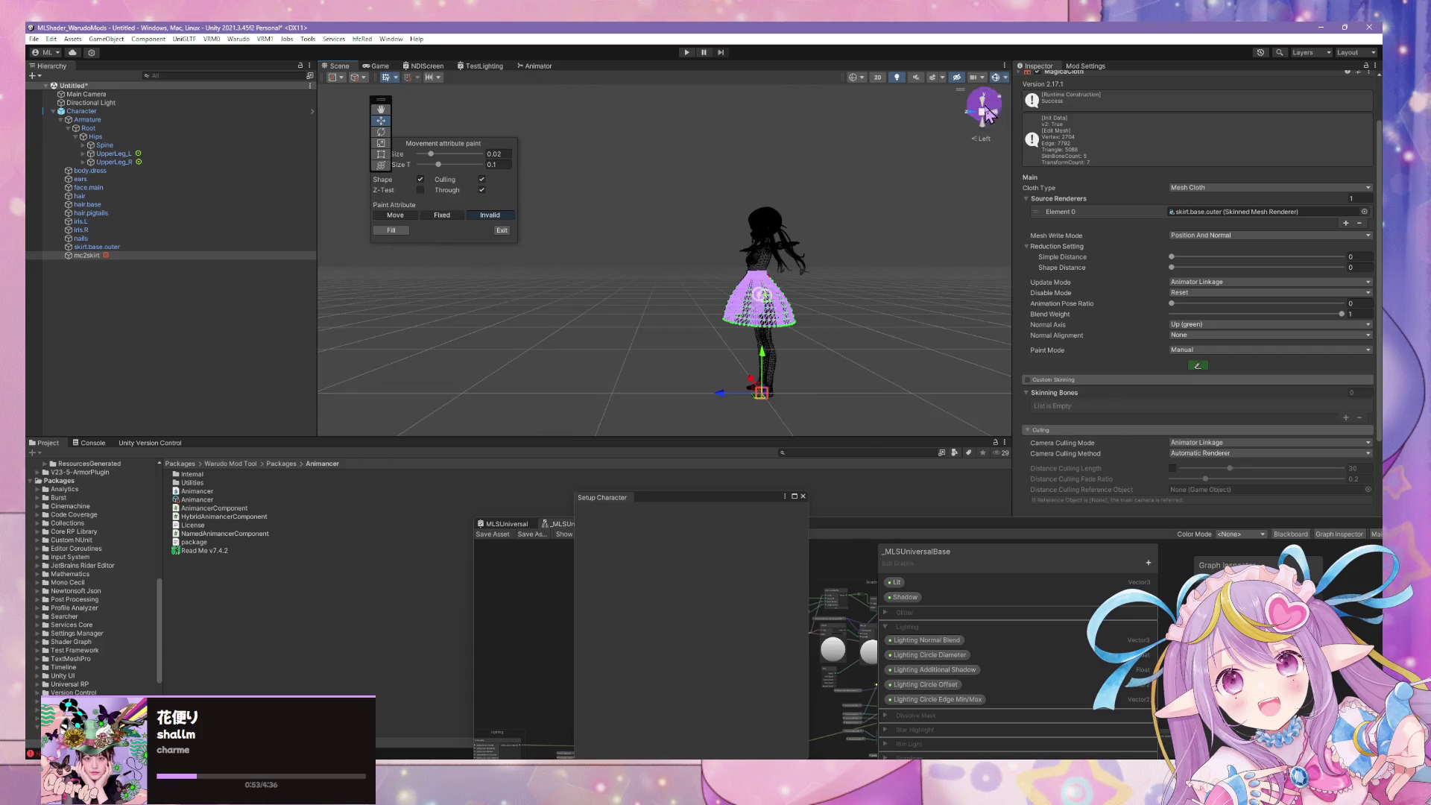
scroll(745, 238, "up", 5)
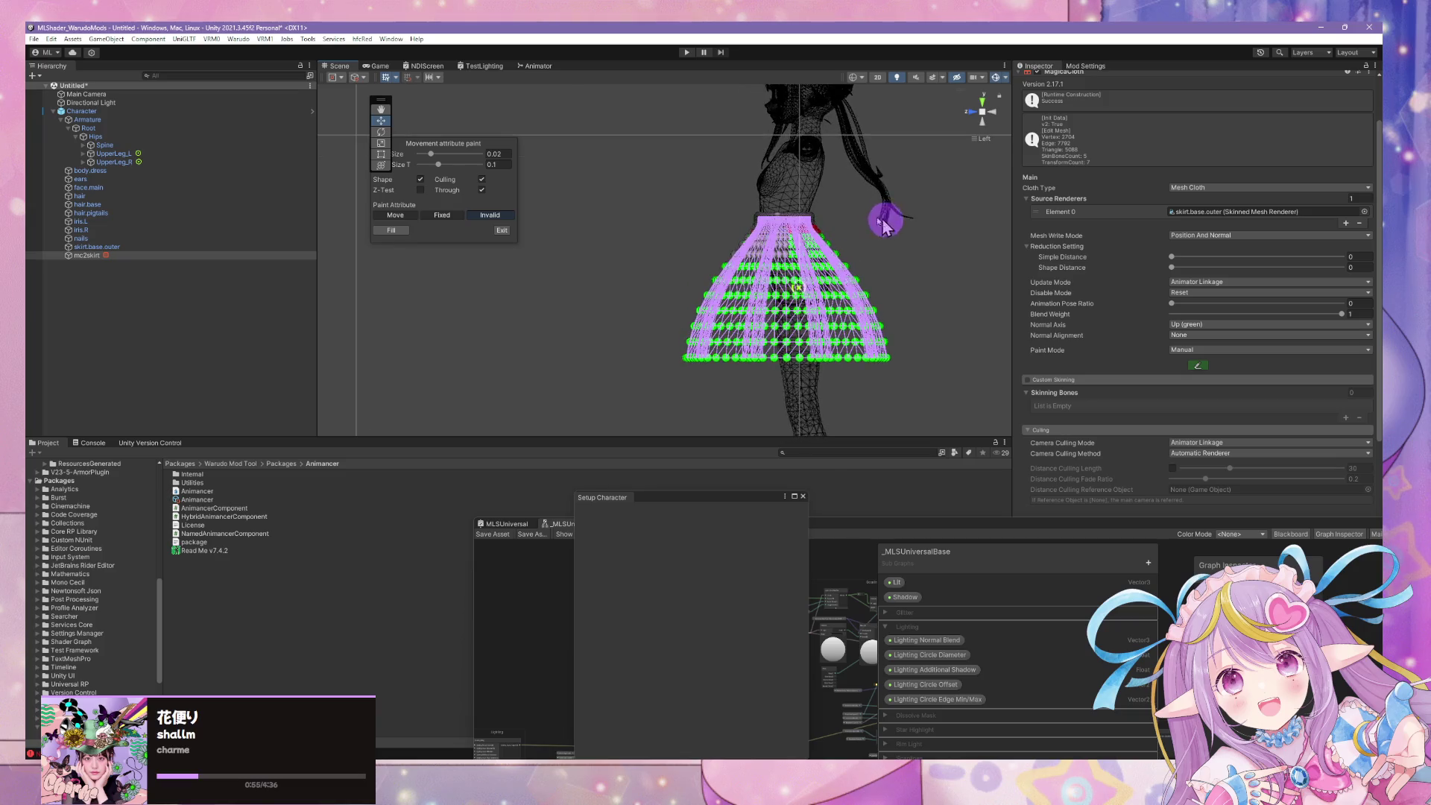
scroll(814, 217, "up", 10)
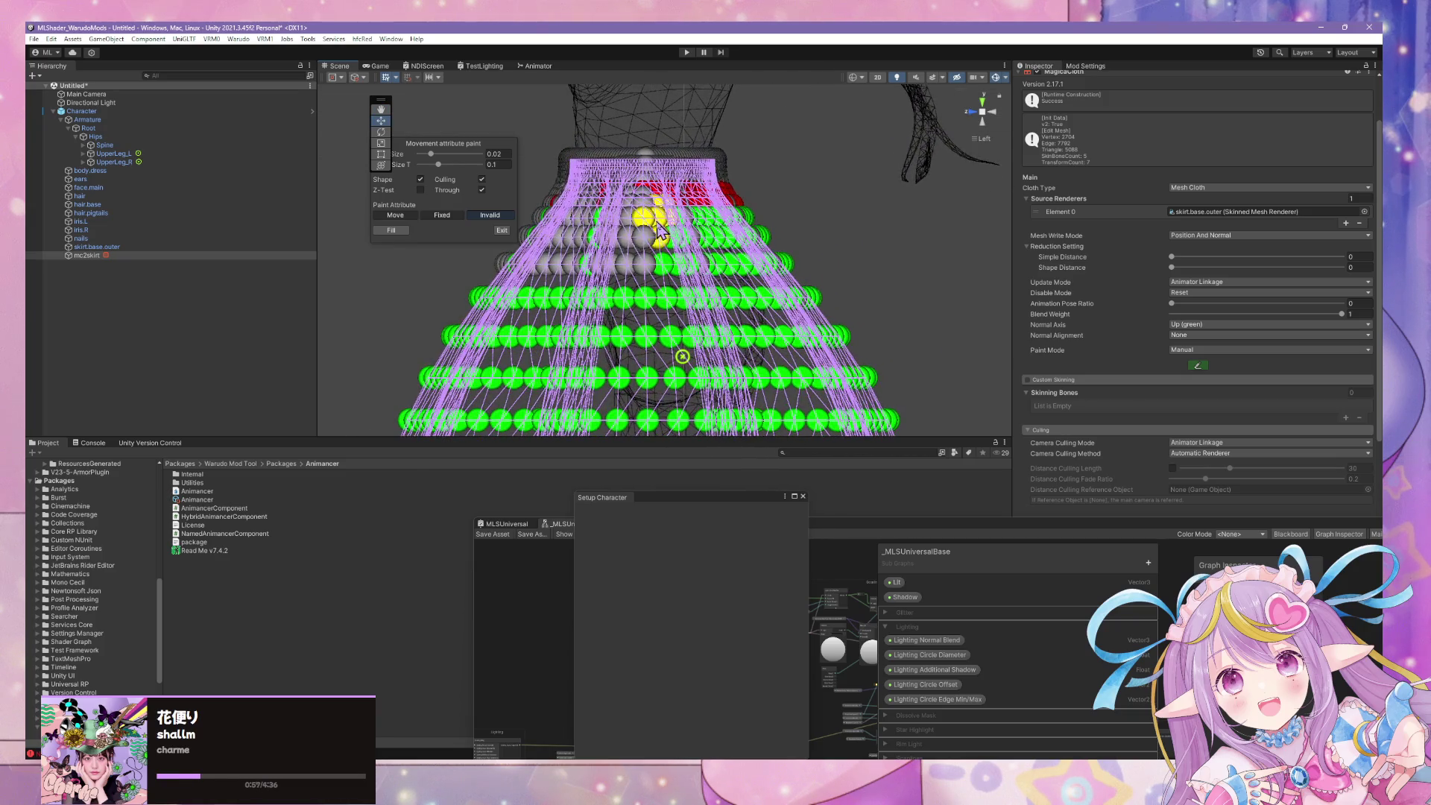
mouse_move(659, 226)
left_mouse_down()
mouse_move(578, 233)
mouse_move(767, 224)
mouse_move(656, 238)
mouse_move(786, 267)
left_mouse_up()
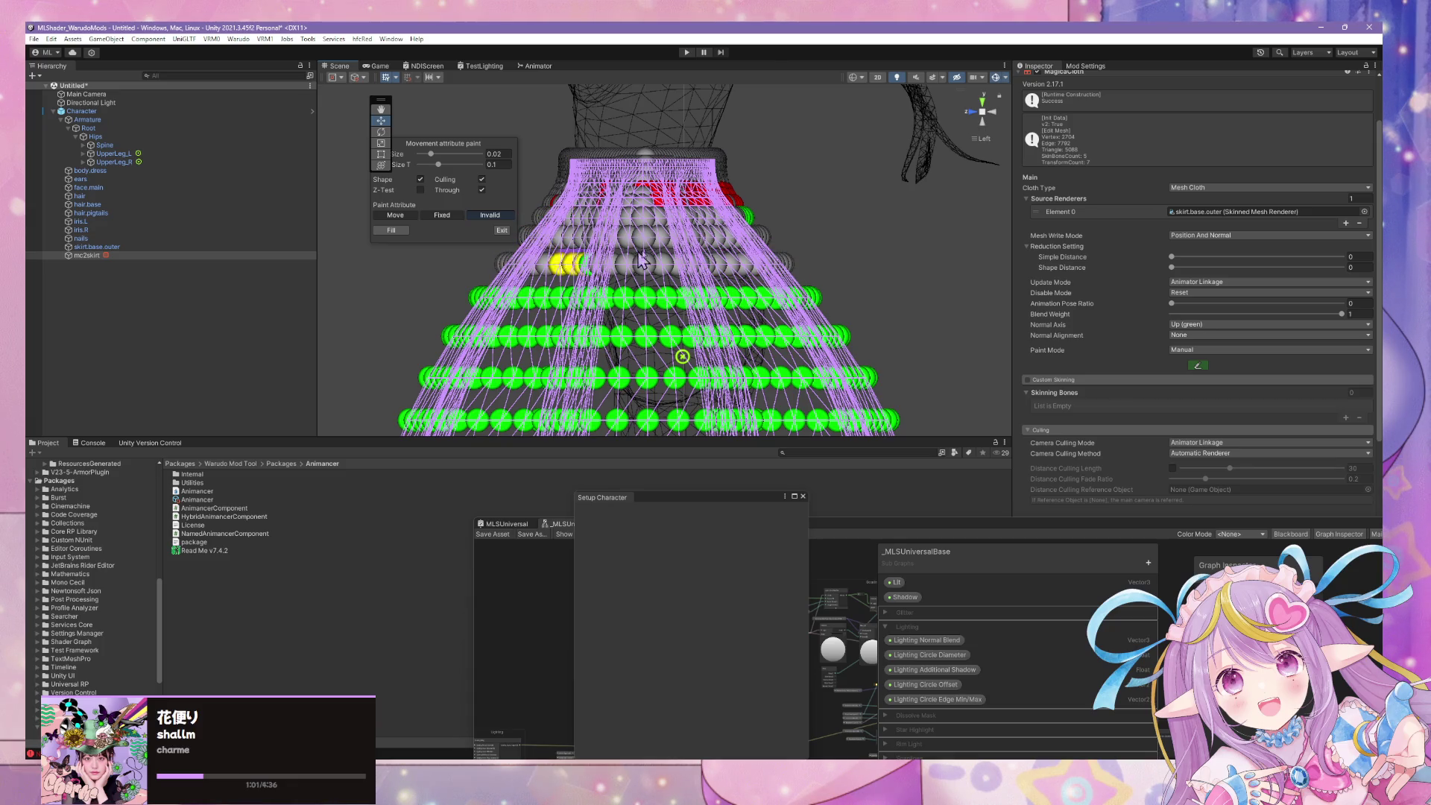
Step: Paint the rest of the third row Invalid from the back and check every side
left_click(995, 113)
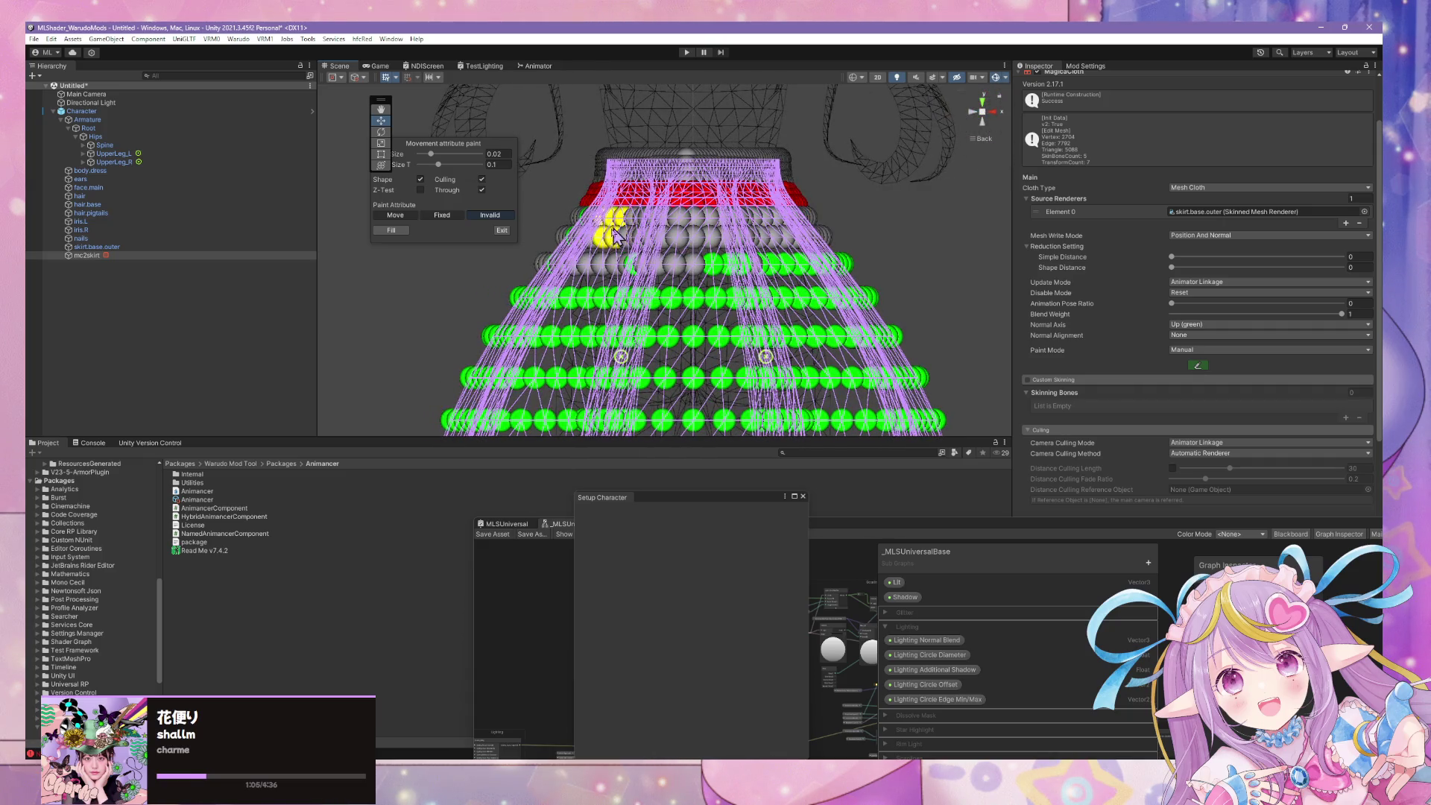
mouse_move(616, 237)
left_mouse_down()
mouse_move(655, 254)
mouse_move(837, 261)
mouse_move(794, 265)
left_mouse_up()
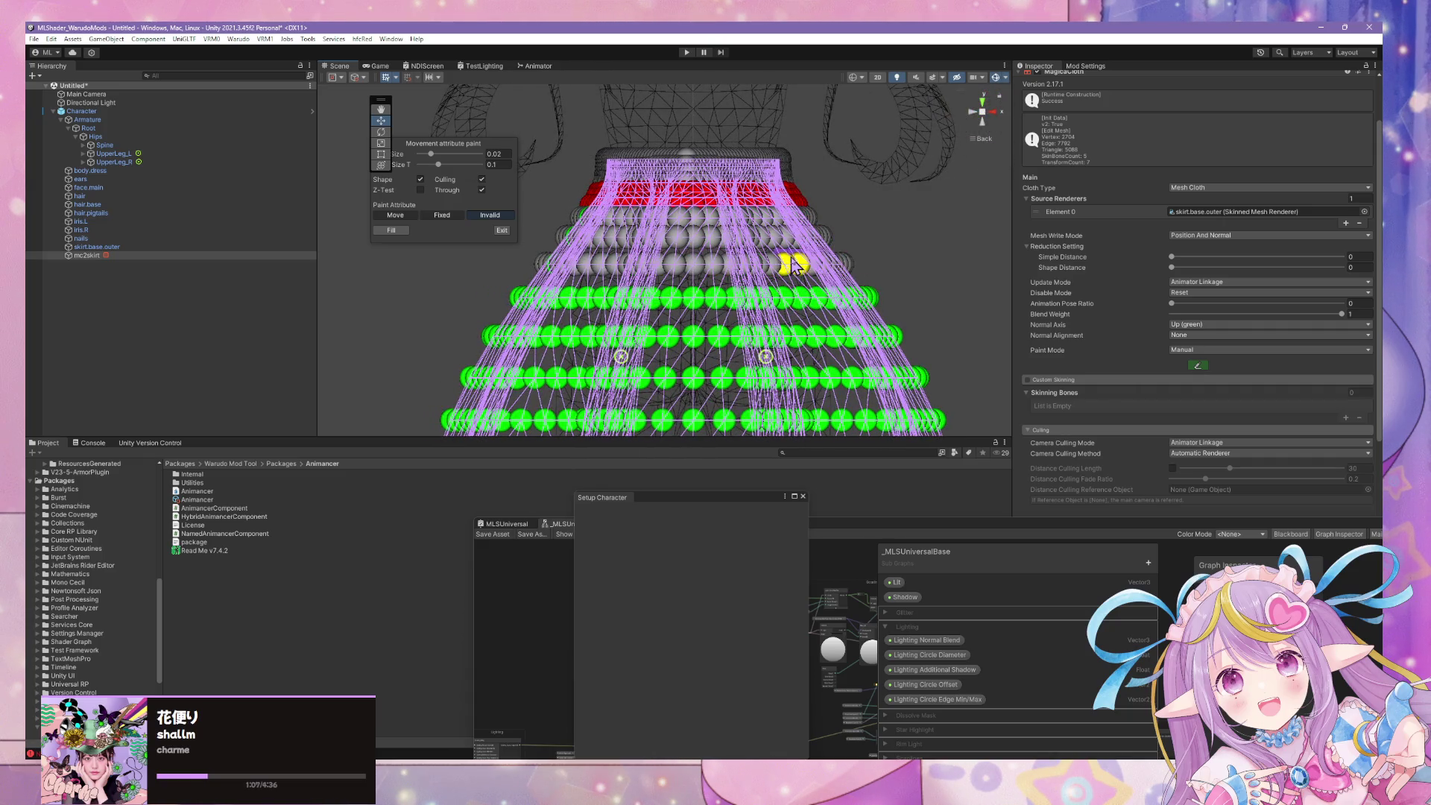
left_click(997, 111)
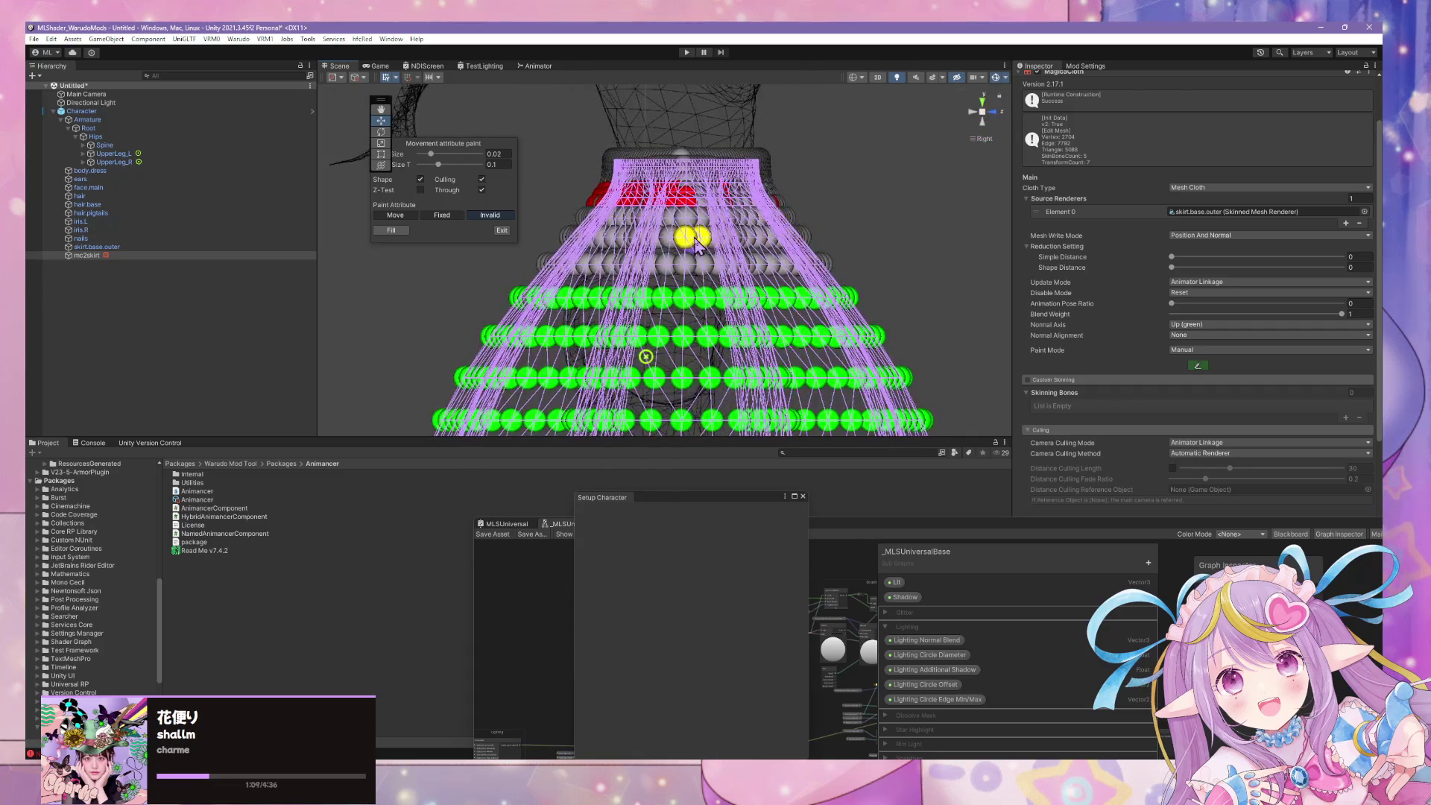
left_click(1002, 113)
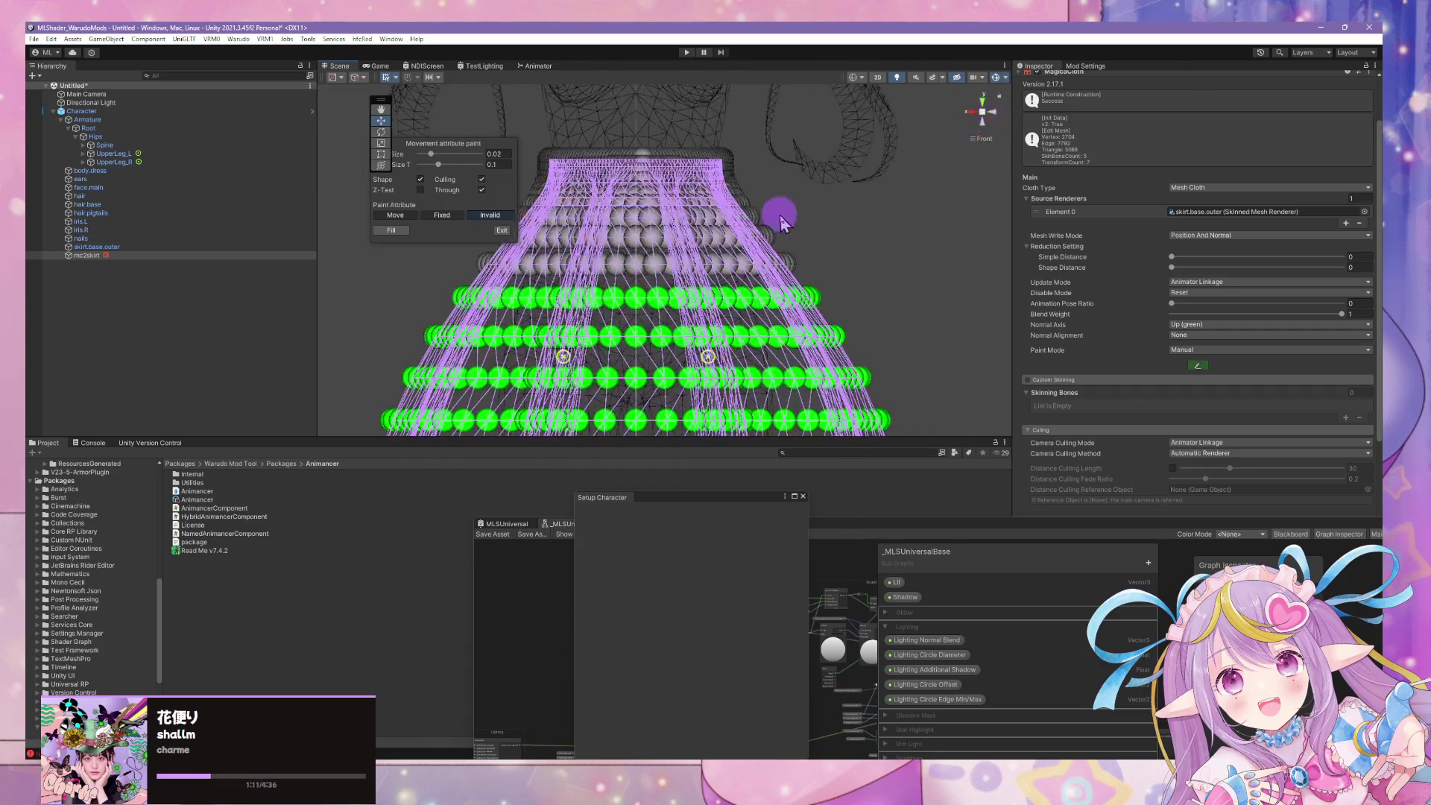
left_click(970, 112)
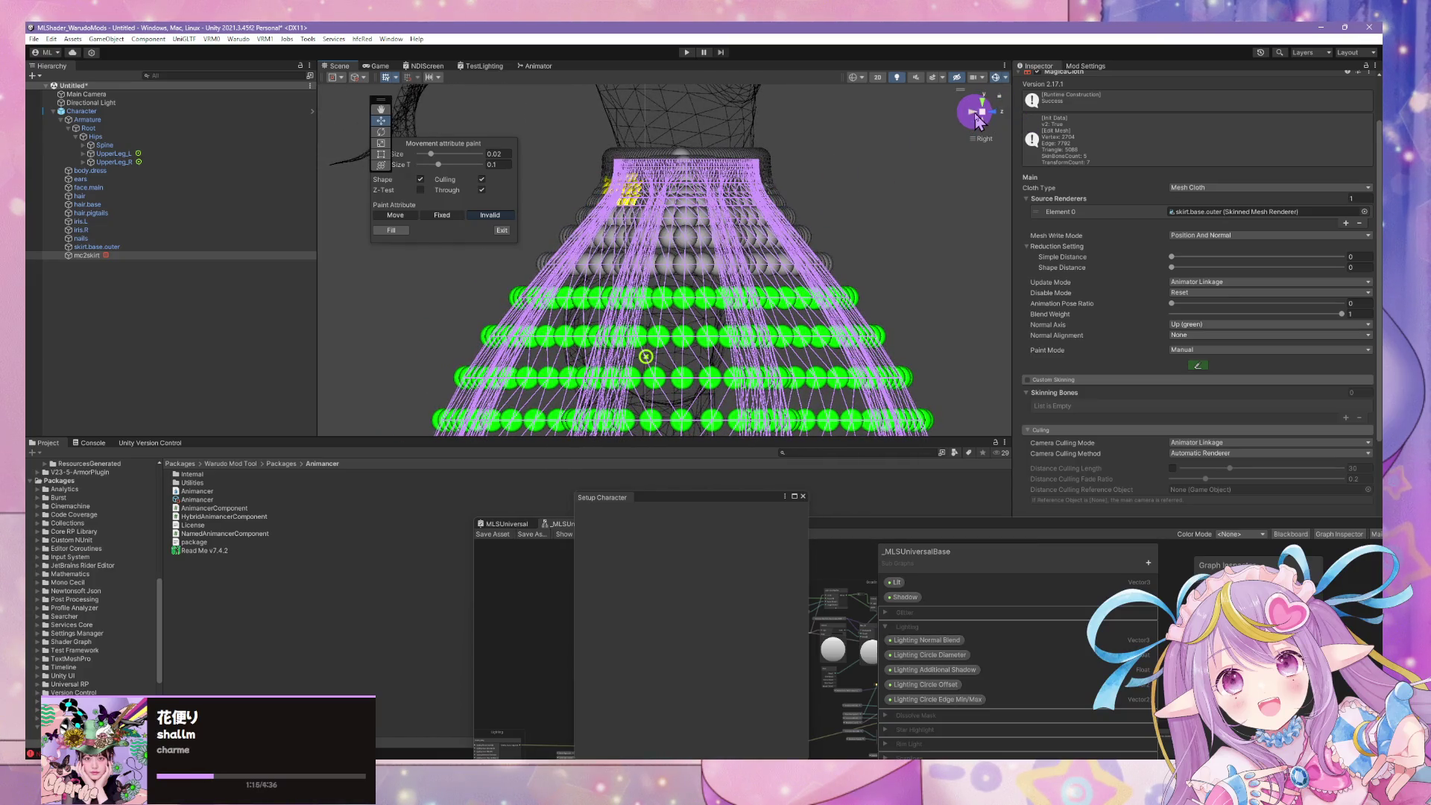
left_click(976, 116)
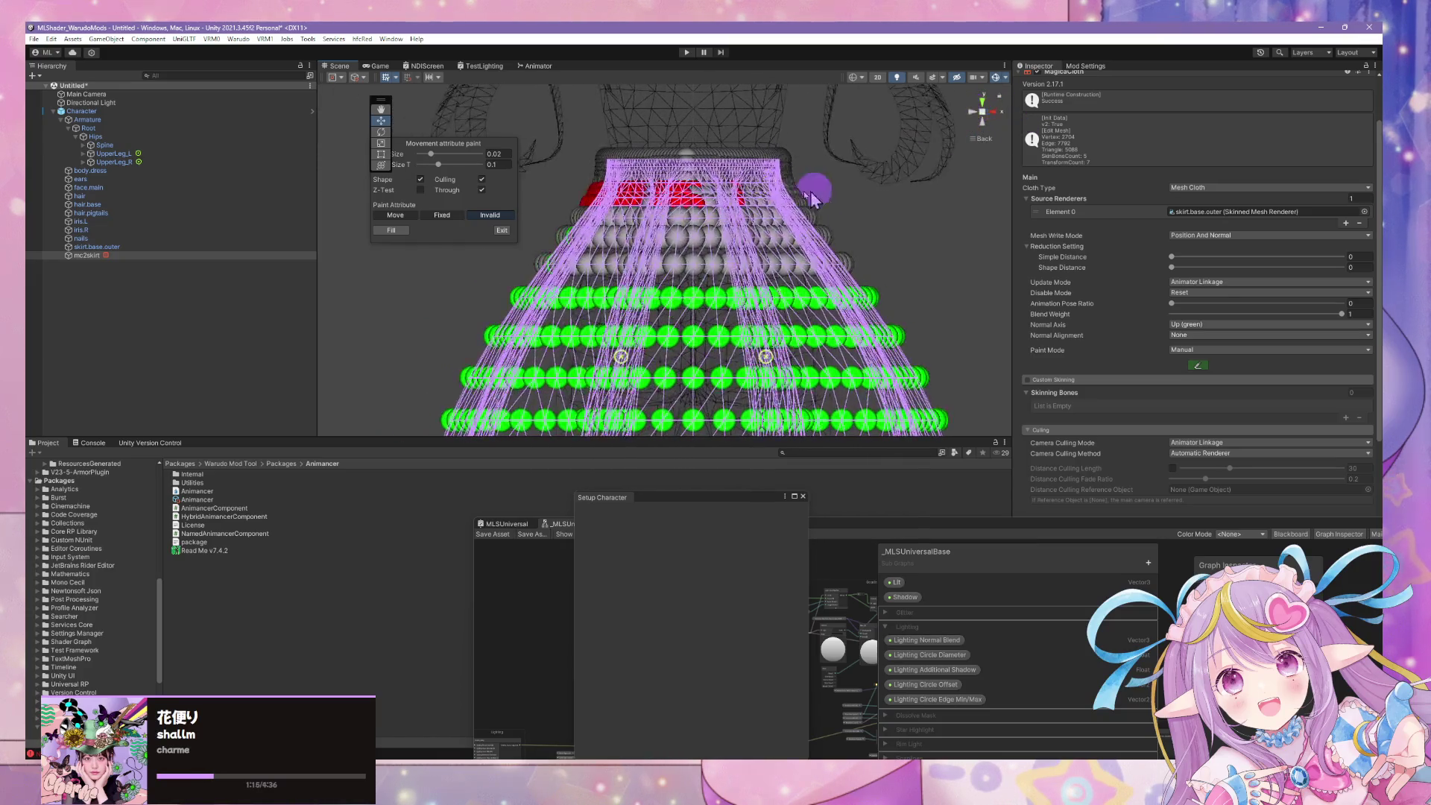
left_click(980, 117)
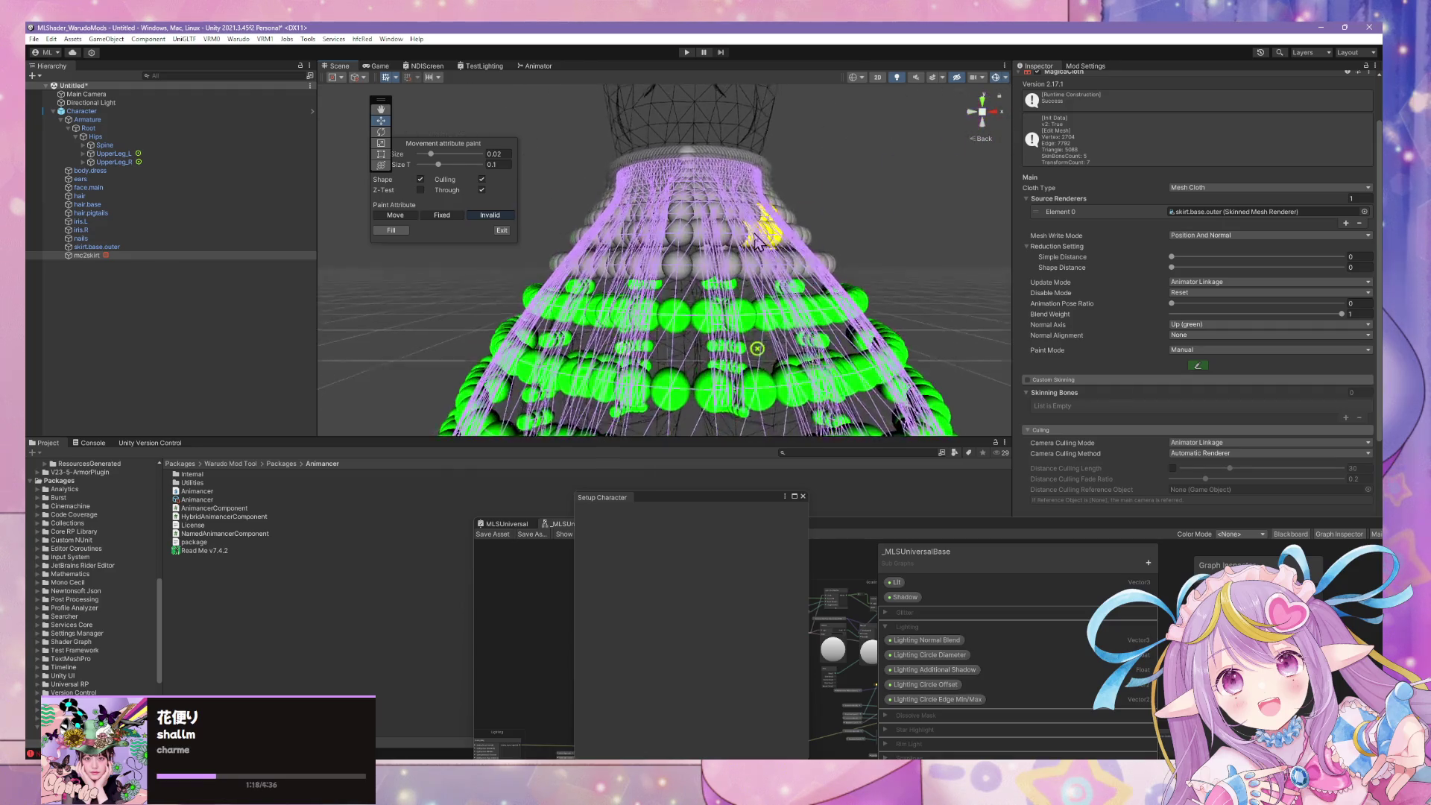
left_click(984, 114)
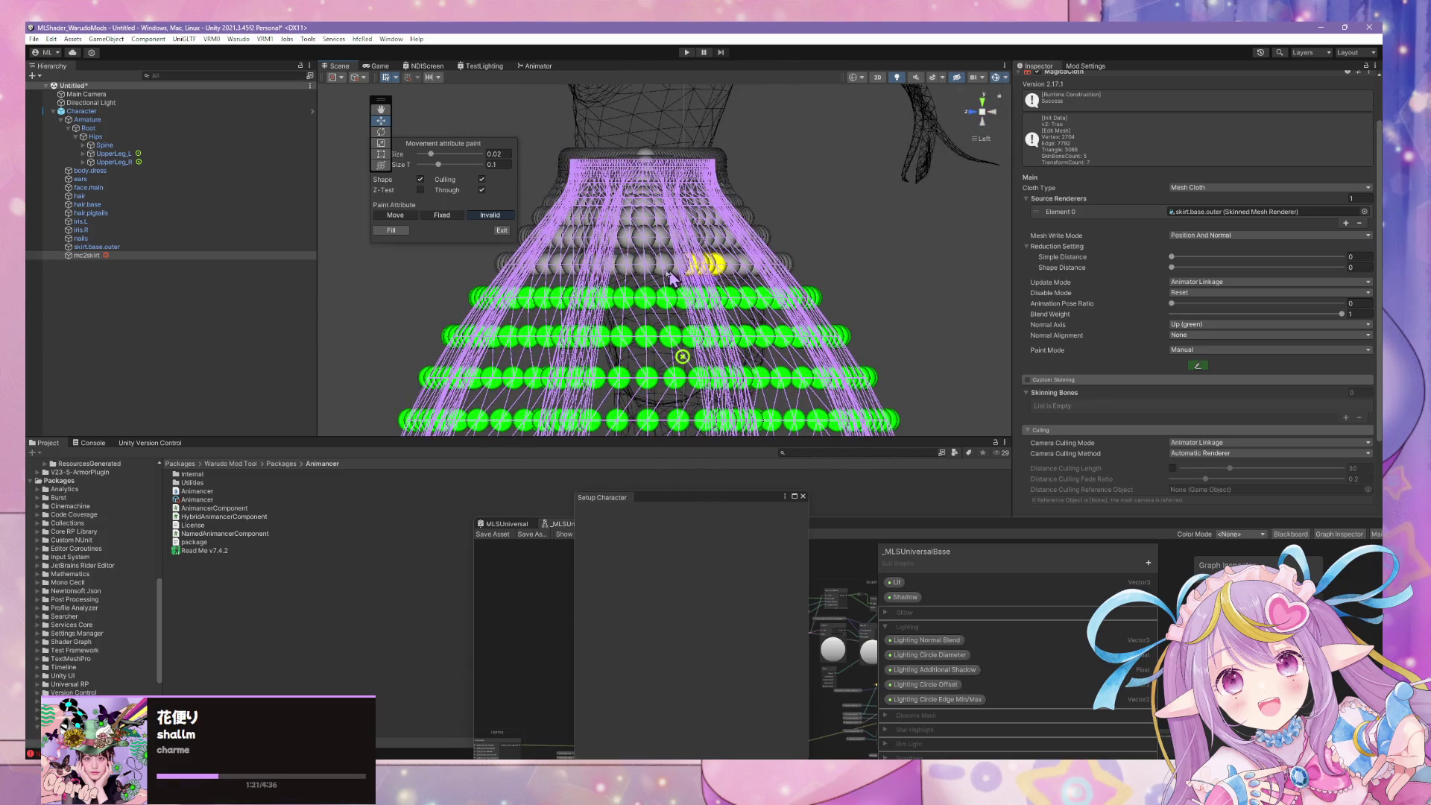
left_click(973, 113)
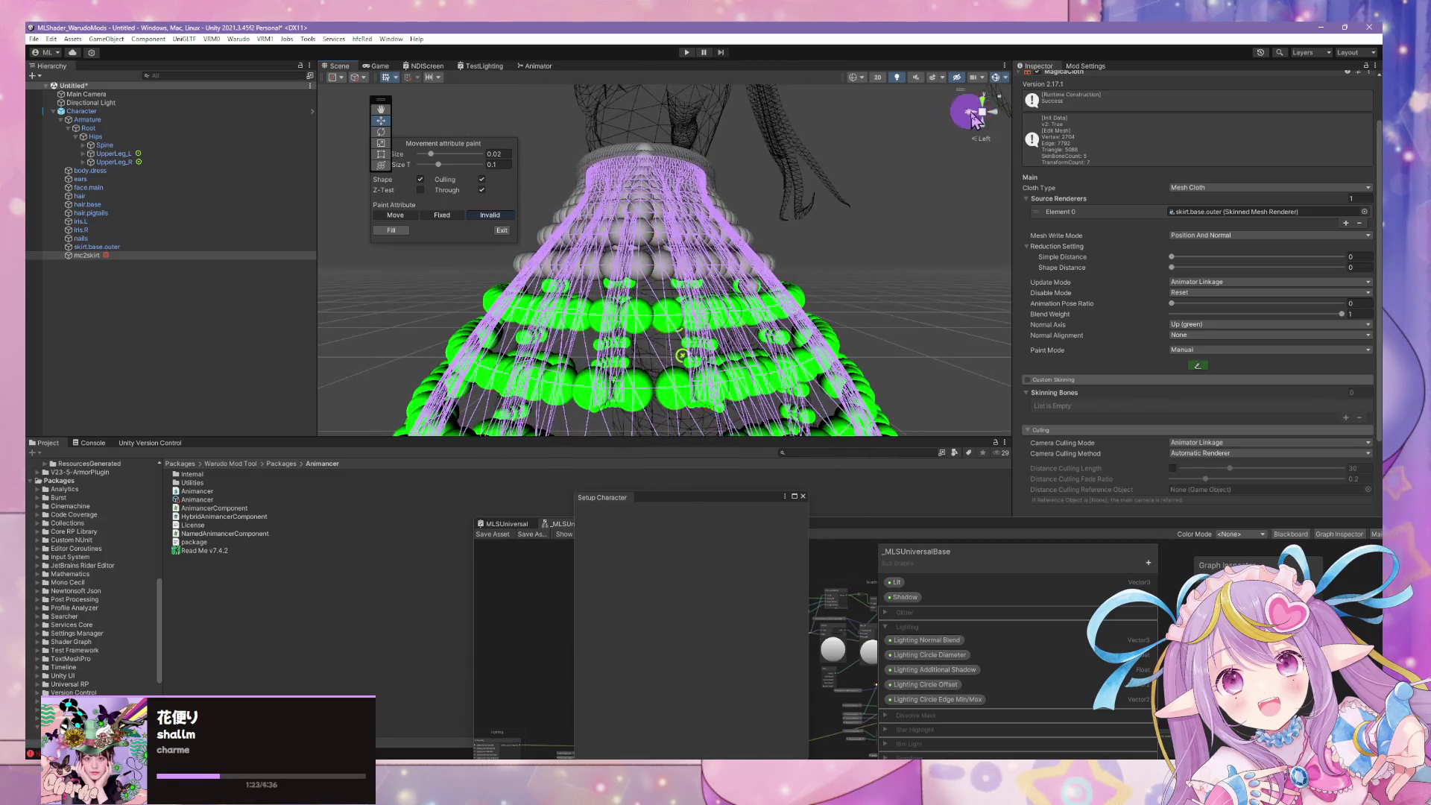
left_click(972, 113)
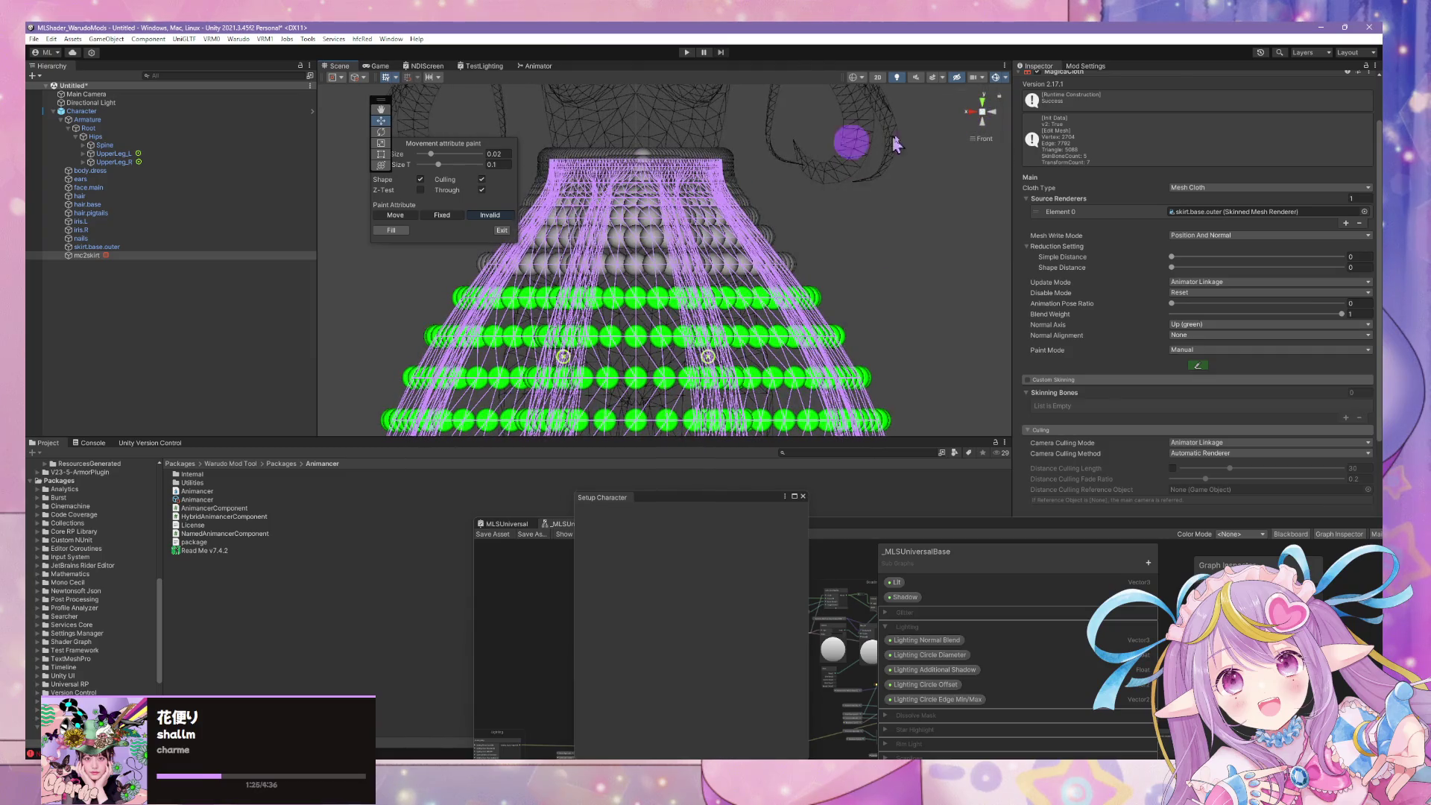
left_click(977, 116)
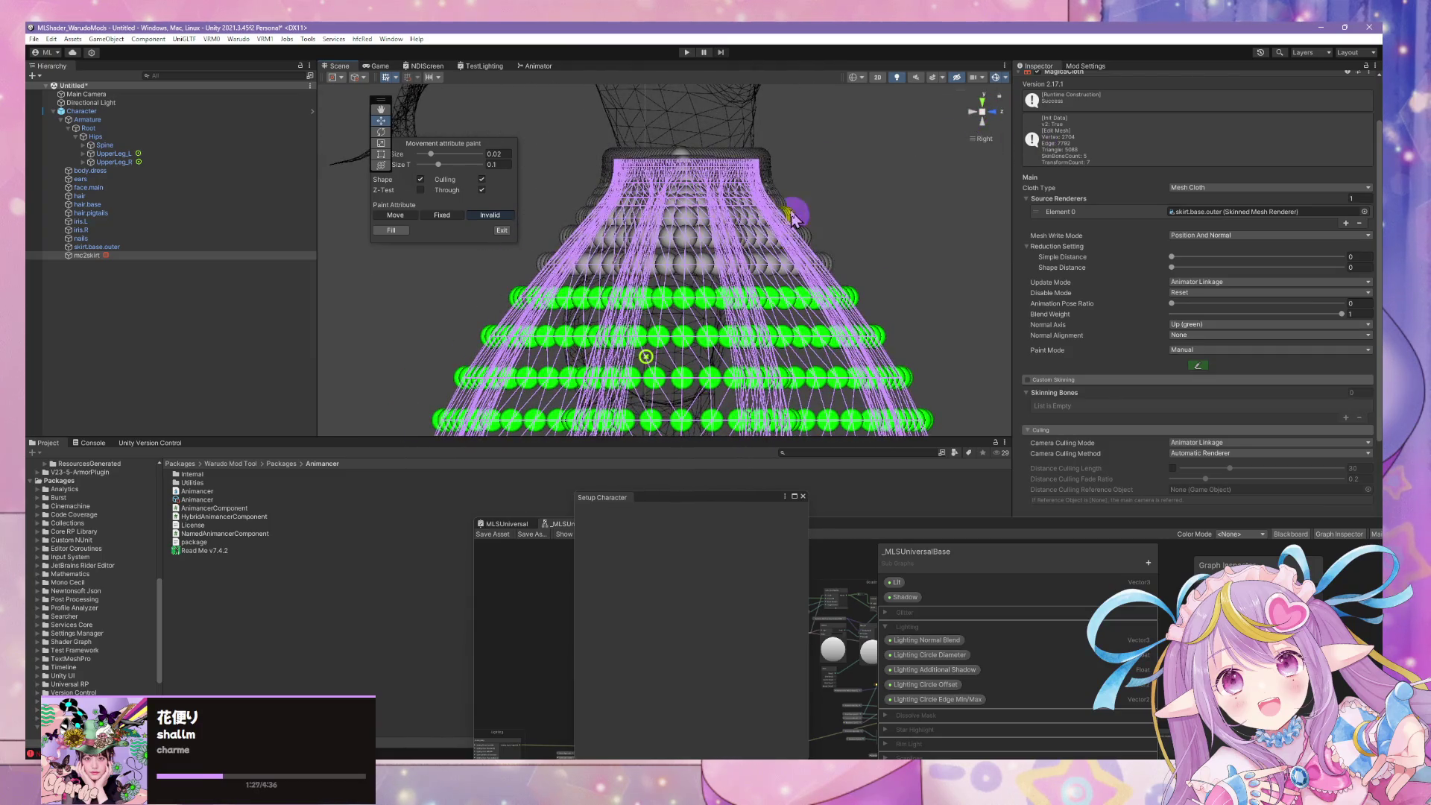
left_click(974, 114)
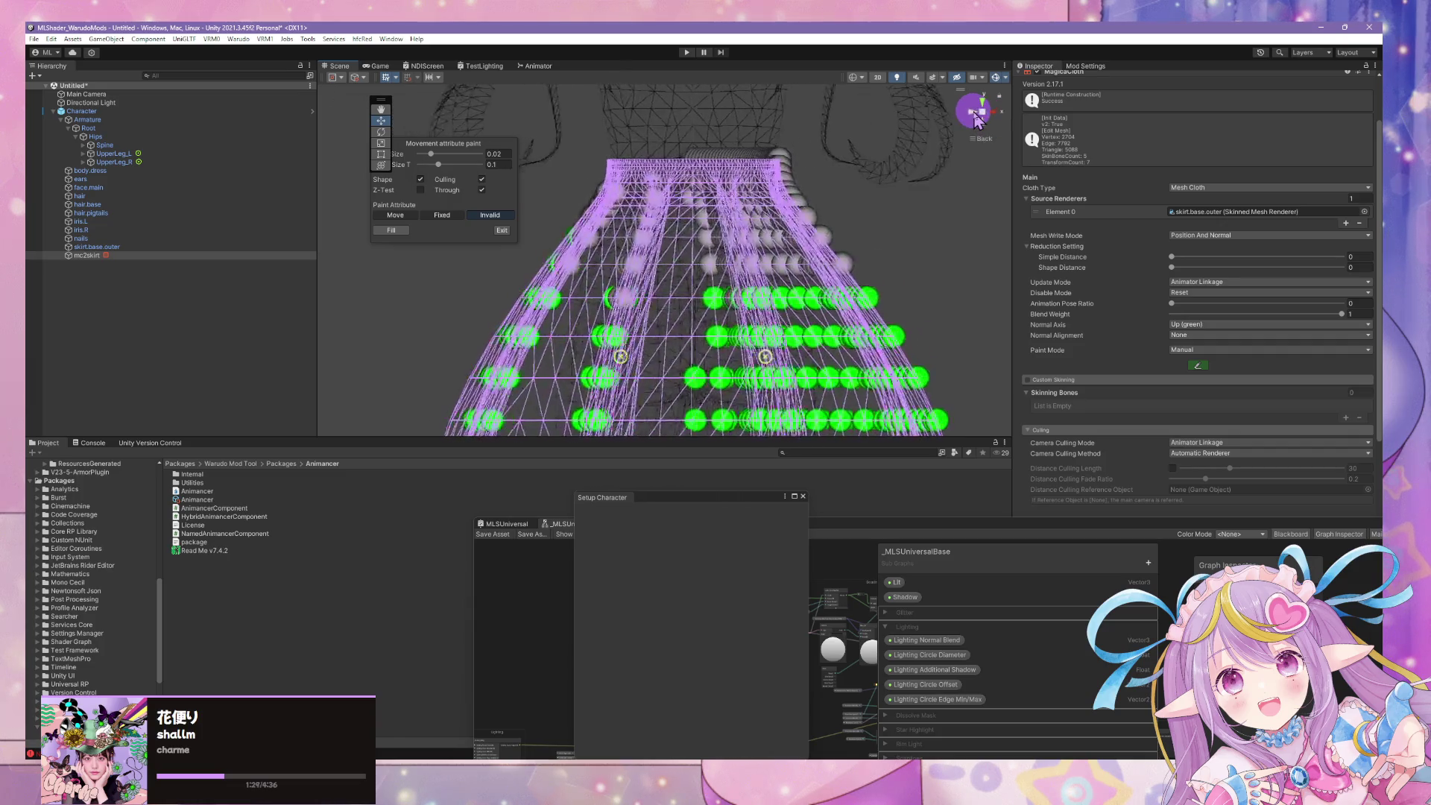
left_click(976, 114)
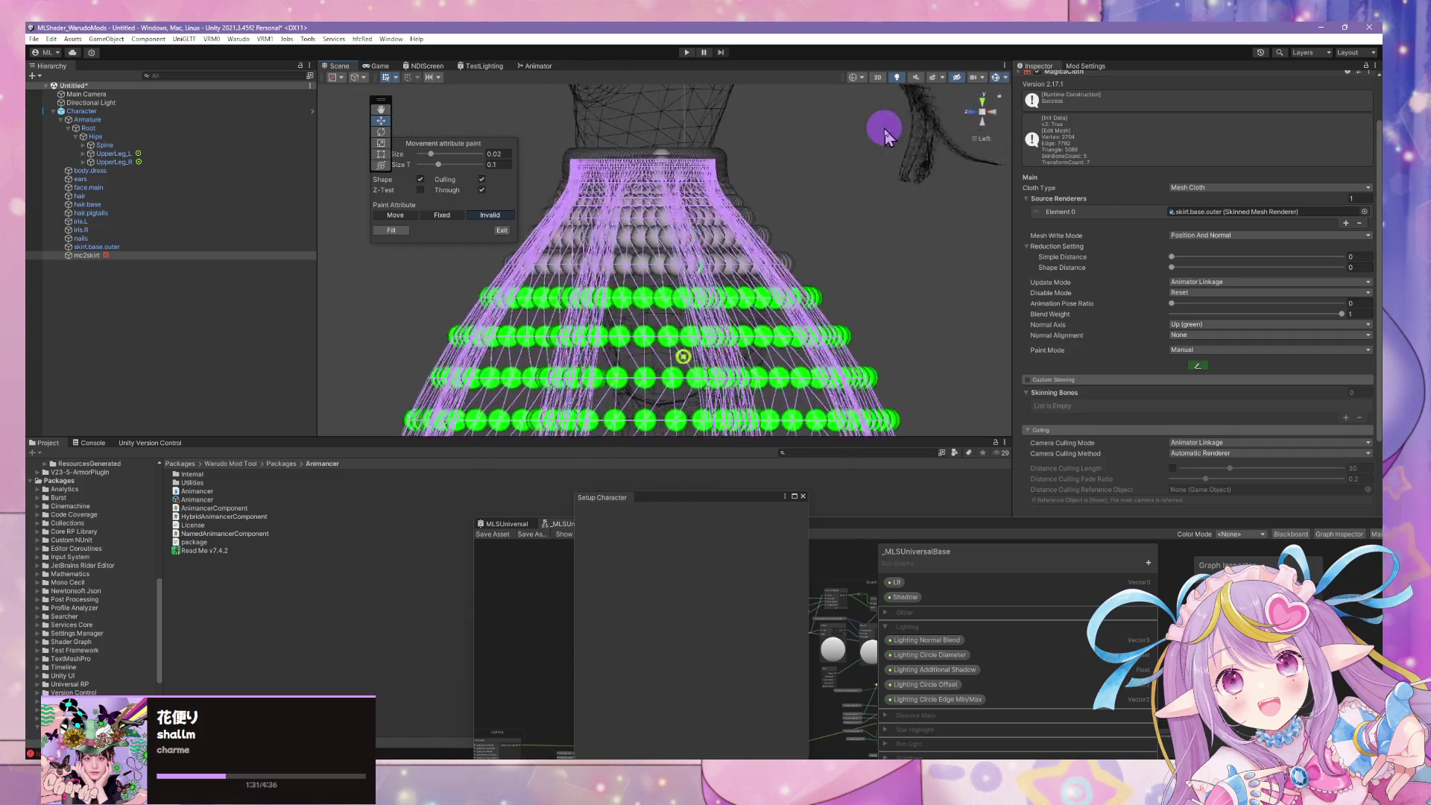
Step: Re-check the skirt's front and back and reduce the brush Size T to 0.047
mouse_move(926, 134)
left_mouse_down()
mouse_move(728, 191)
mouse_move(735, 224)
mouse_move(503, 279)
left_mouse_up()
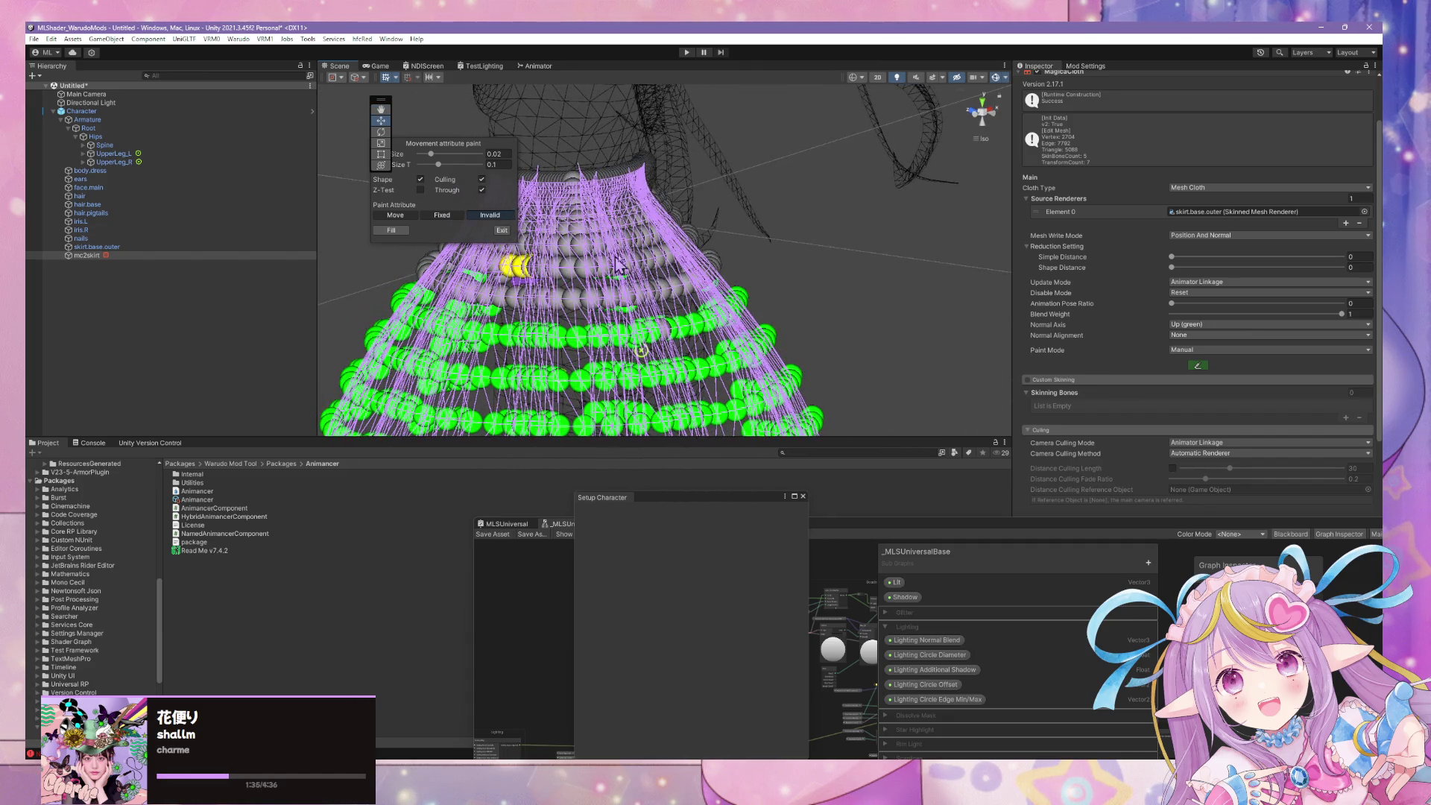
left_click(979, 119)
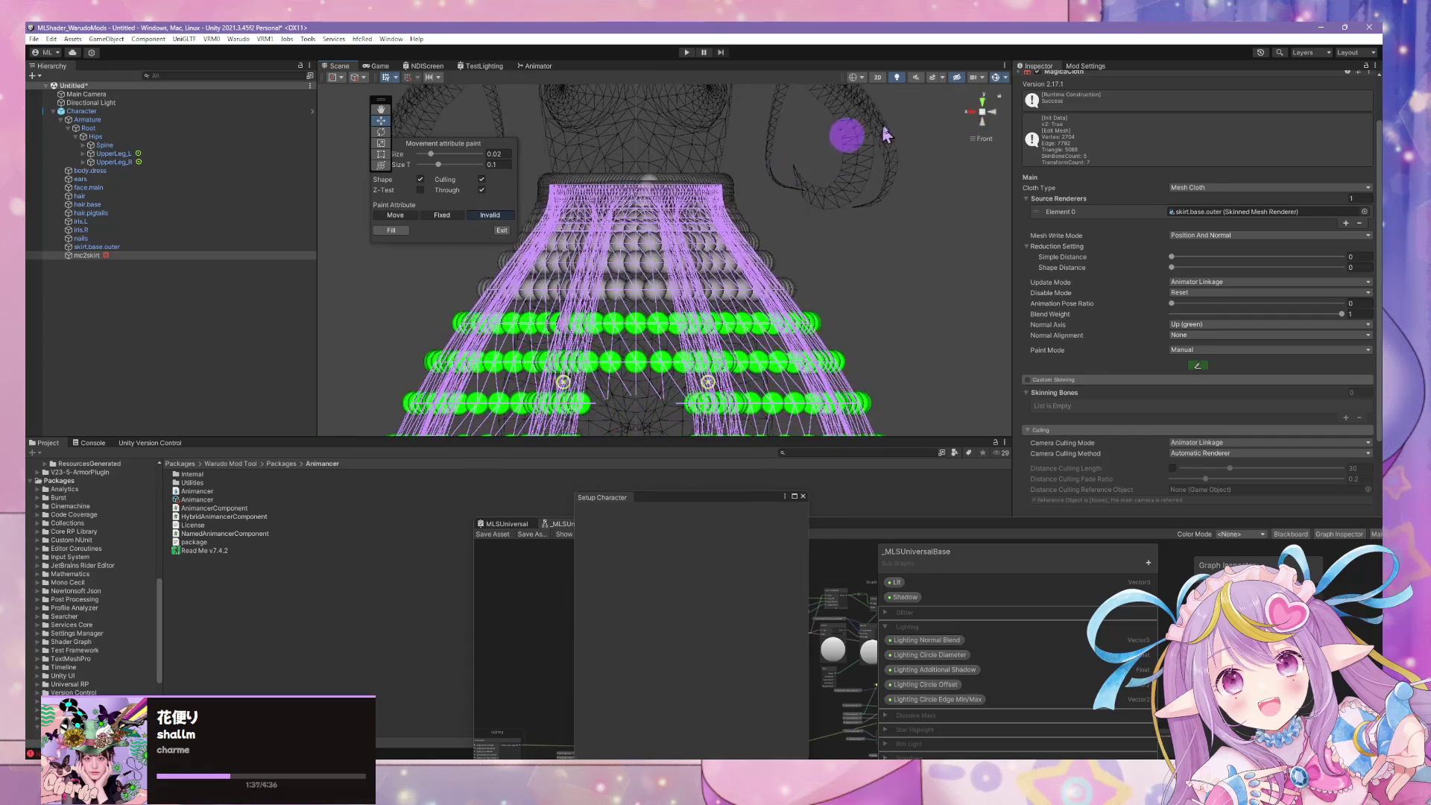
mouse_move(847, 134)
left_mouse_down()
mouse_move(863, 151)
mouse_move(829, 196)
left_mouse_up()
mouse_move(662, 233)
left_mouse_down()
mouse_move(527, 240)
mouse_move(409, 217)
mouse_move(488, 195)
mouse_move(708, 198)
mouse_move(802, 159)
left_mouse_up()
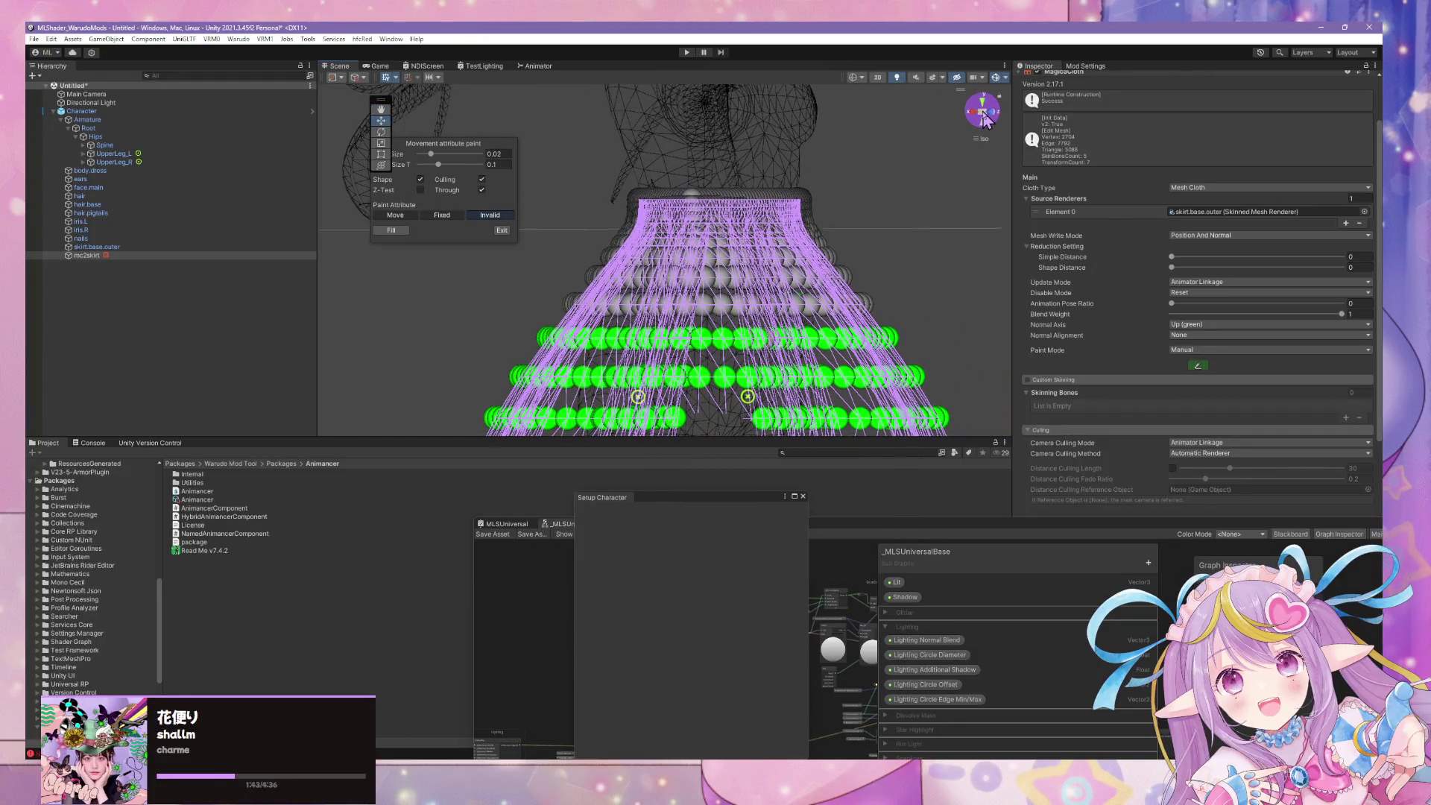
left_click(985, 118)
left_click(980, 115)
left_click(969, 130)
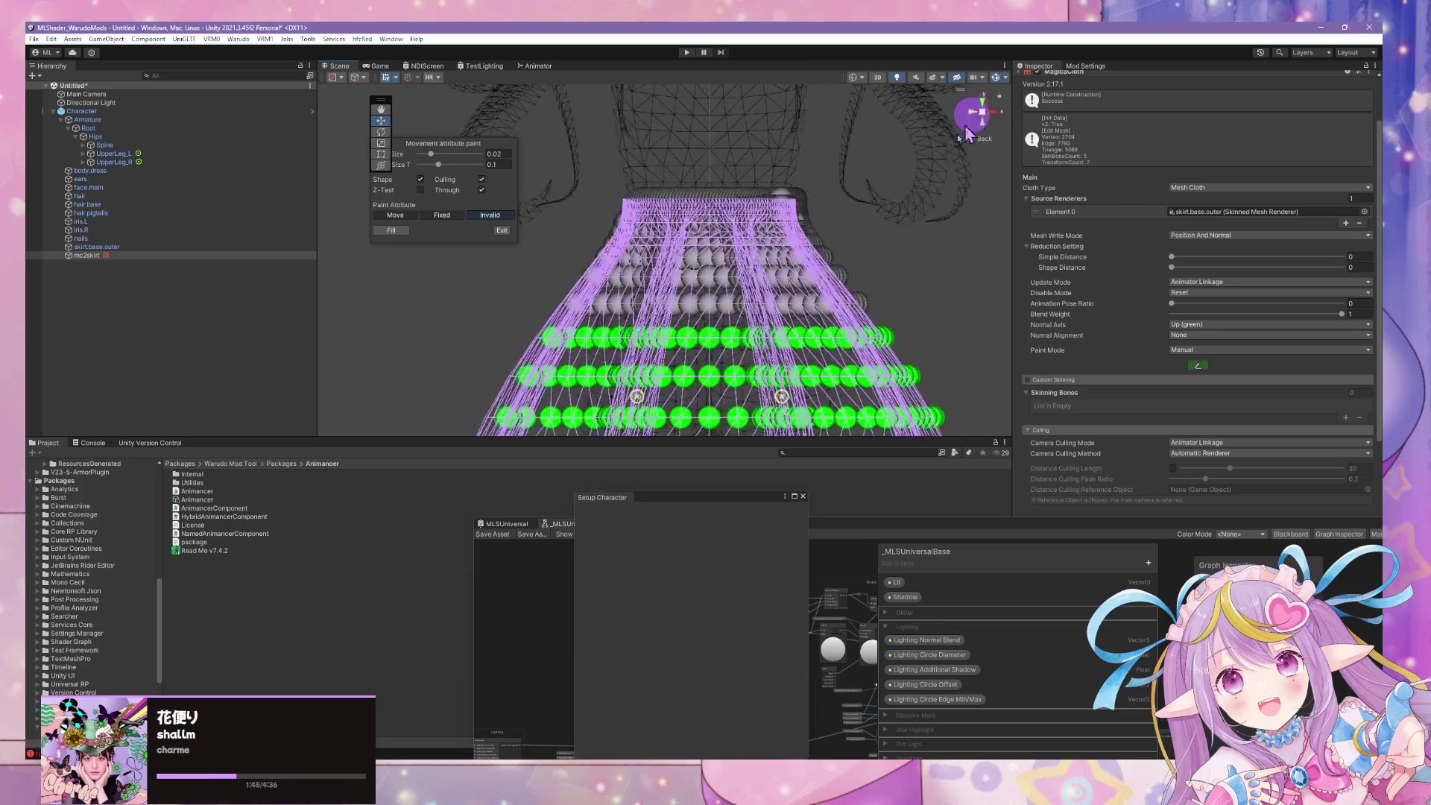
left_click_drag(439, 164, 428, 165)
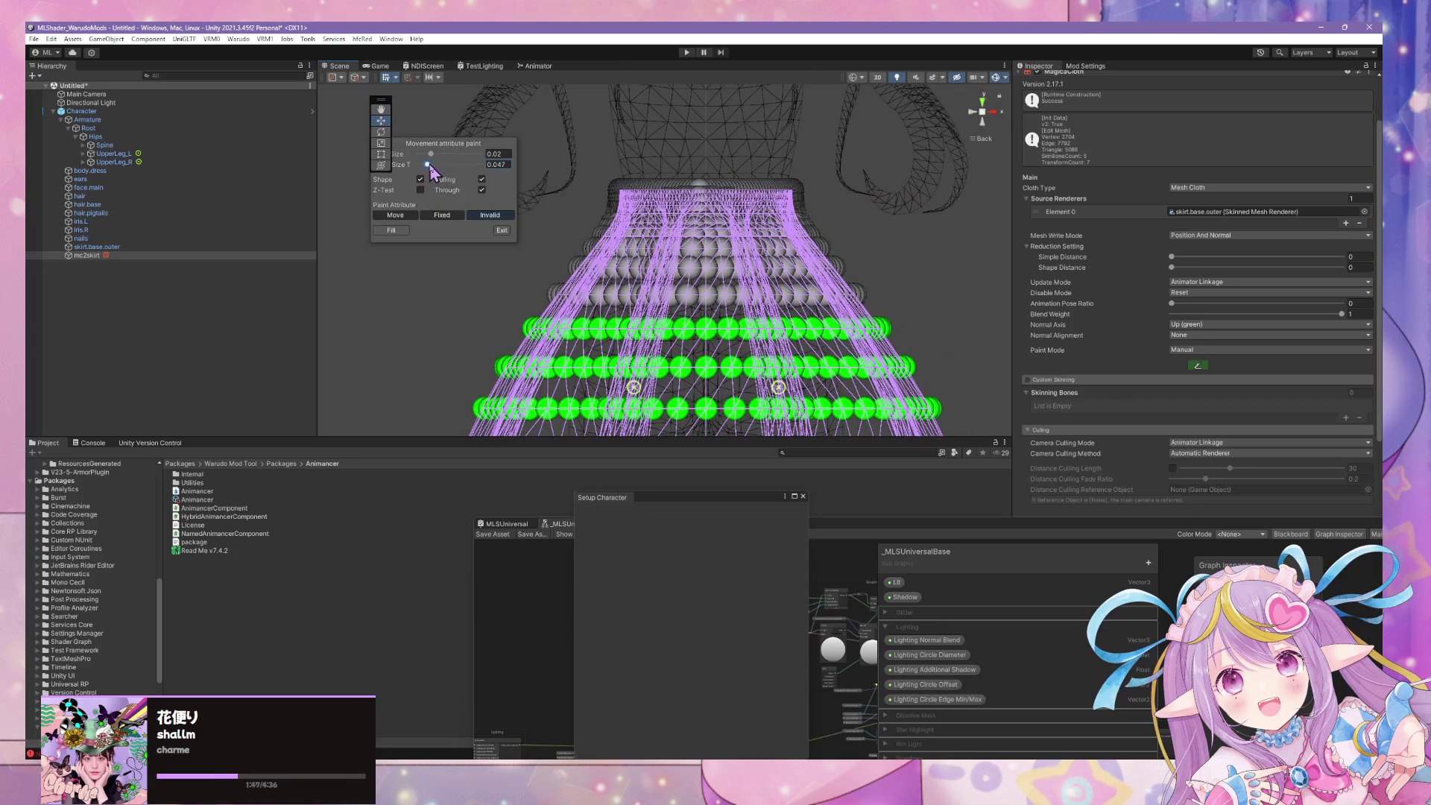
left_click_drag(556, 302, 879, 302)
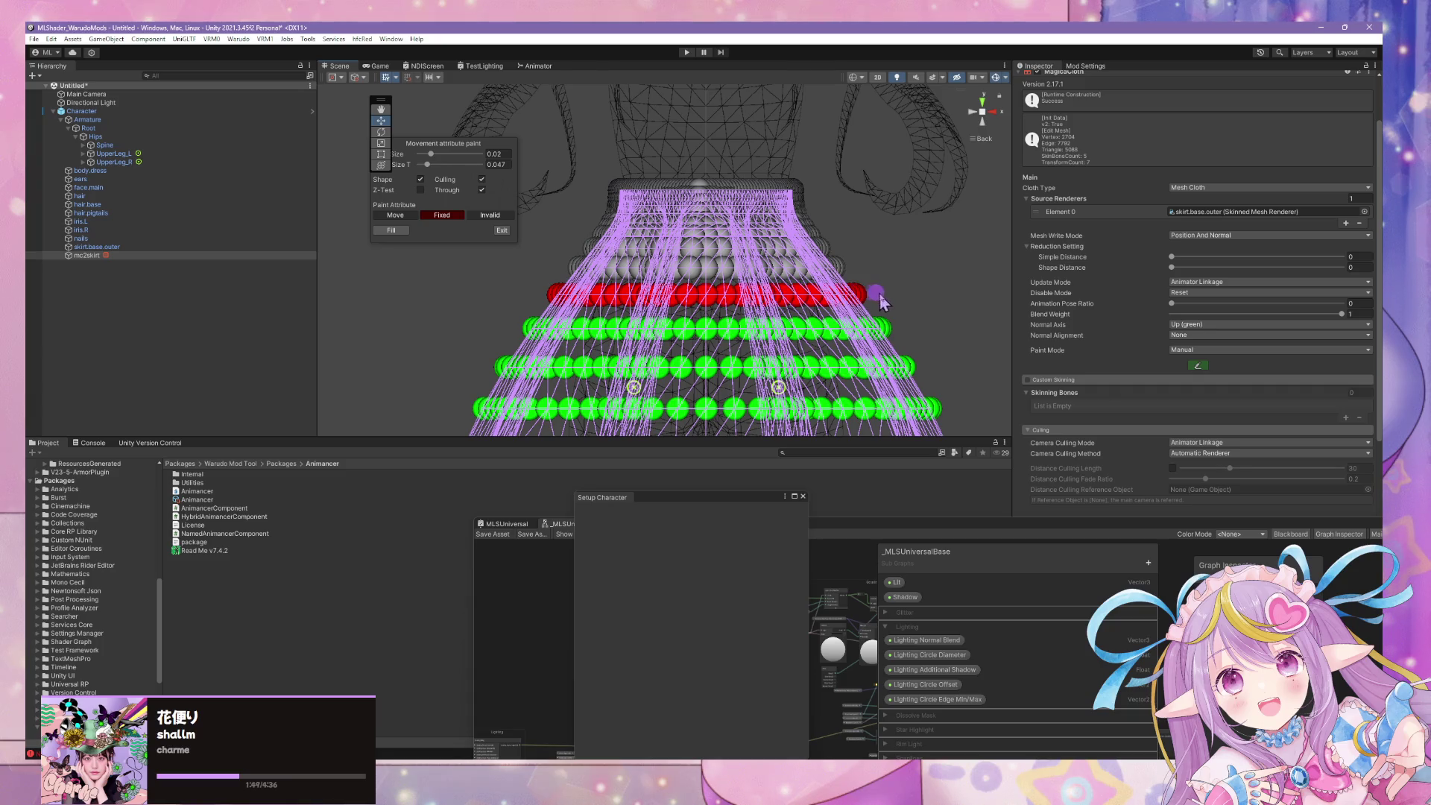
left_click(997, 113)
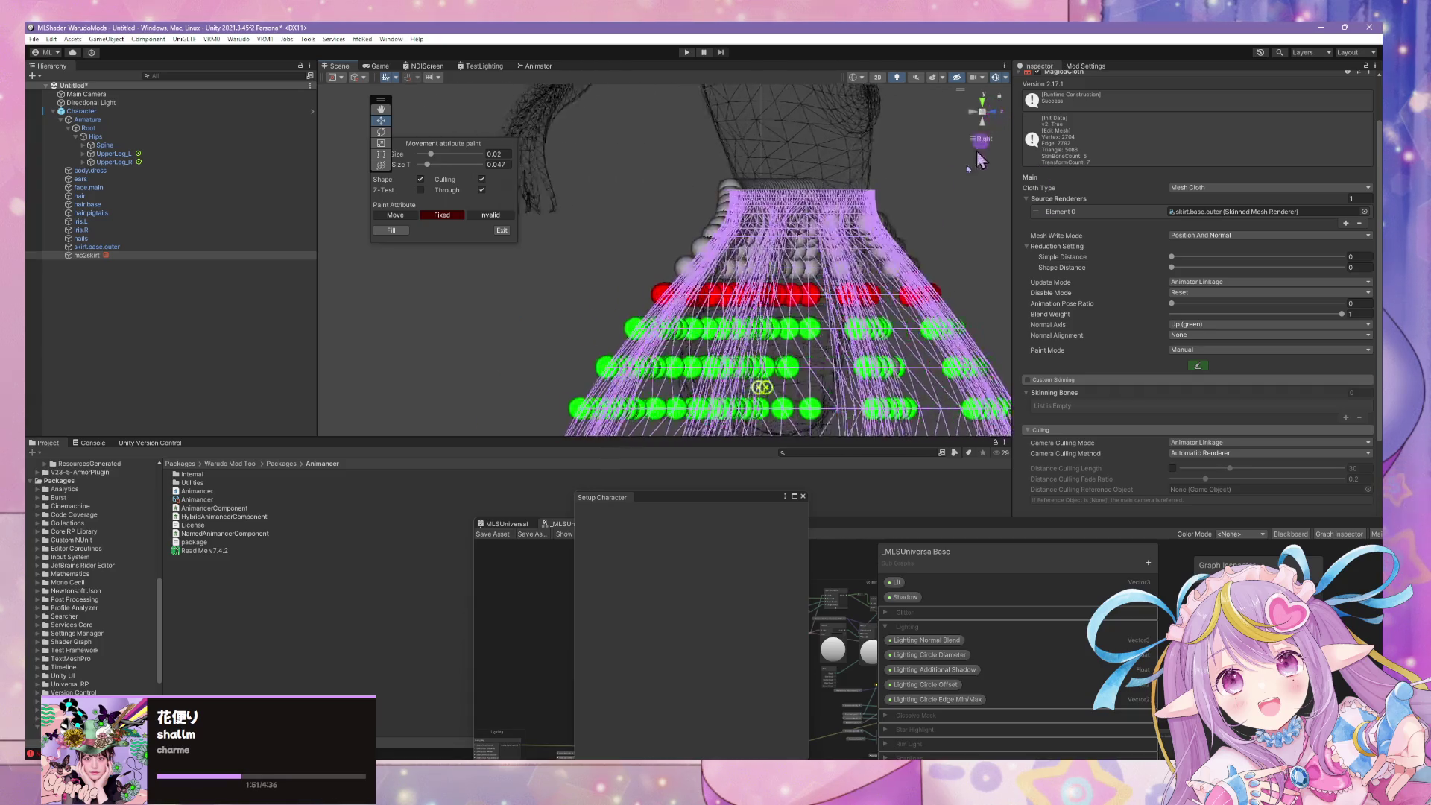
left_click(996, 113)
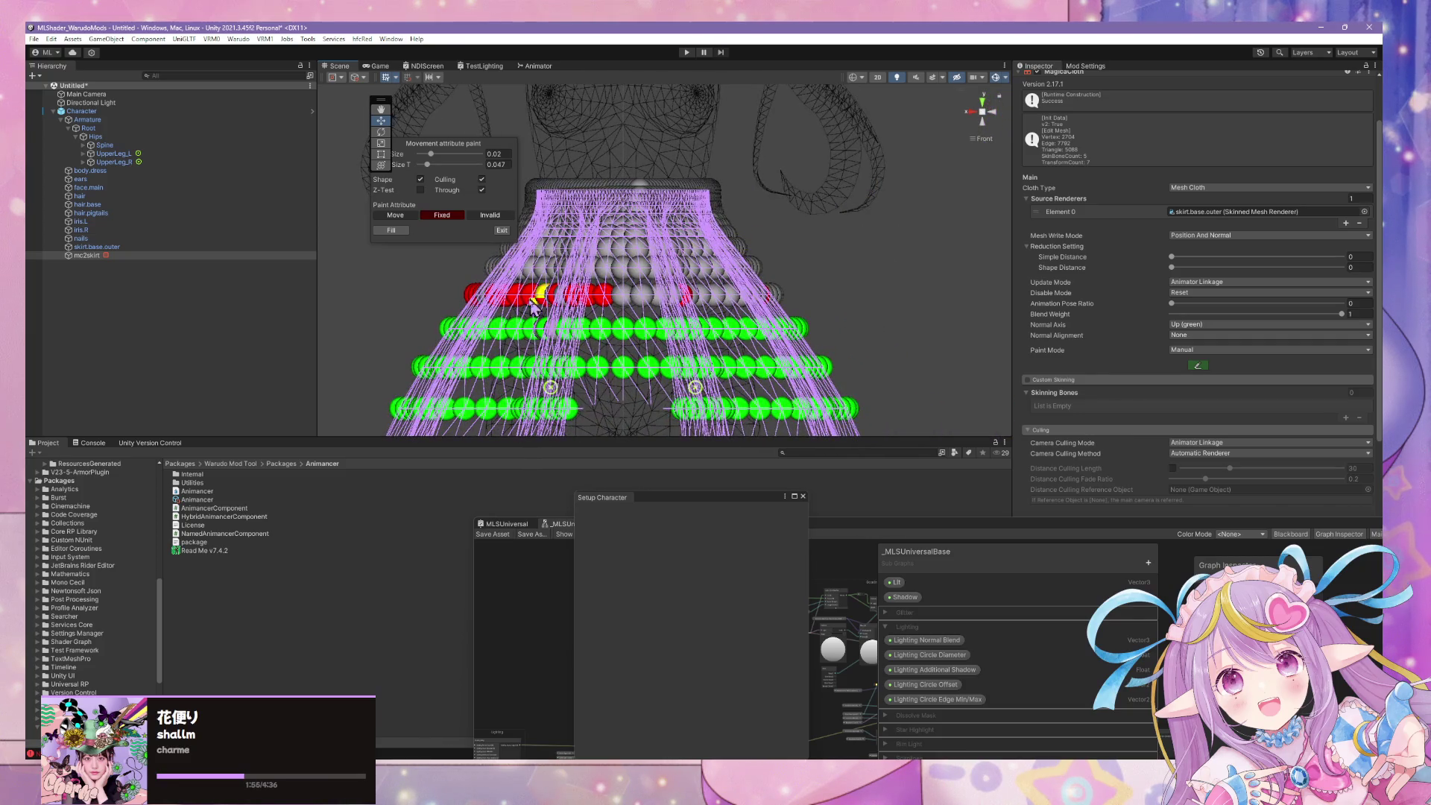
mouse_move(534, 302)
left_mouse_down()
mouse_move(722, 298)
mouse_move(665, 302)
left_mouse_up()
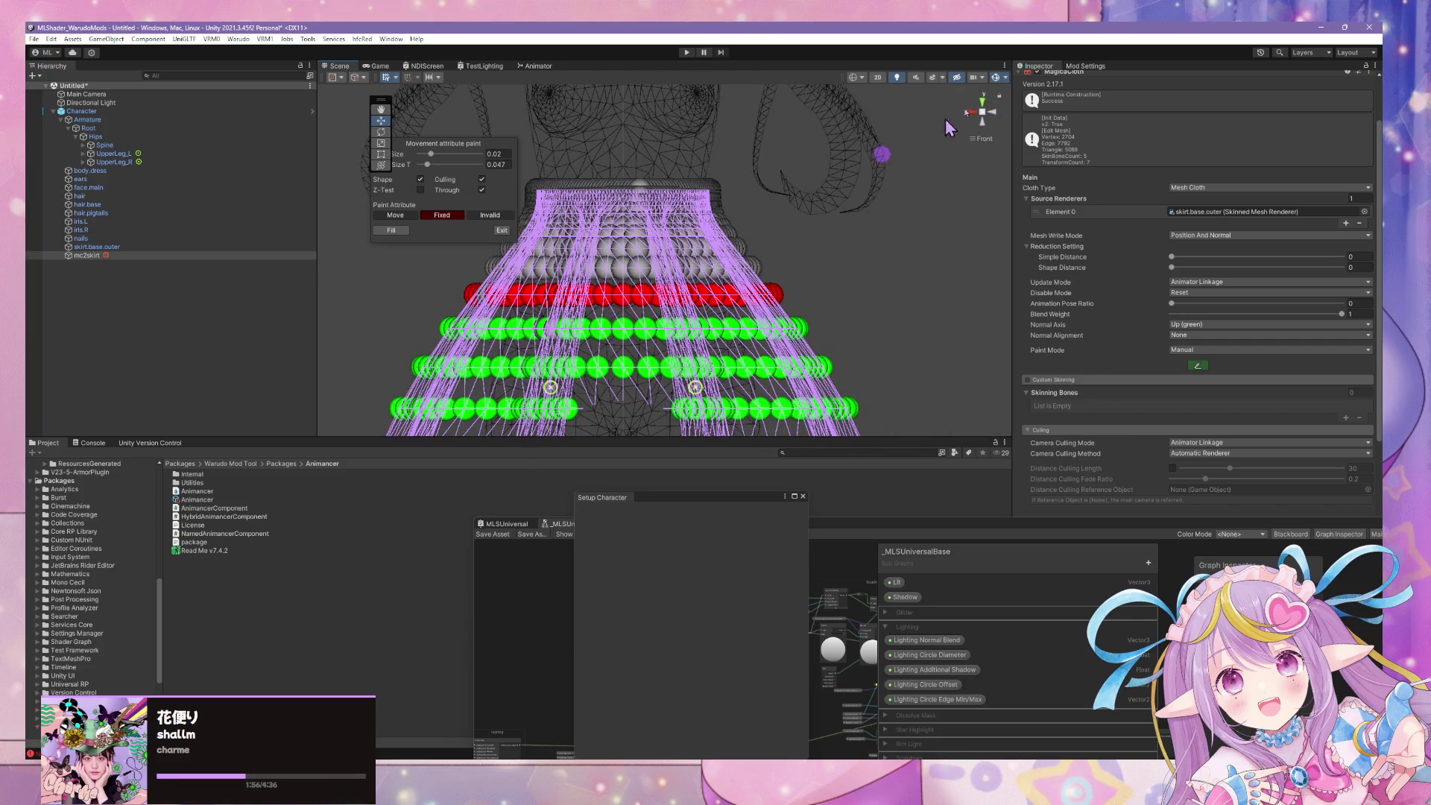
left_click(993, 114)
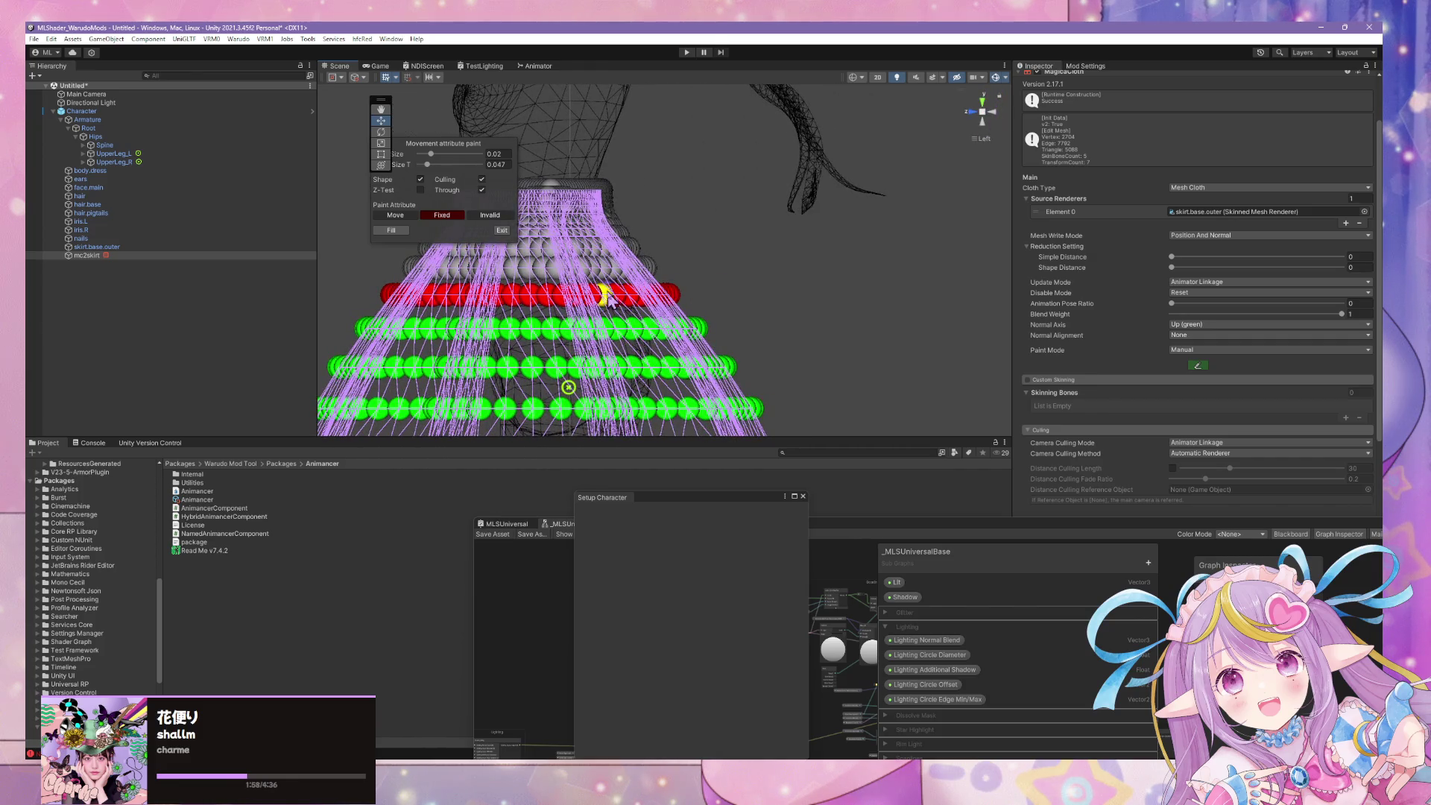
mouse_move(932, 187)
left_mouse_down()
mouse_move(760, 276)
mouse_move(655, 295)
left_mouse_up()
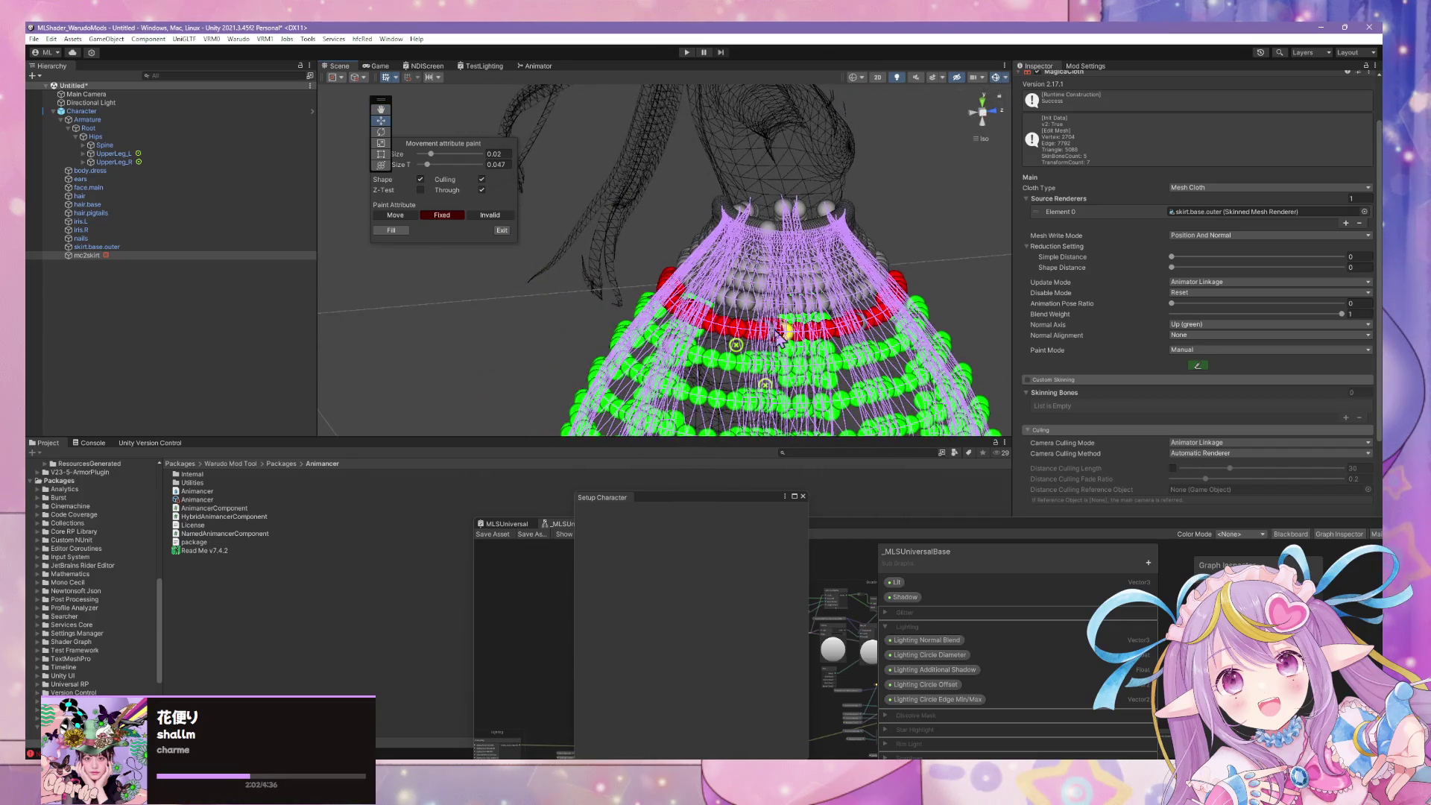
mouse_move(789, 332)
left_mouse_down()
mouse_move(834, 274)
mouse_move(819, 267)
mouse_move(868, 278)
mouse_move(1012, 163)
left_mouse_up()
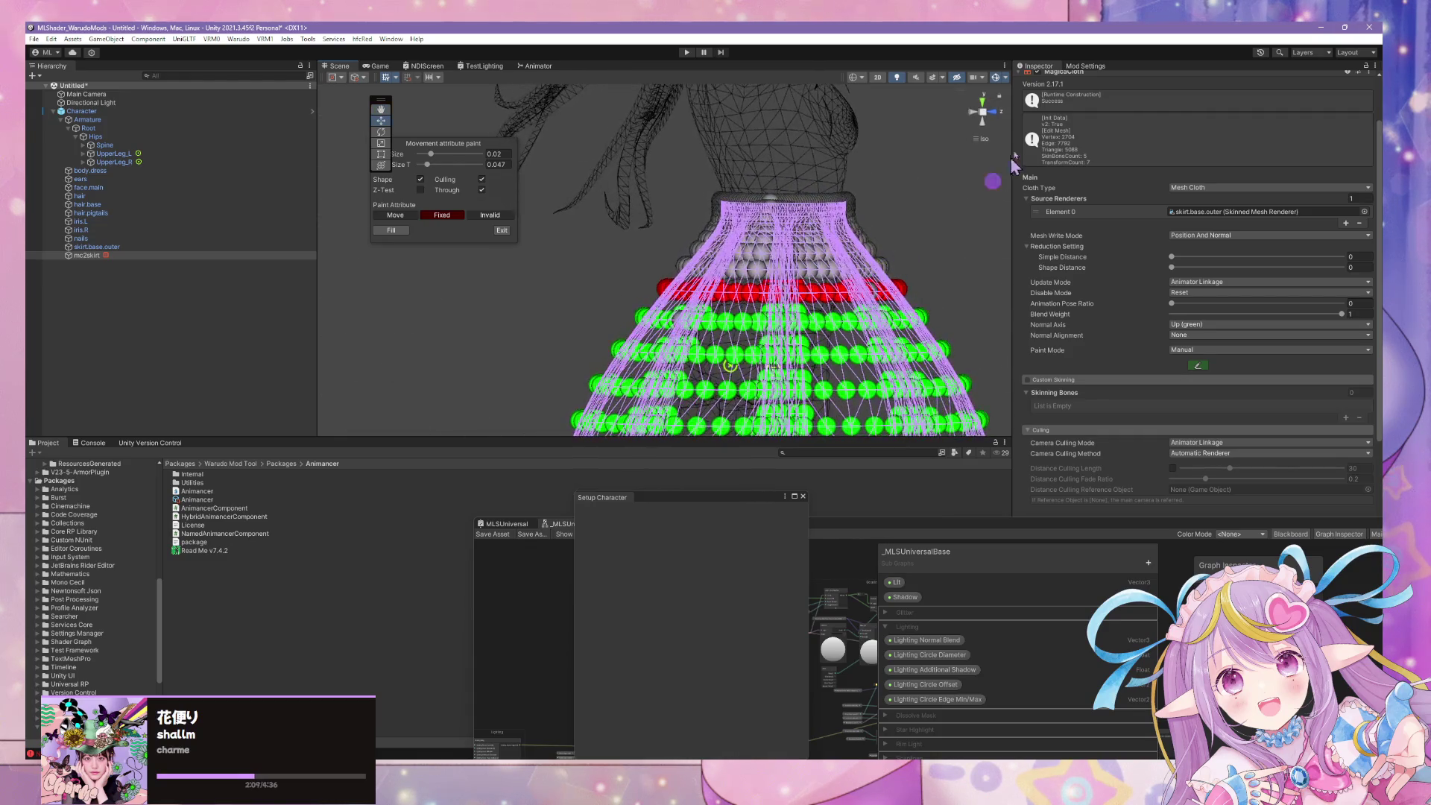
left_click(974, 112)
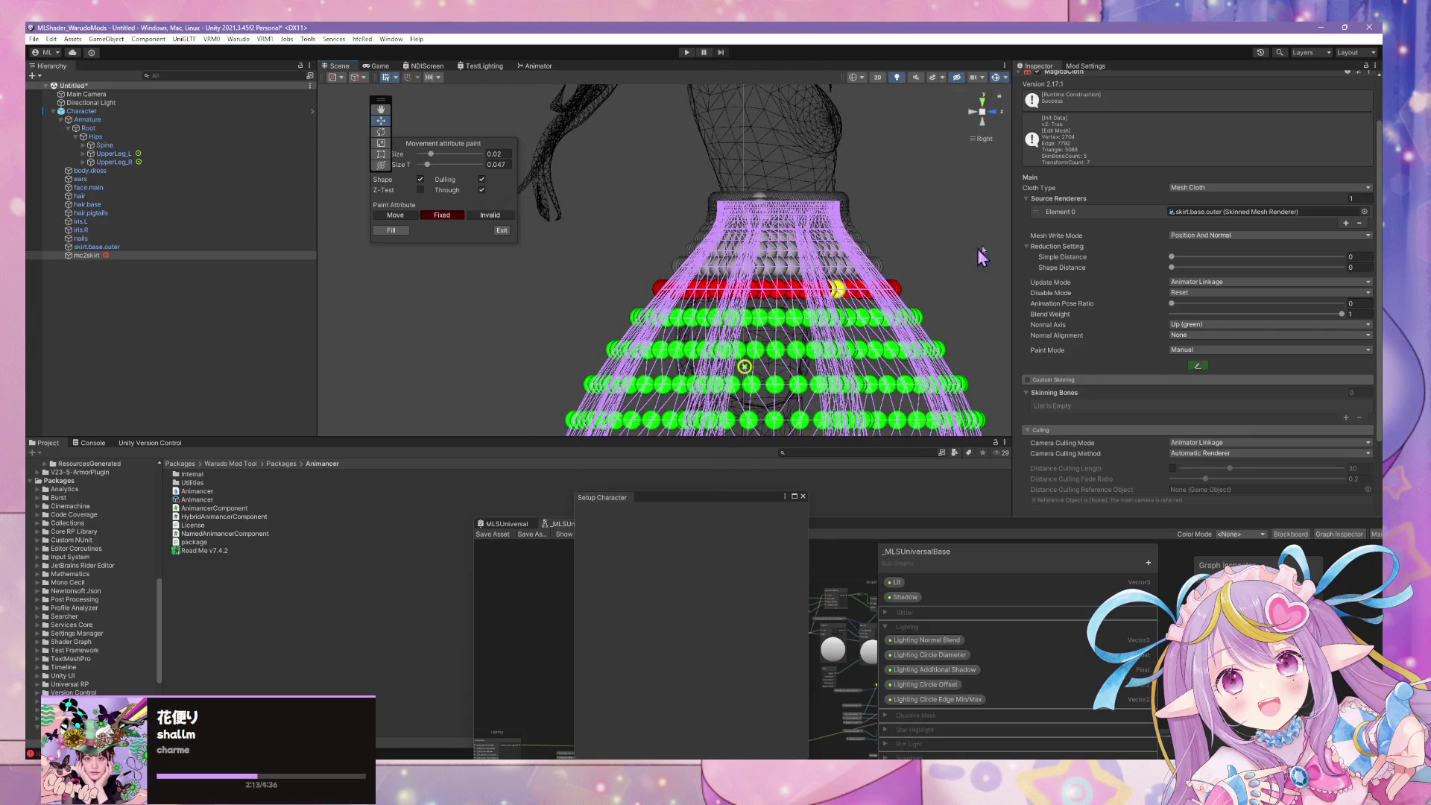
left_click(992, 116)
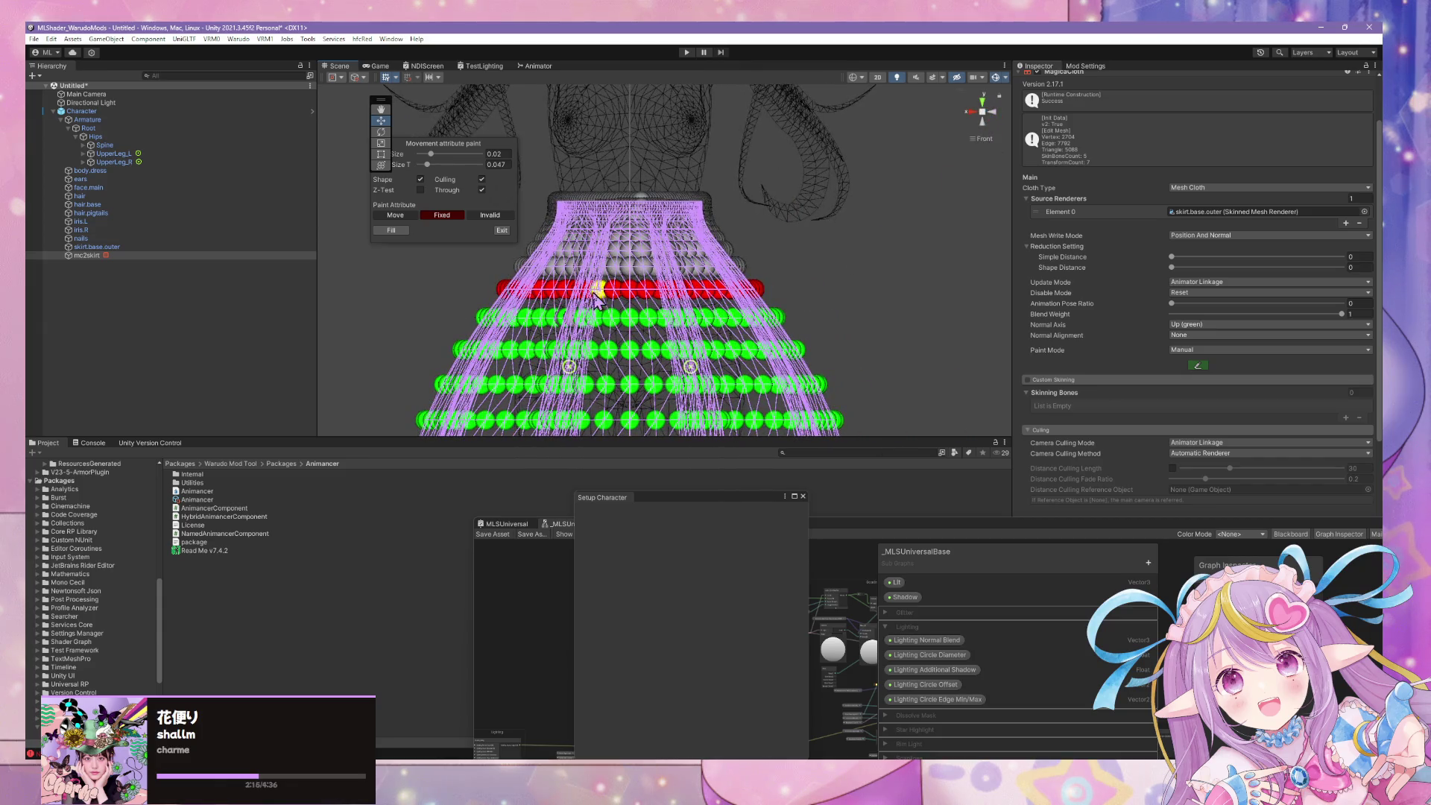
left_click(995, 116)
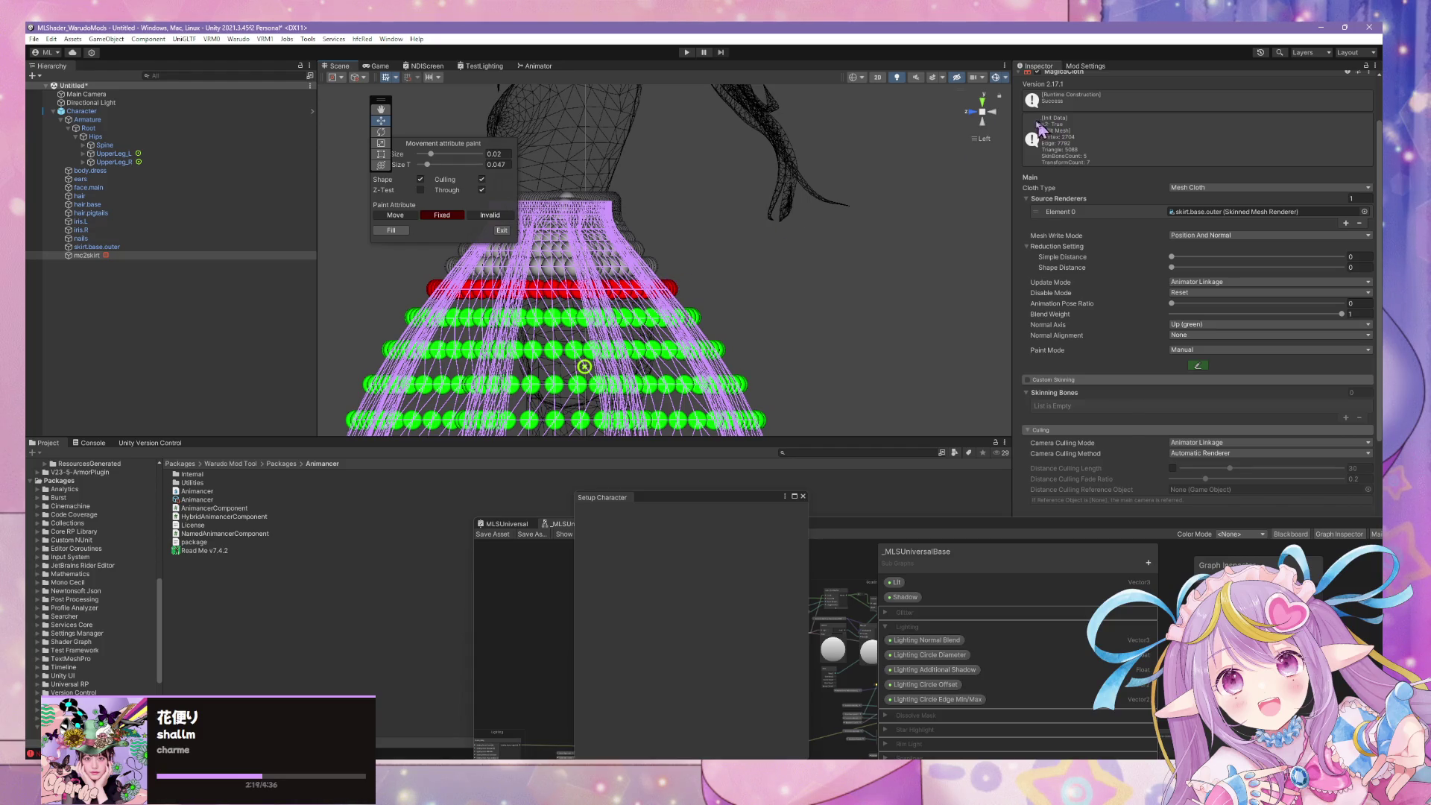
mouse_move(993, 117)
left_mouse_down()
mouse_move(775, 288)
mouse_move(818, 336)
mouse_move(739, 368)
left_mouse_up()
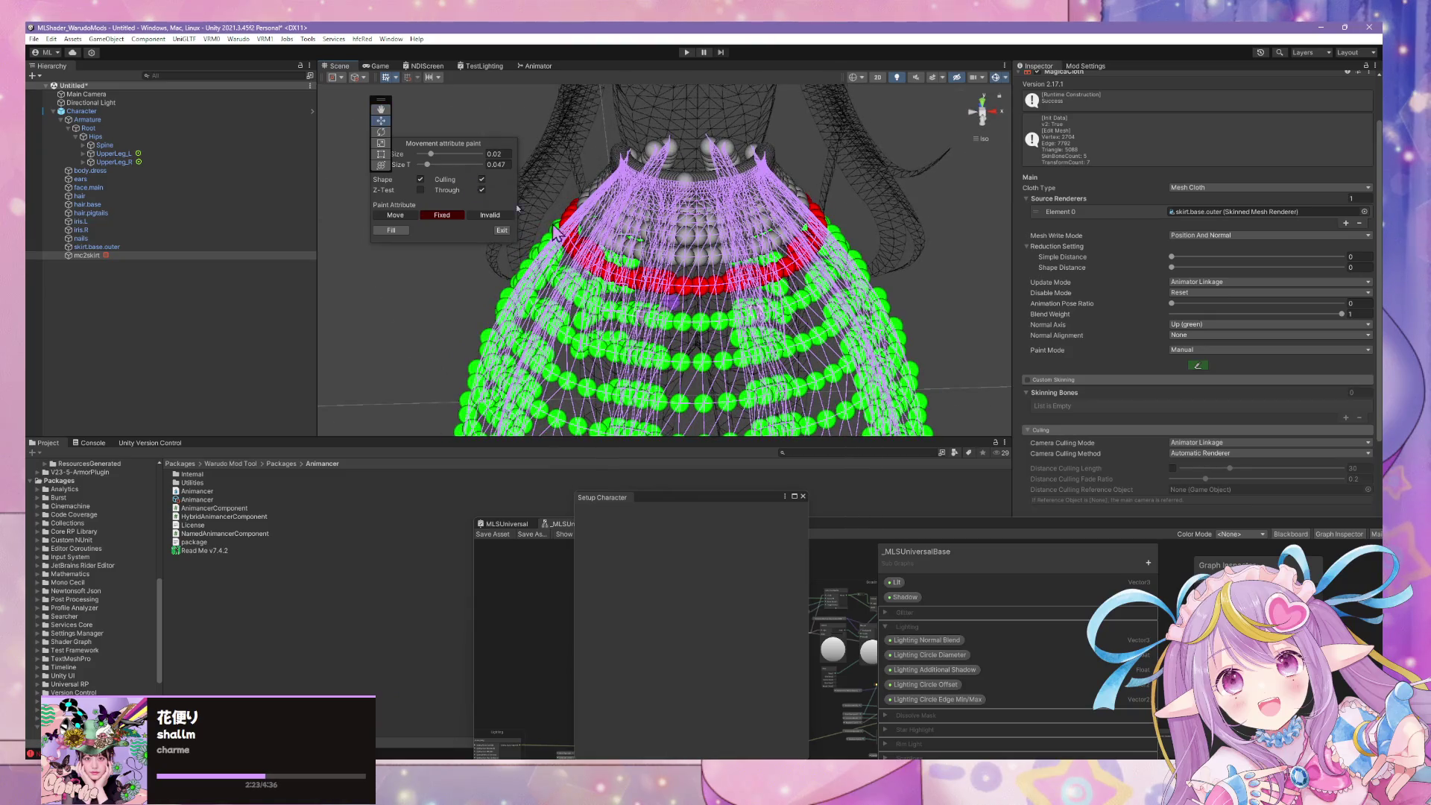
Step: Switch the brush to Move, check the lower skirt rows from above, and finish painting
left_click(401, 216)
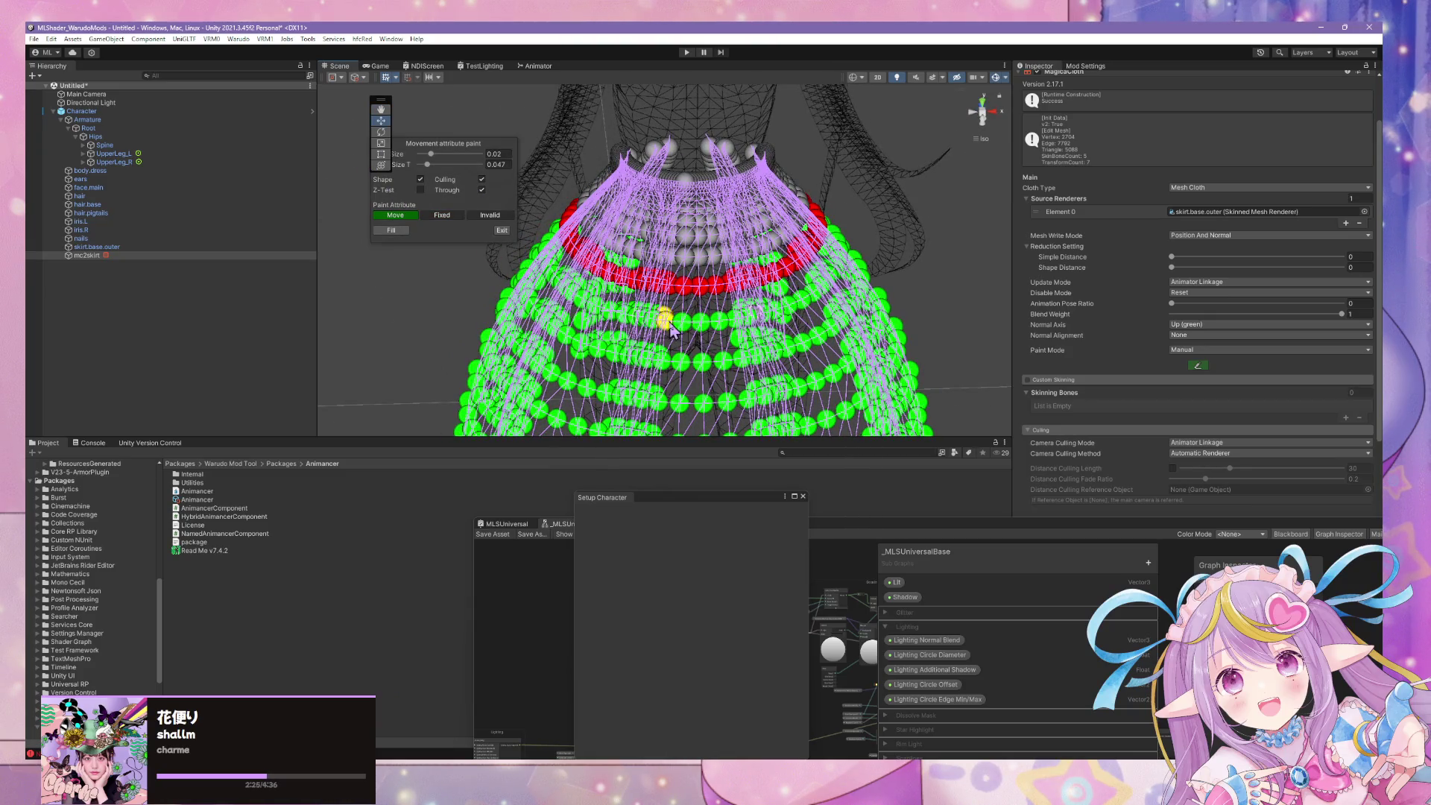
left_click_drag(881, 365, 659, 306)
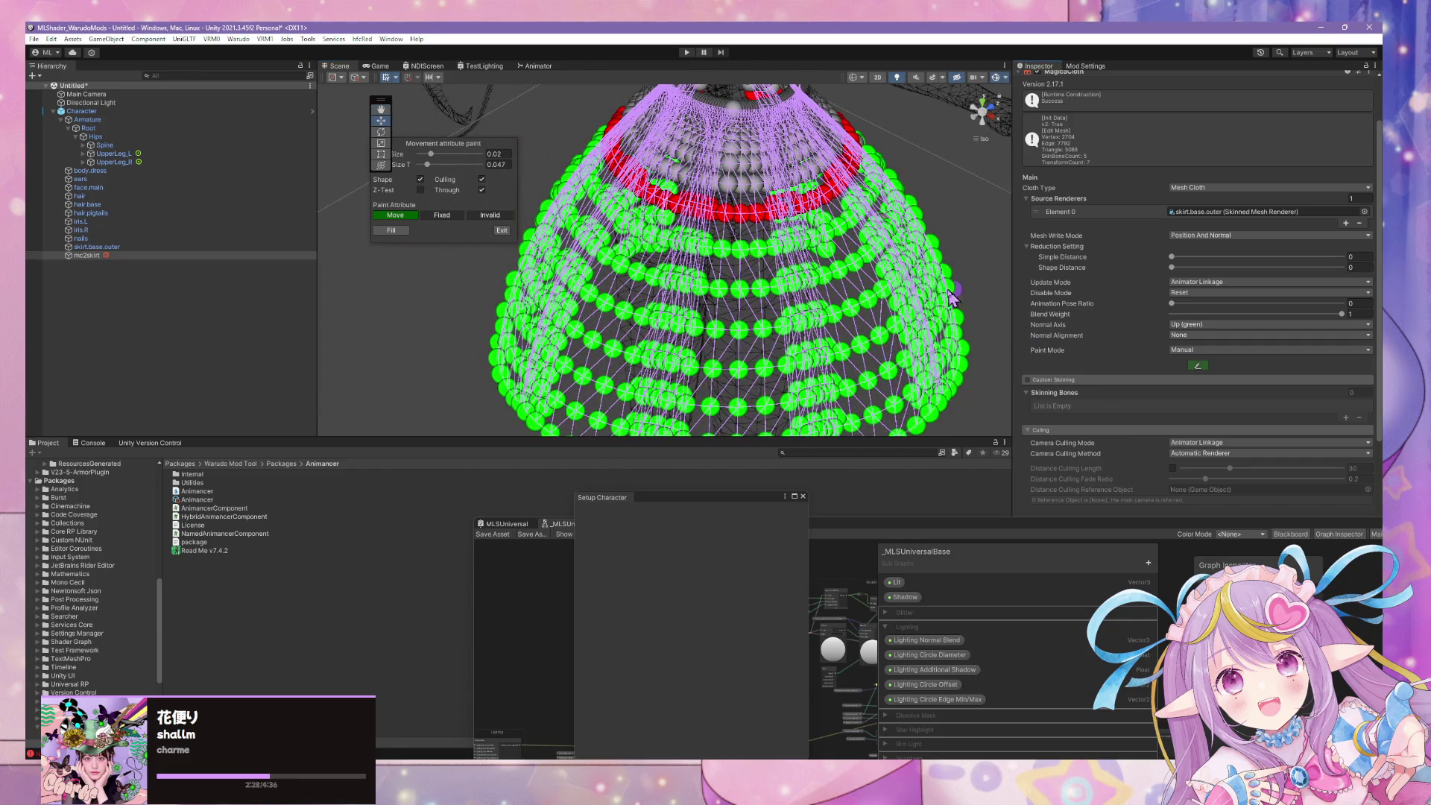
mouse_move(952, 297)
left_mouse_down()
mouse_move(715, 239)
mouse_move(771, 242)
mouse_move(730, 290)
mouse_move(630, 297)
mouse_move(727, 258)
mouse_move(644, 242)
mouse_move(613, 241)
mouse_move(539, 281)
mouse_move(904, 278)
mouse_move(846, 322)
left_mouse_up()
scroll(780, 287, "down", 3)
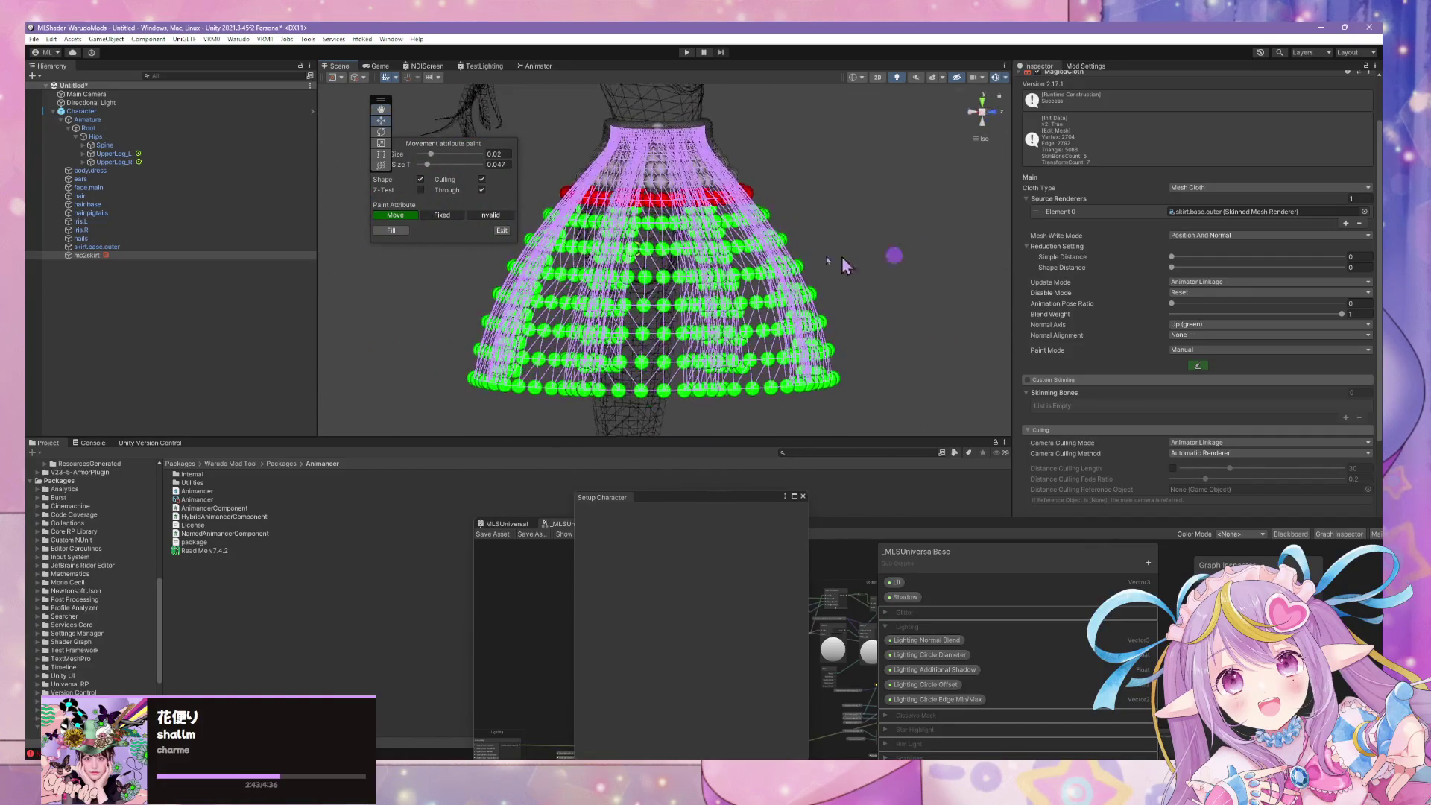
left_click_drag(694, 270, 762, 267)
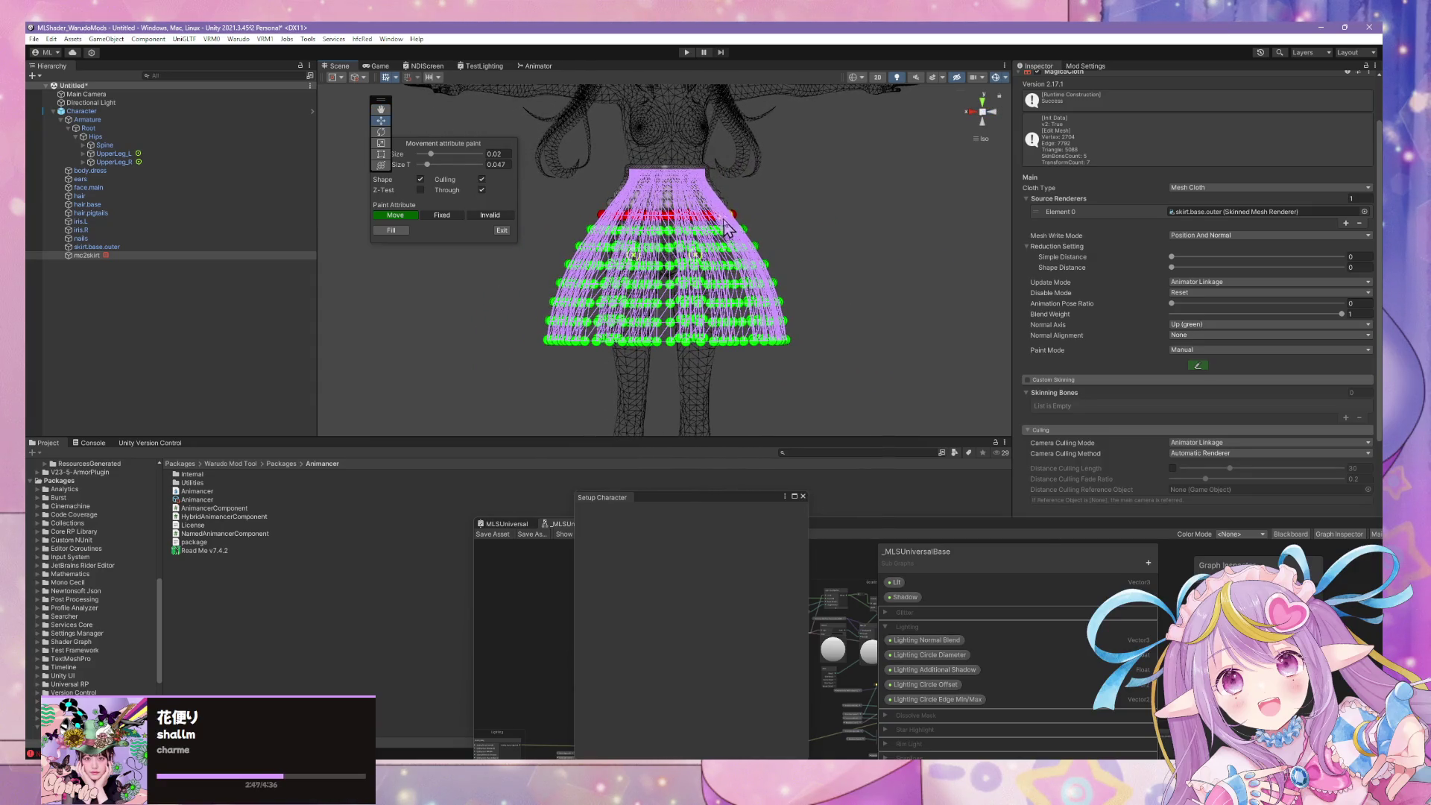
mouse_move(727, 229)
left_mouse_down()
mouse_move(690, 282)
mouse_move(583, 290)
mouse_move(522, 186)
left_mouse_up()
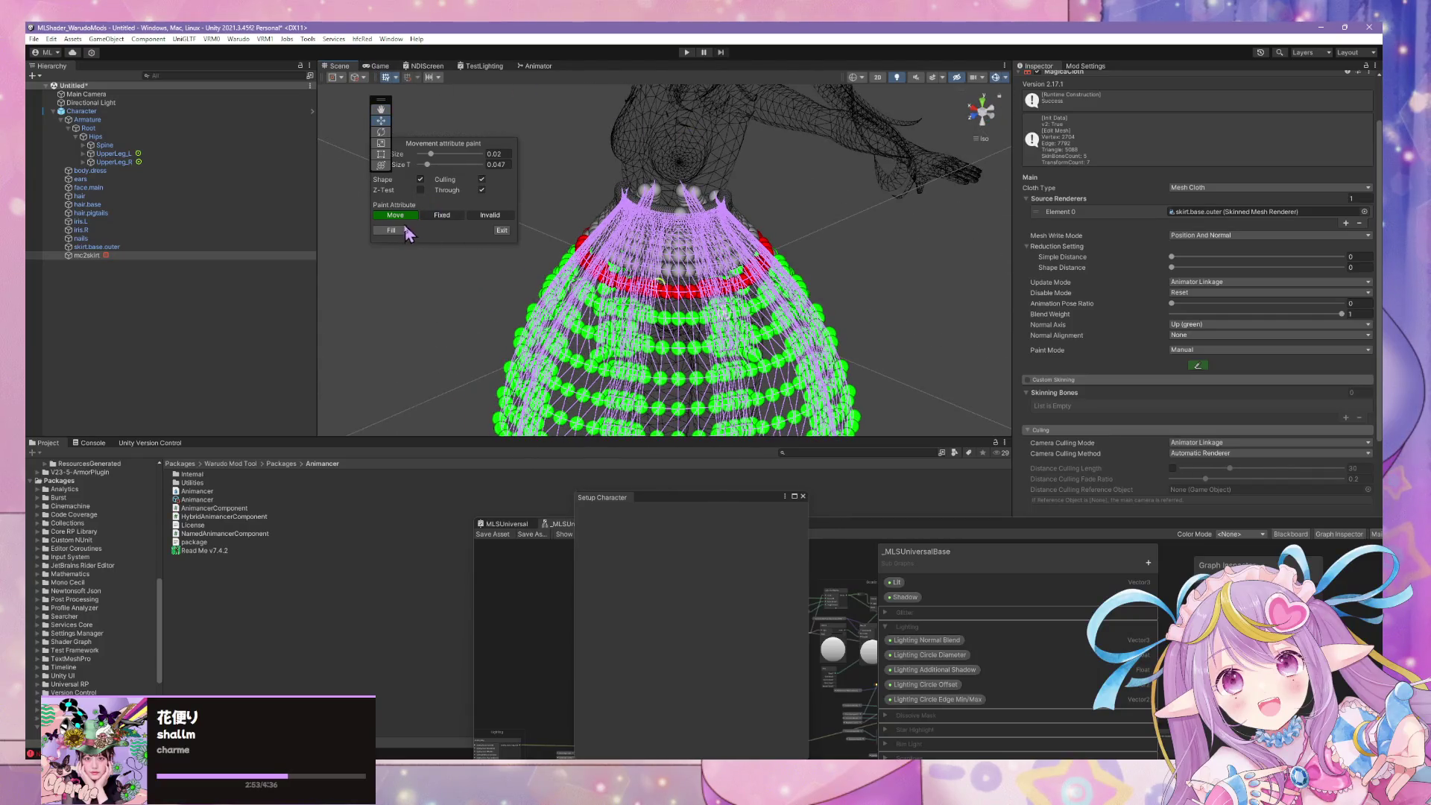
left_click(501, 231)
mouse_move(502, 237)
left_mouse_down()
mouse_move(556, 231)
mouse_move(708, 164)
mouse_move(853, 142)
mouse_move(882, 281)
mouse_move(824, 223)
left_mouse_up()
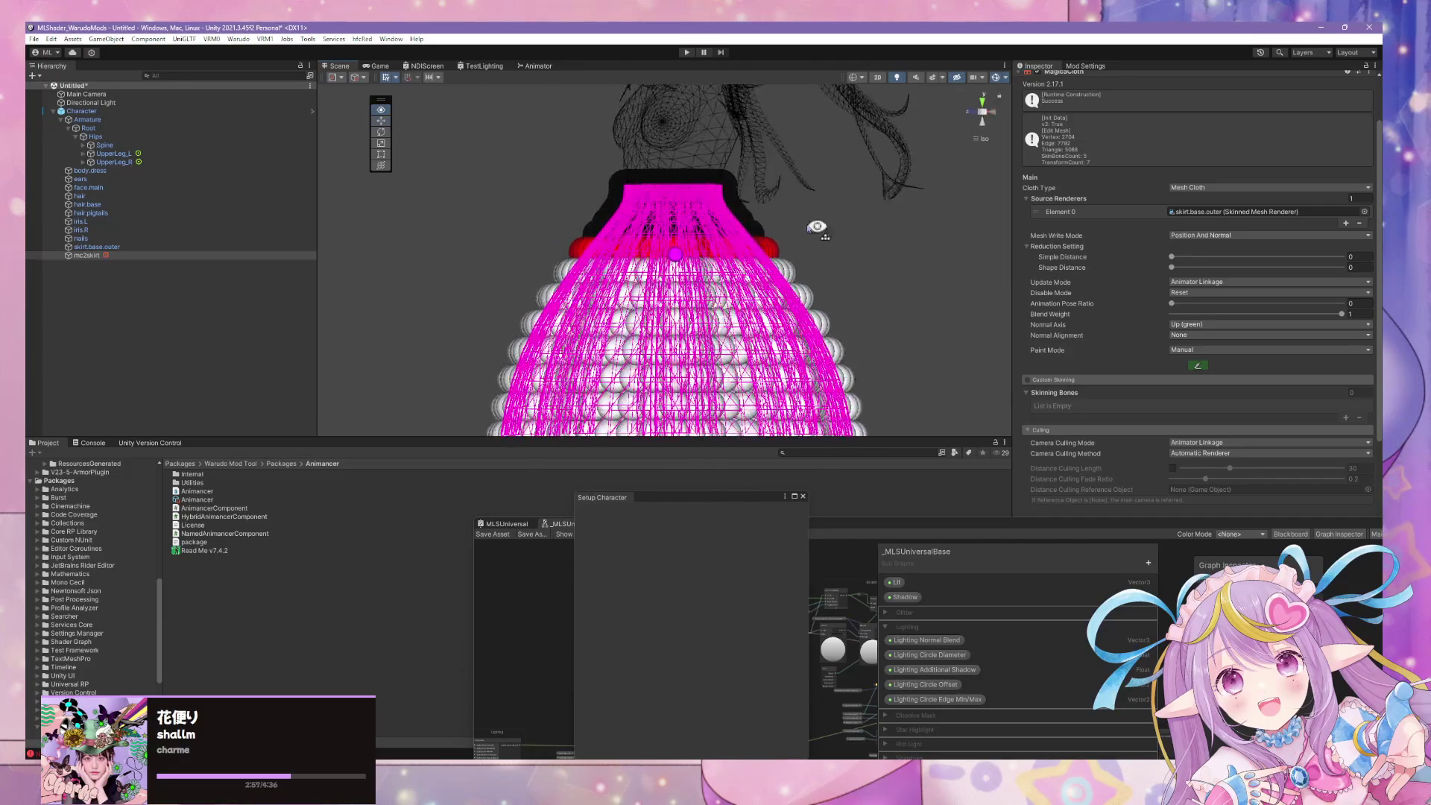
scroll(693, 209, "down", 5)
Step: Open Mod Settings for Character, add a new export profile, and start naming it 'mira'
left_click(146, 113)
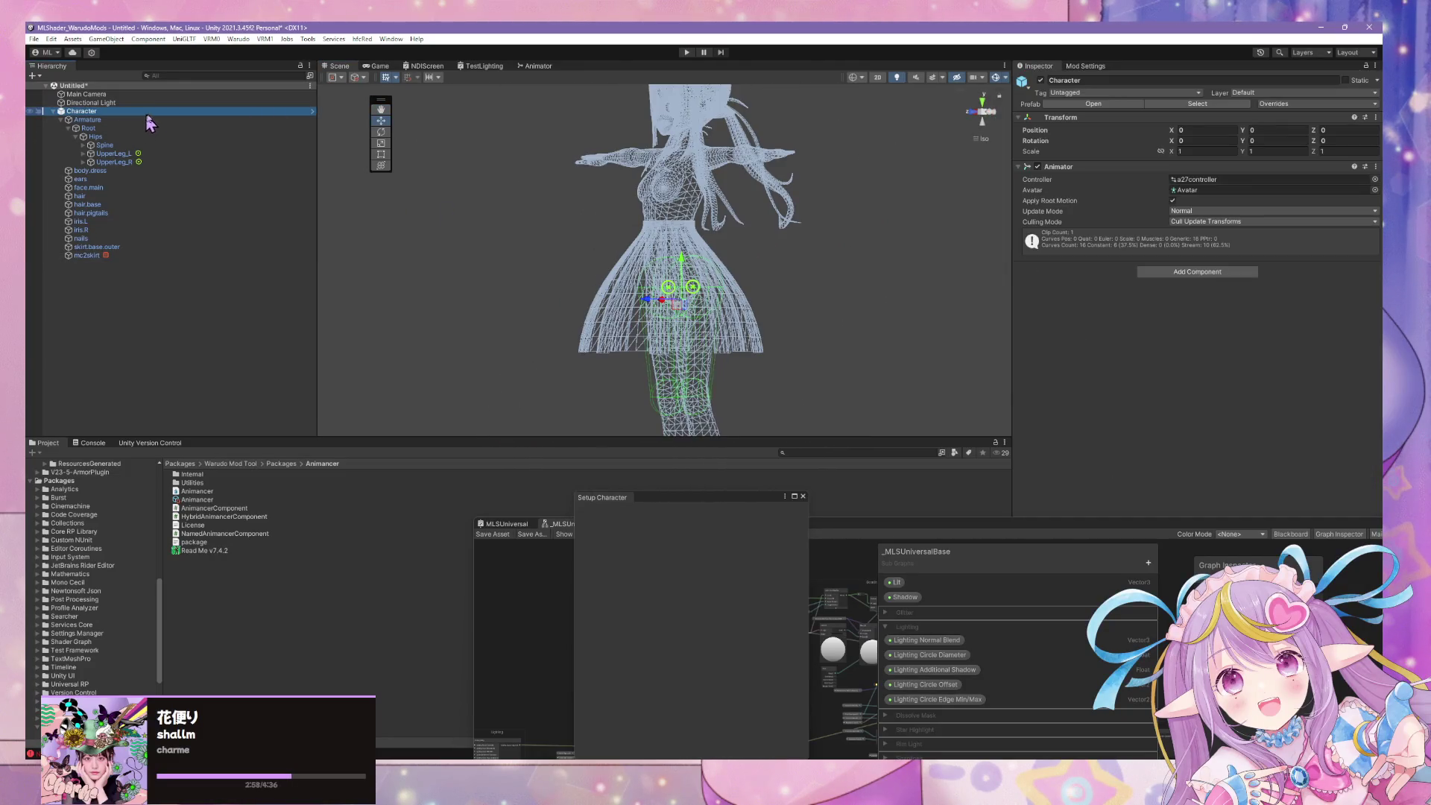
left_click(1334, 105)
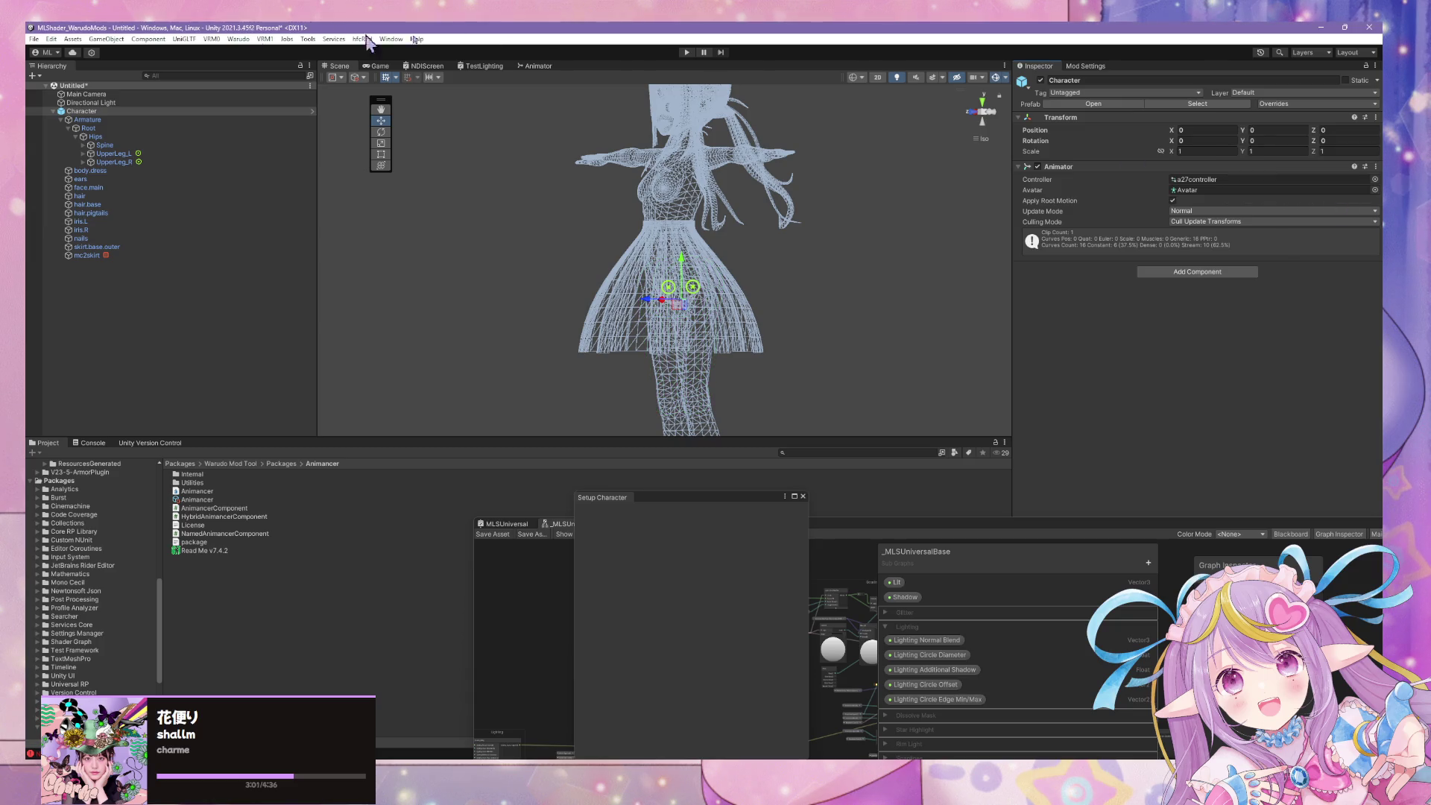
left_click(1099, 68)
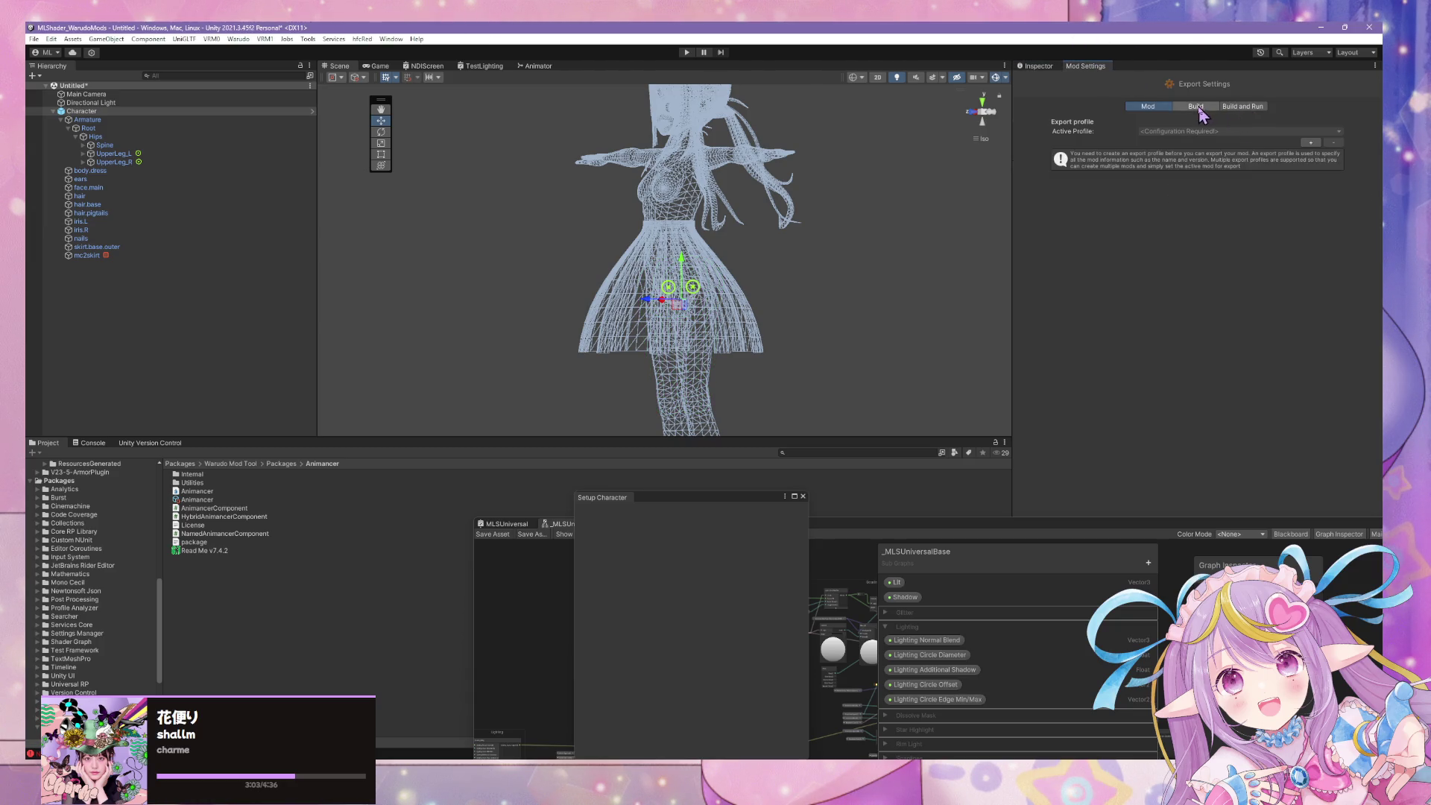
left_click(1309, 144)
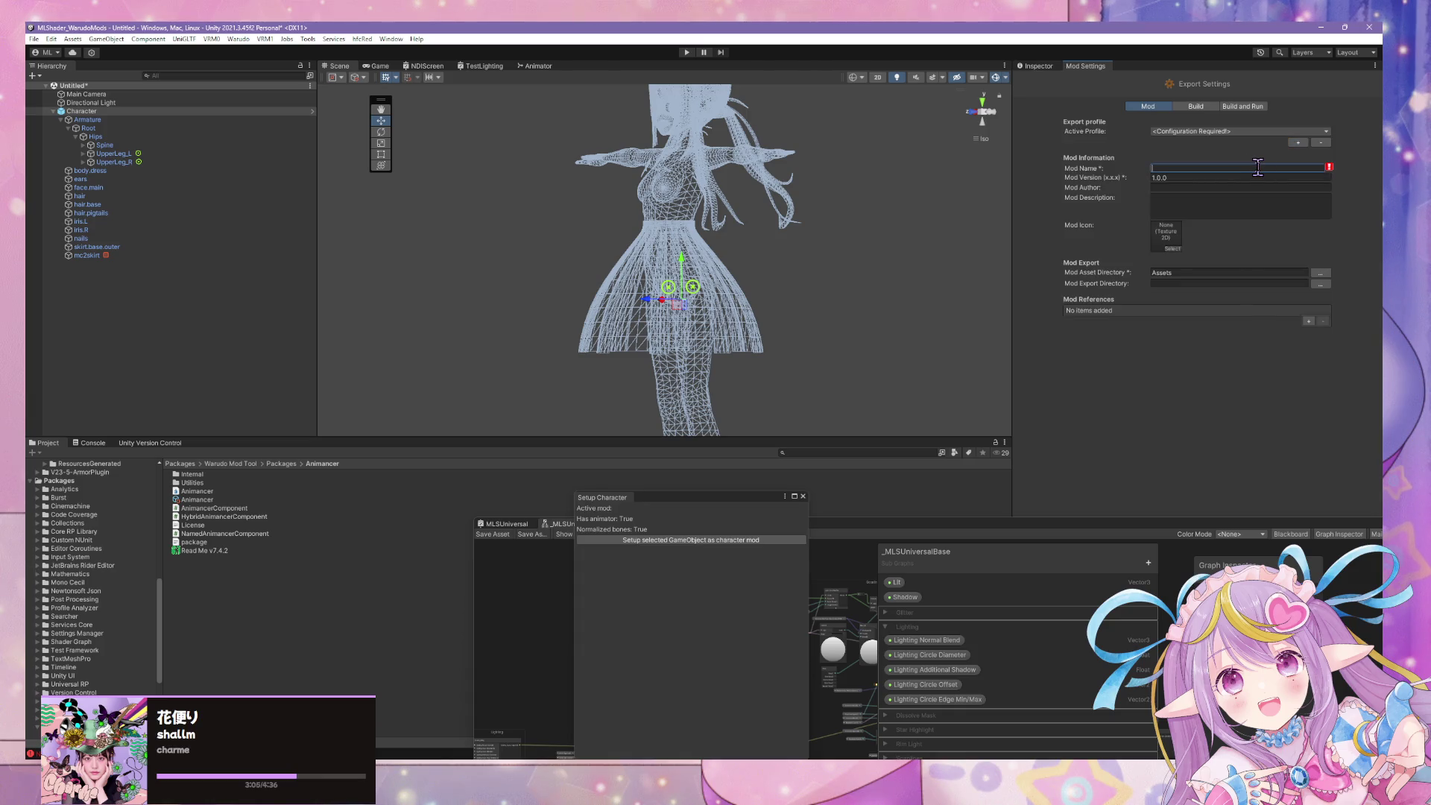
type("mirav27d")
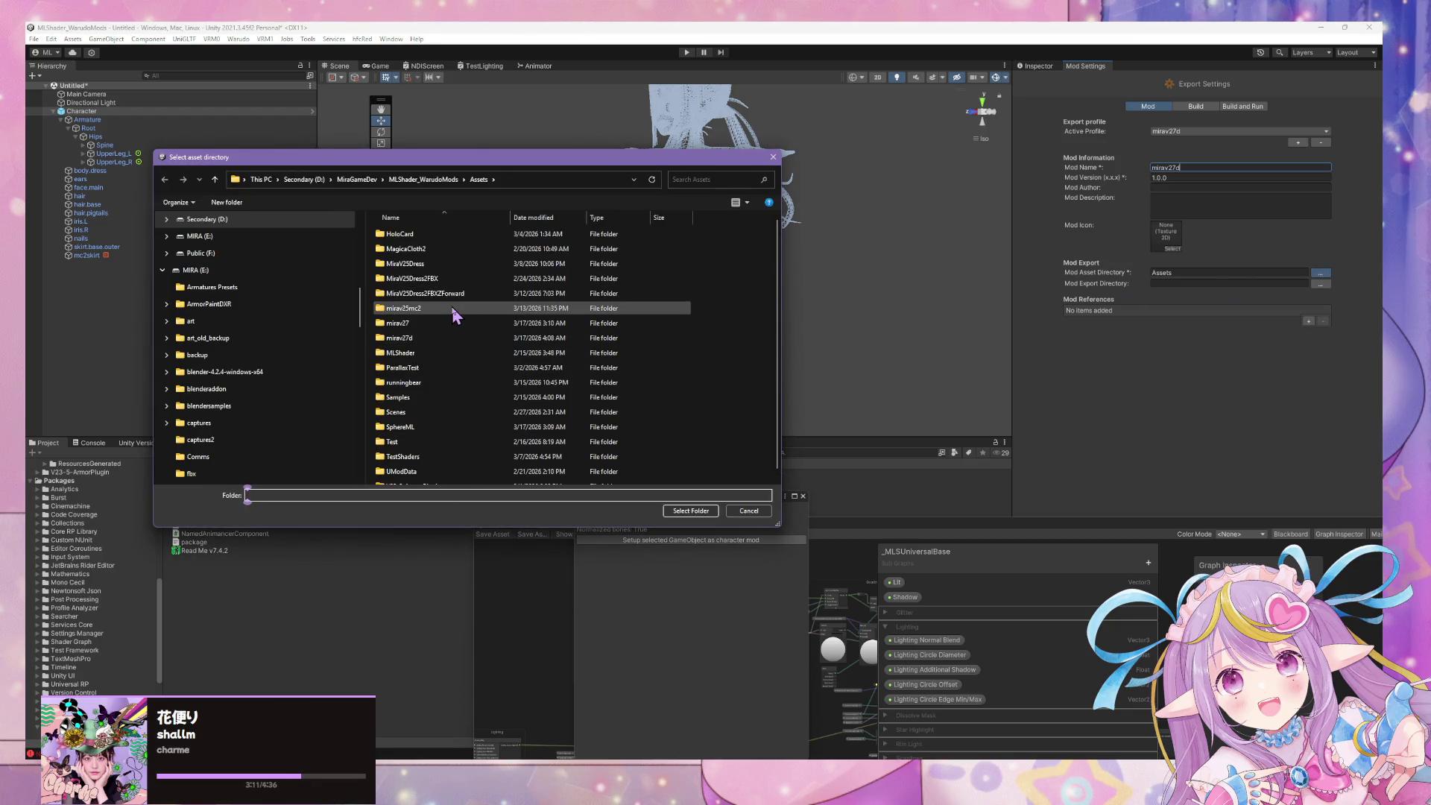
Step: Set the Mod Asset Directory to Assets/mirav27d
left_click(417, 339)
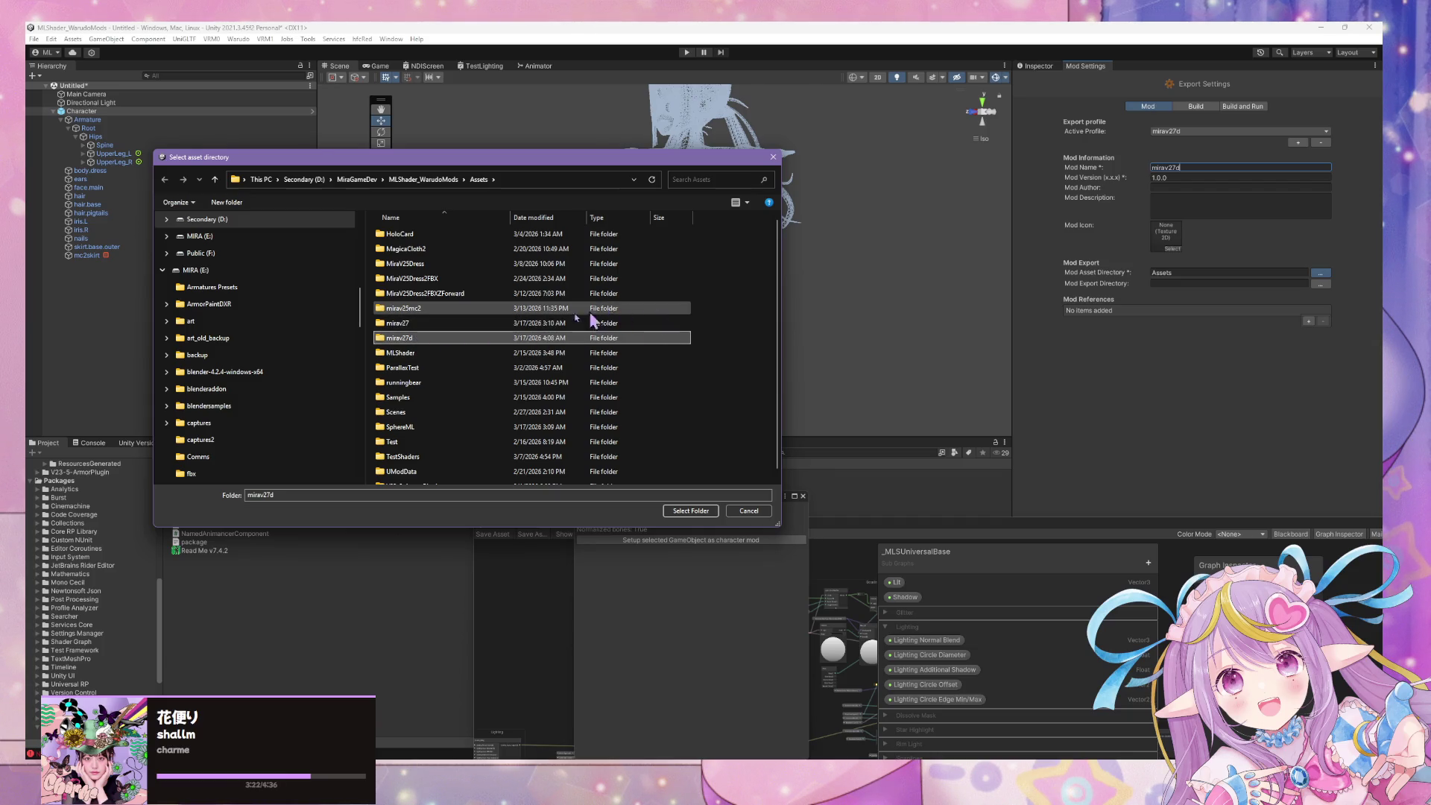
double_click(410, 340)
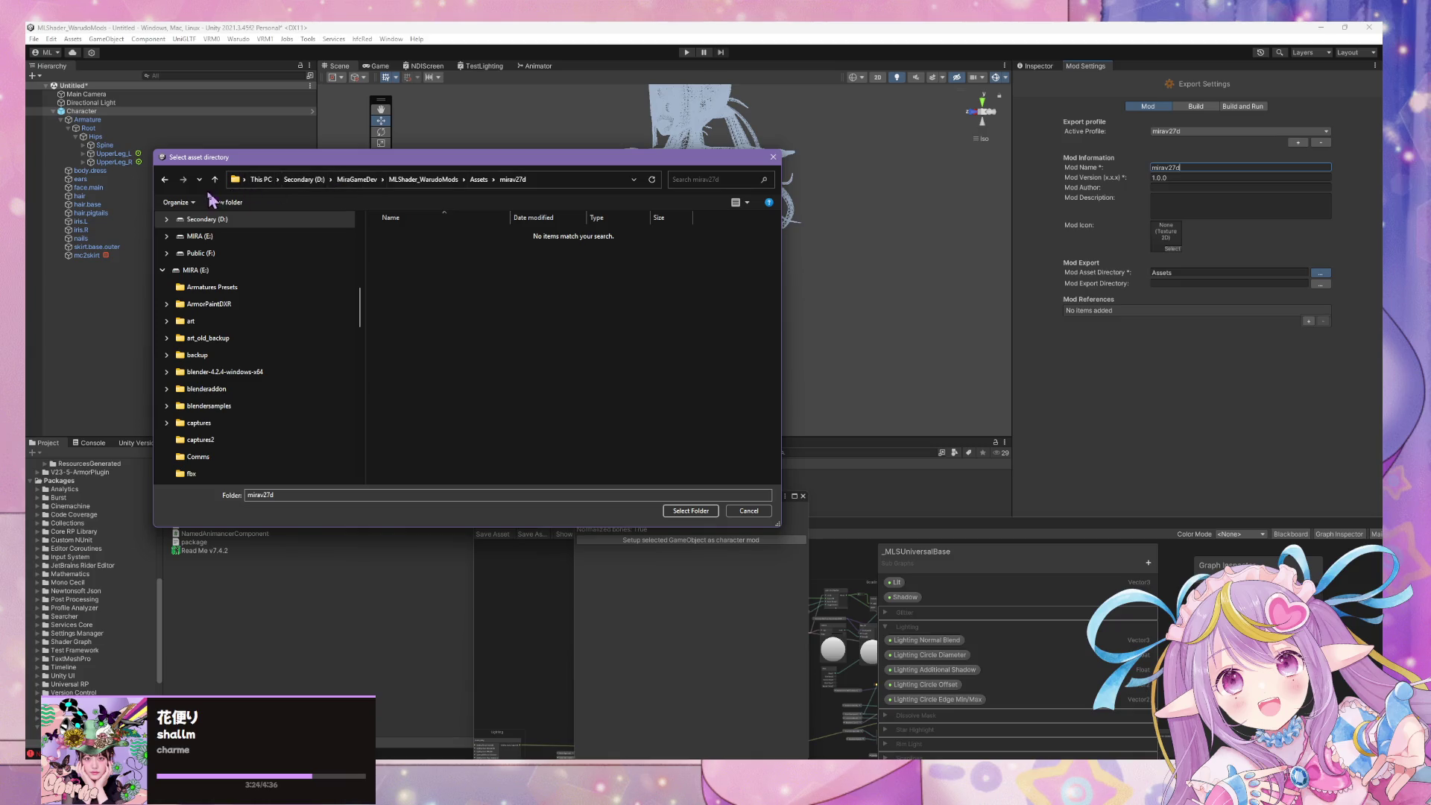
left_click(164, 180)
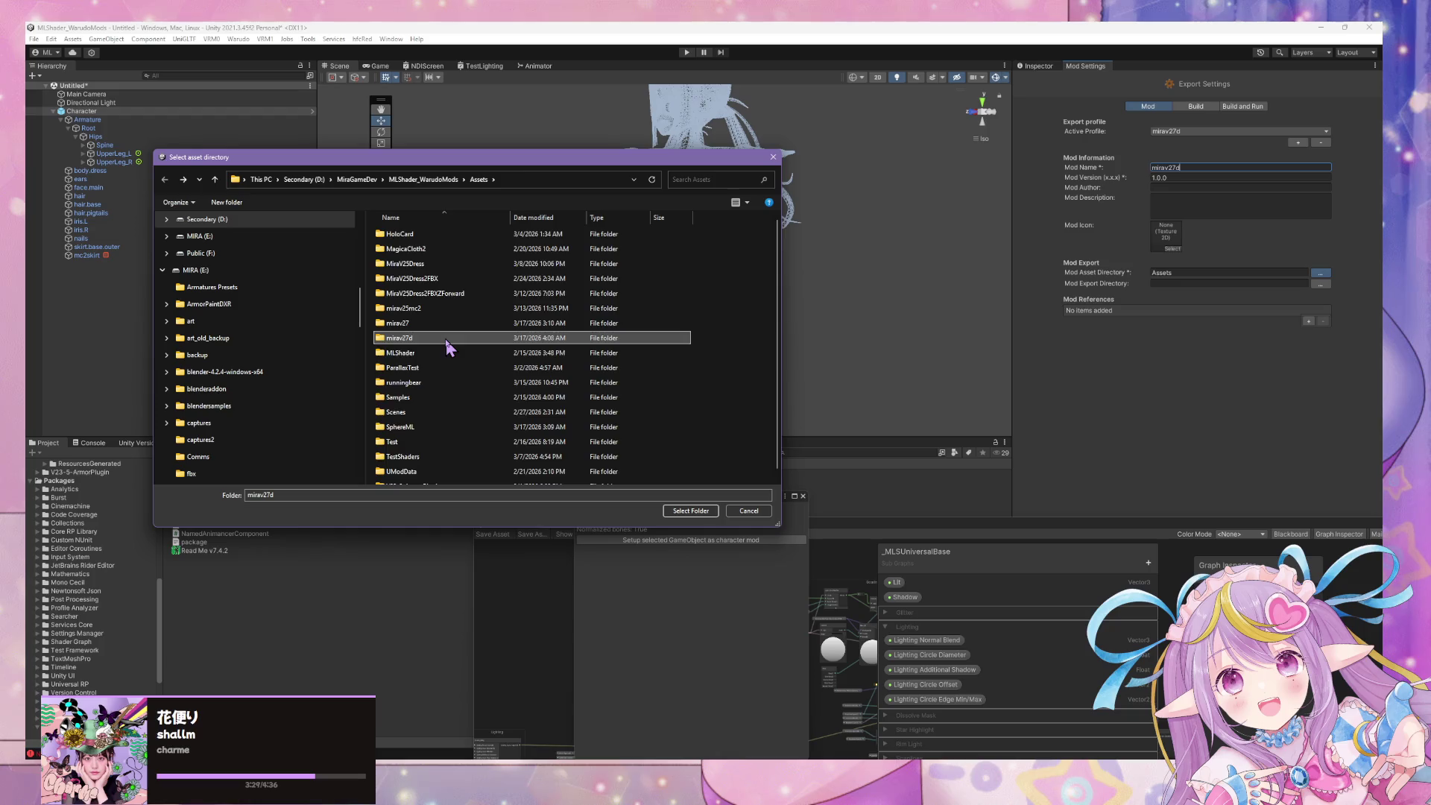
double_click(445, 338)
left_click(682, 511)
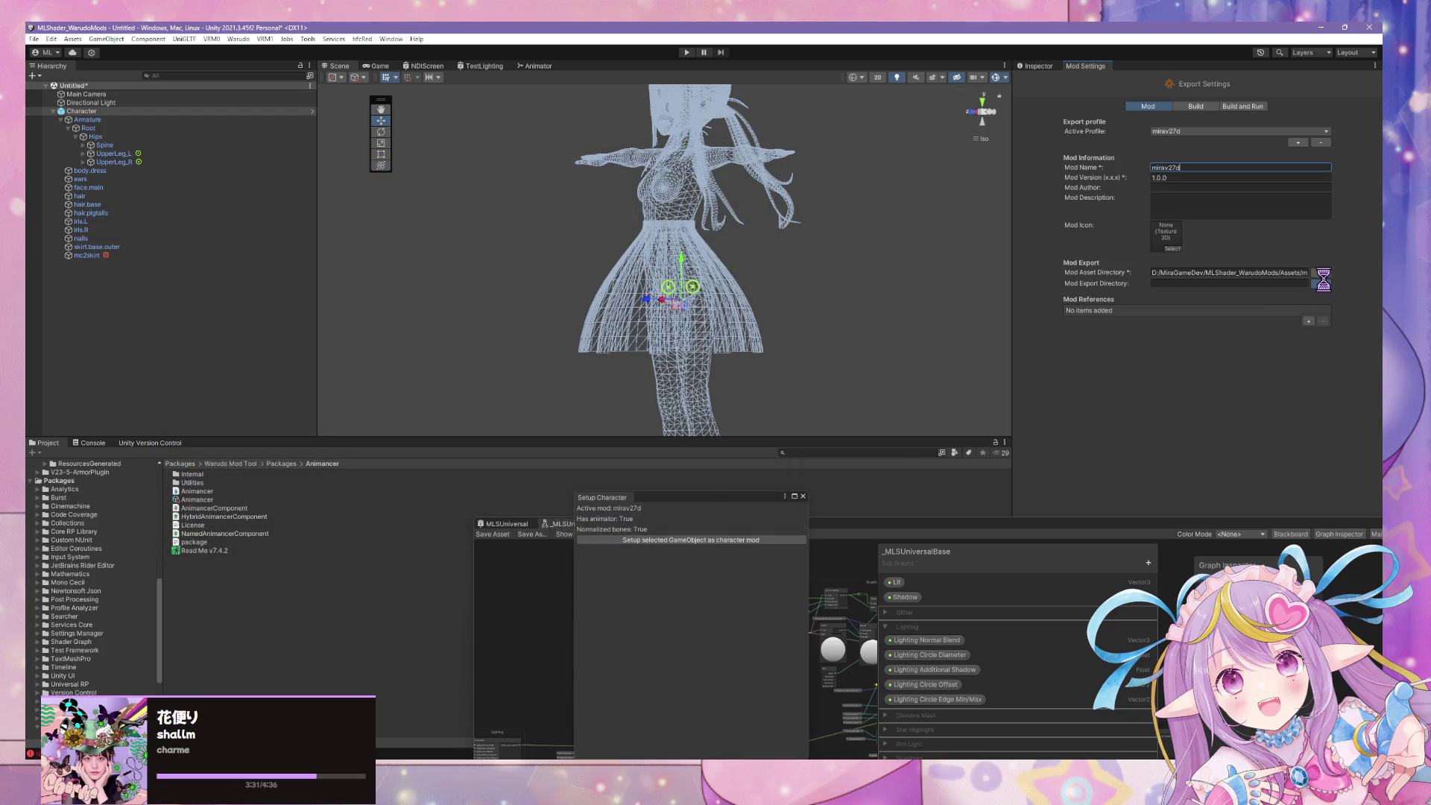
Step: Set the Mod Export Directory to Warudo's StreamingAssets/Characters folder
left_click(1320, 284)
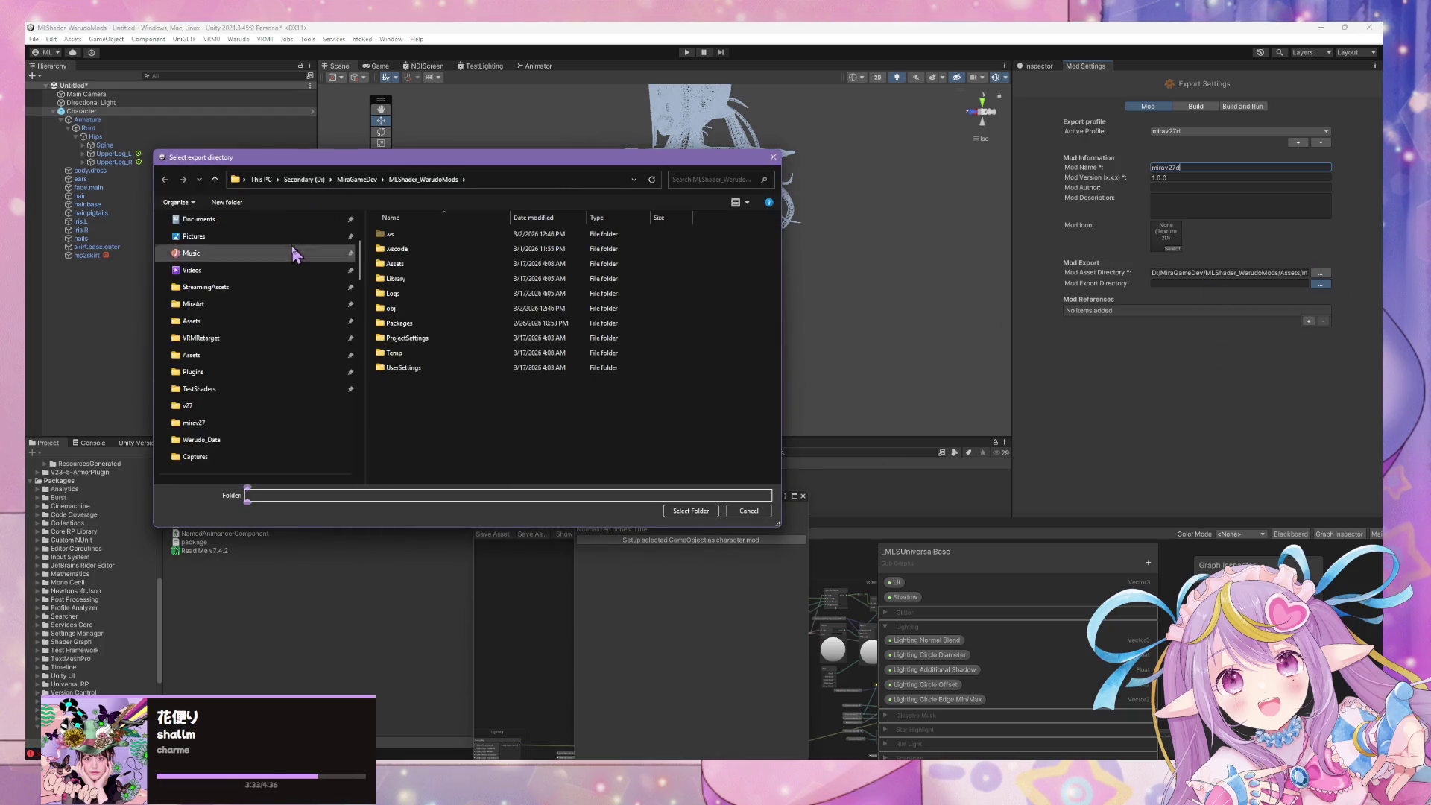
scroll(294, 256, "up", 3)
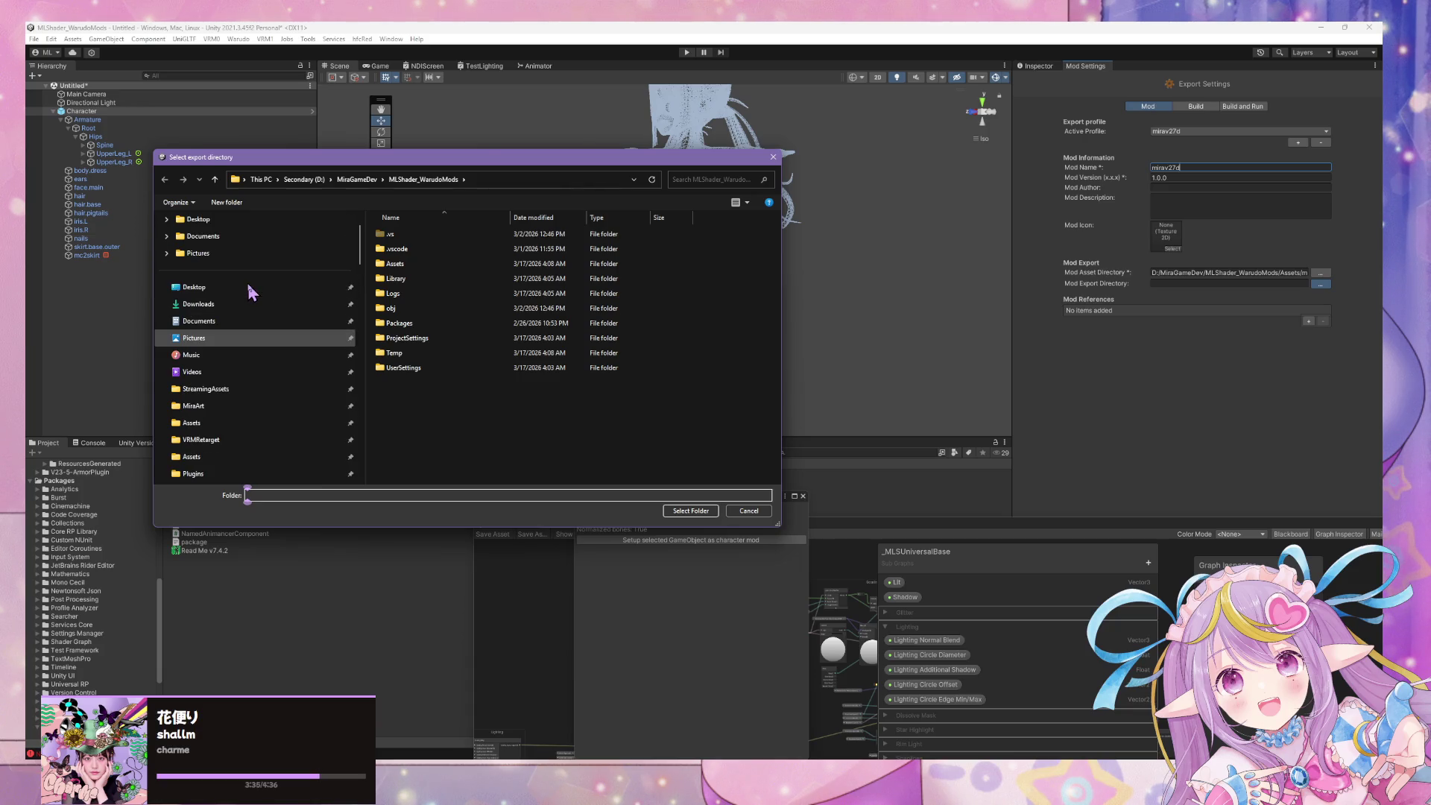
left_click(231, 389)
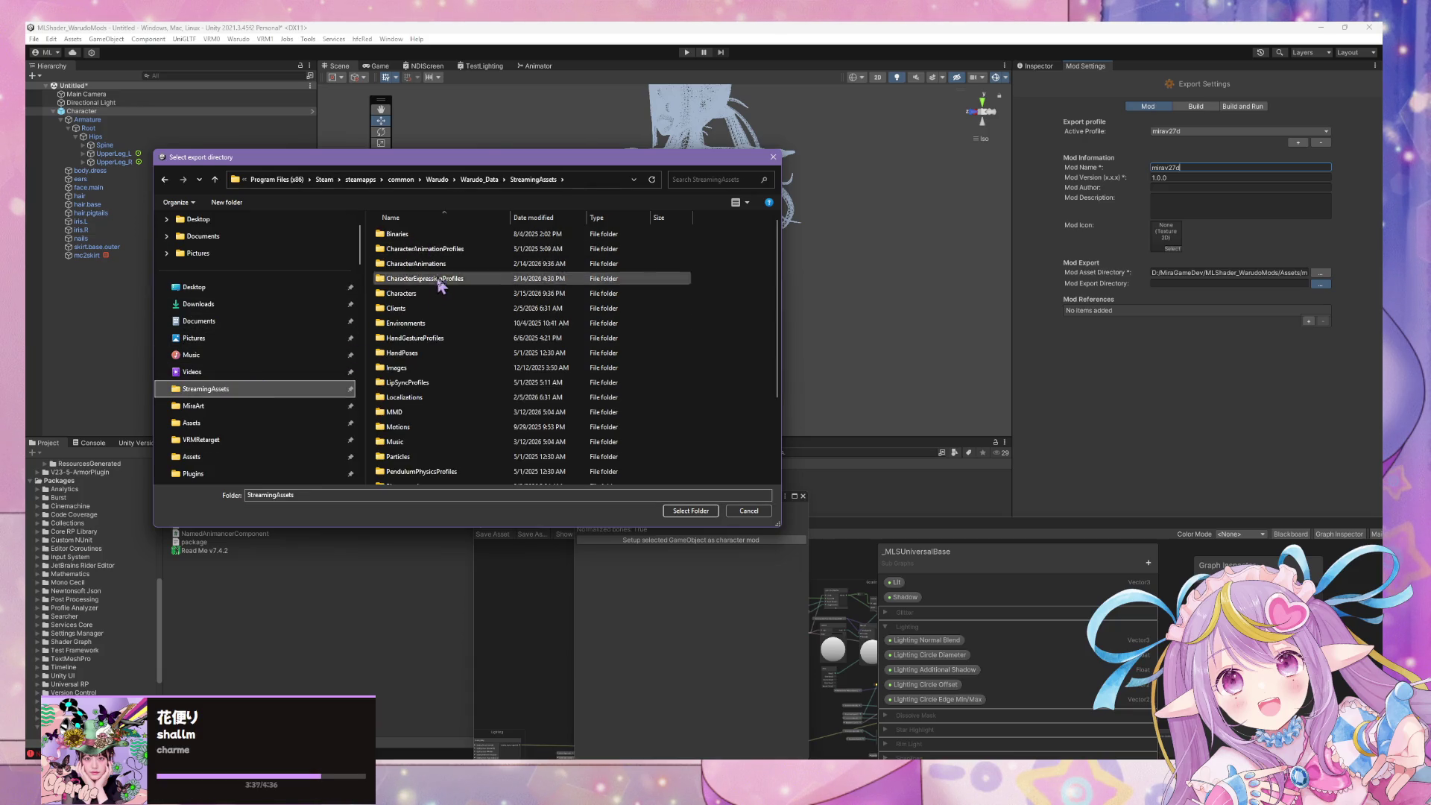
double_click(439, 293)
left_click(690, 511)
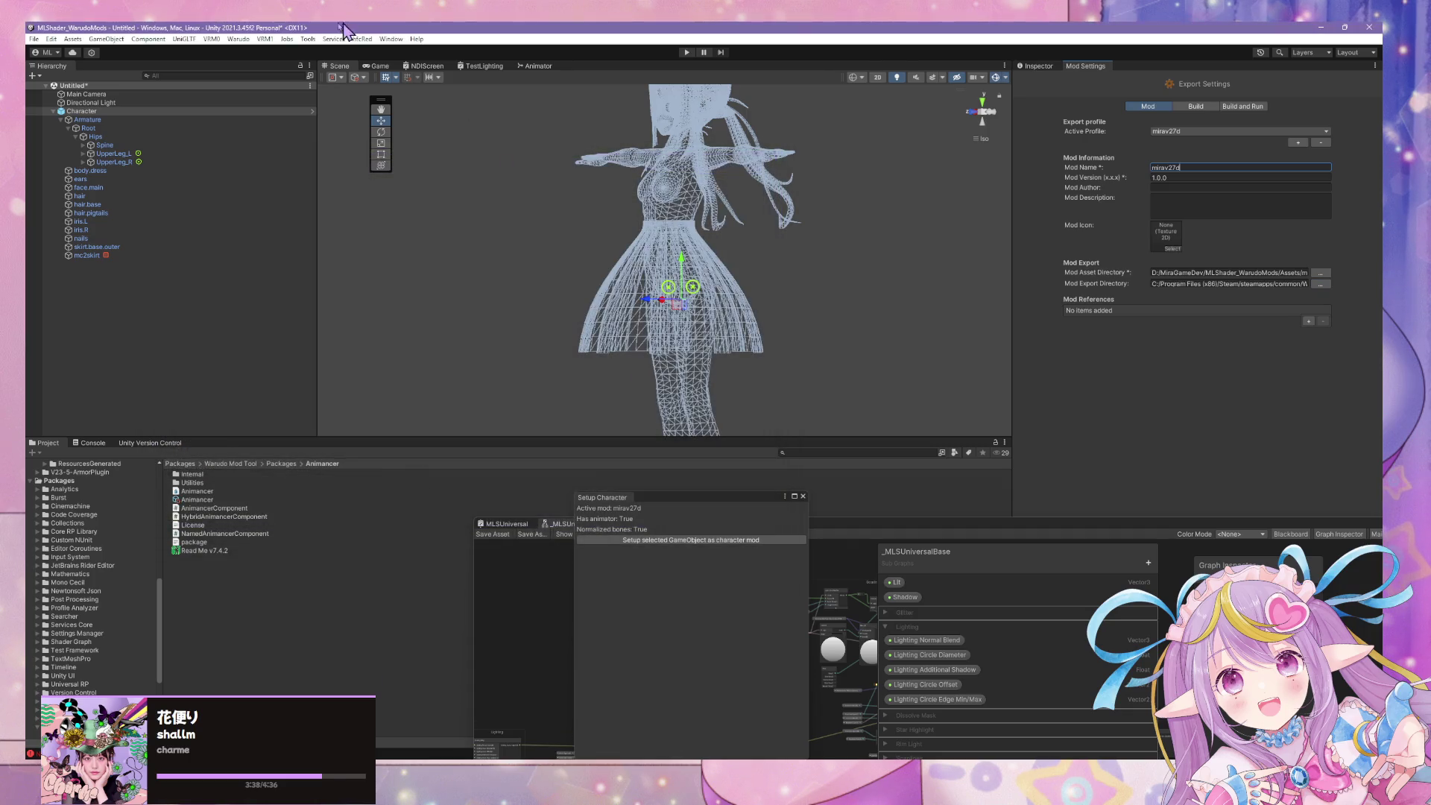
Step: Build the mirav27d character mod from the Warudo menu and switch to the Warudo window to preview it
left_click(240, 39)
left_click(313, 105)
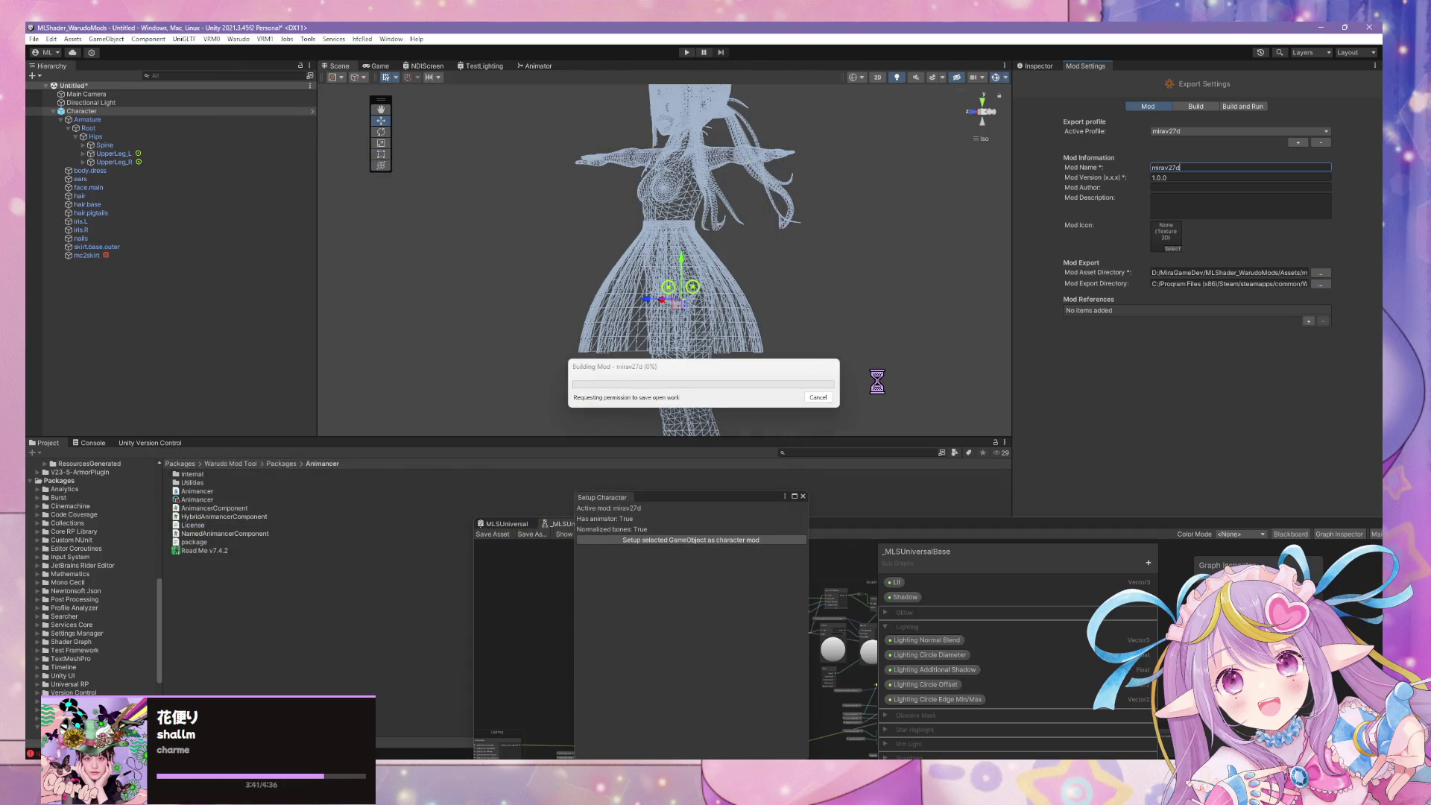
key("alt+Tab")
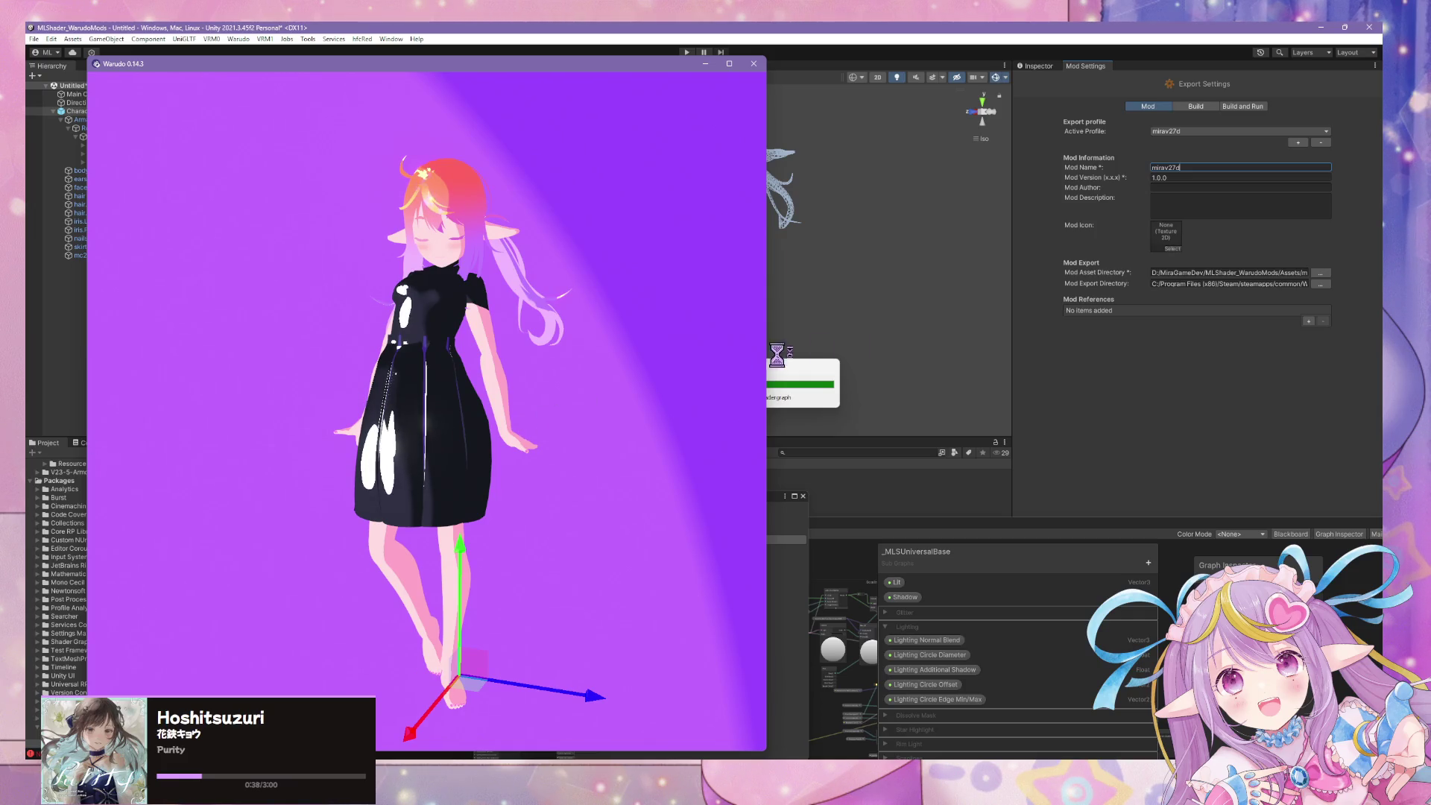
left_click(839, 373)
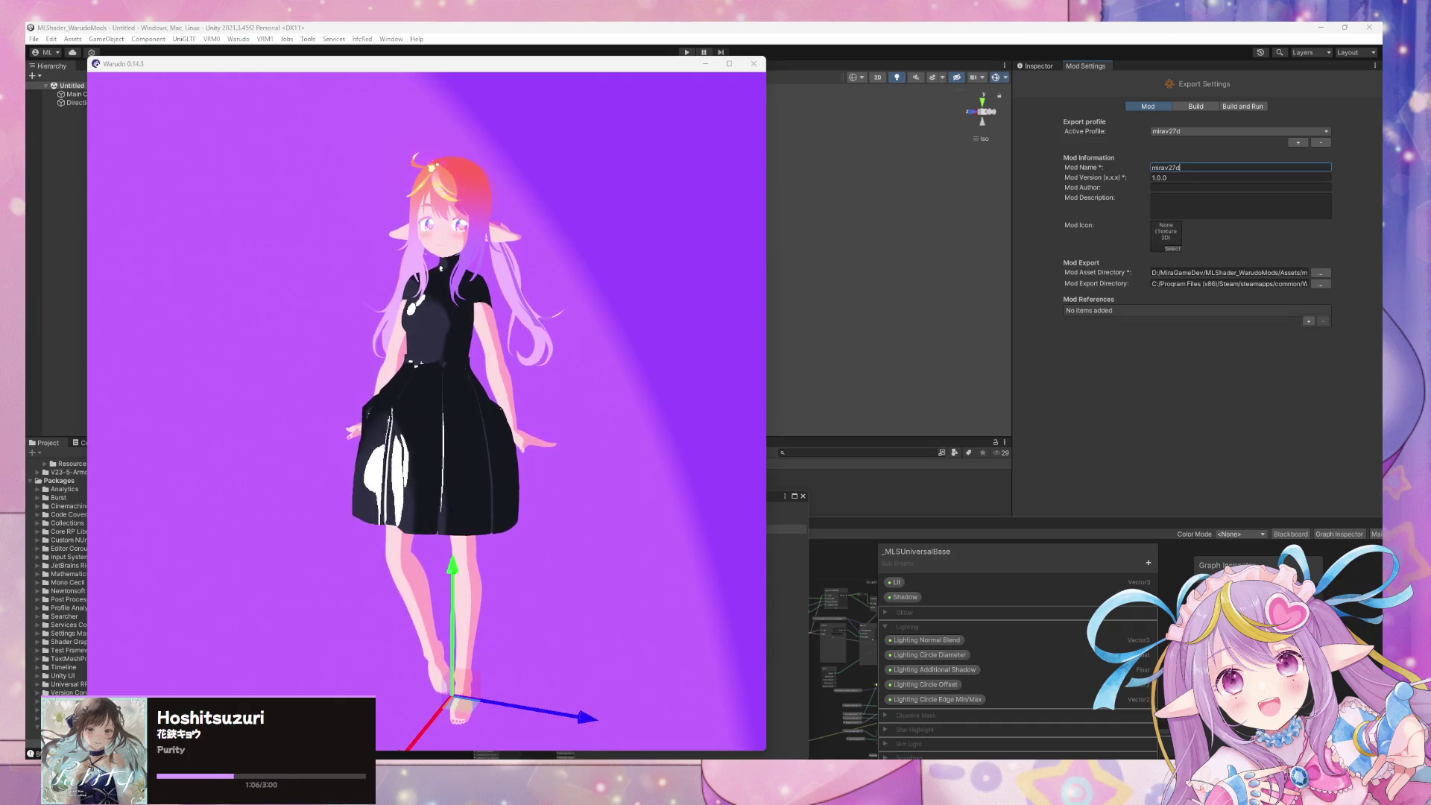
left_click_drag(159, 340, 142, 401)
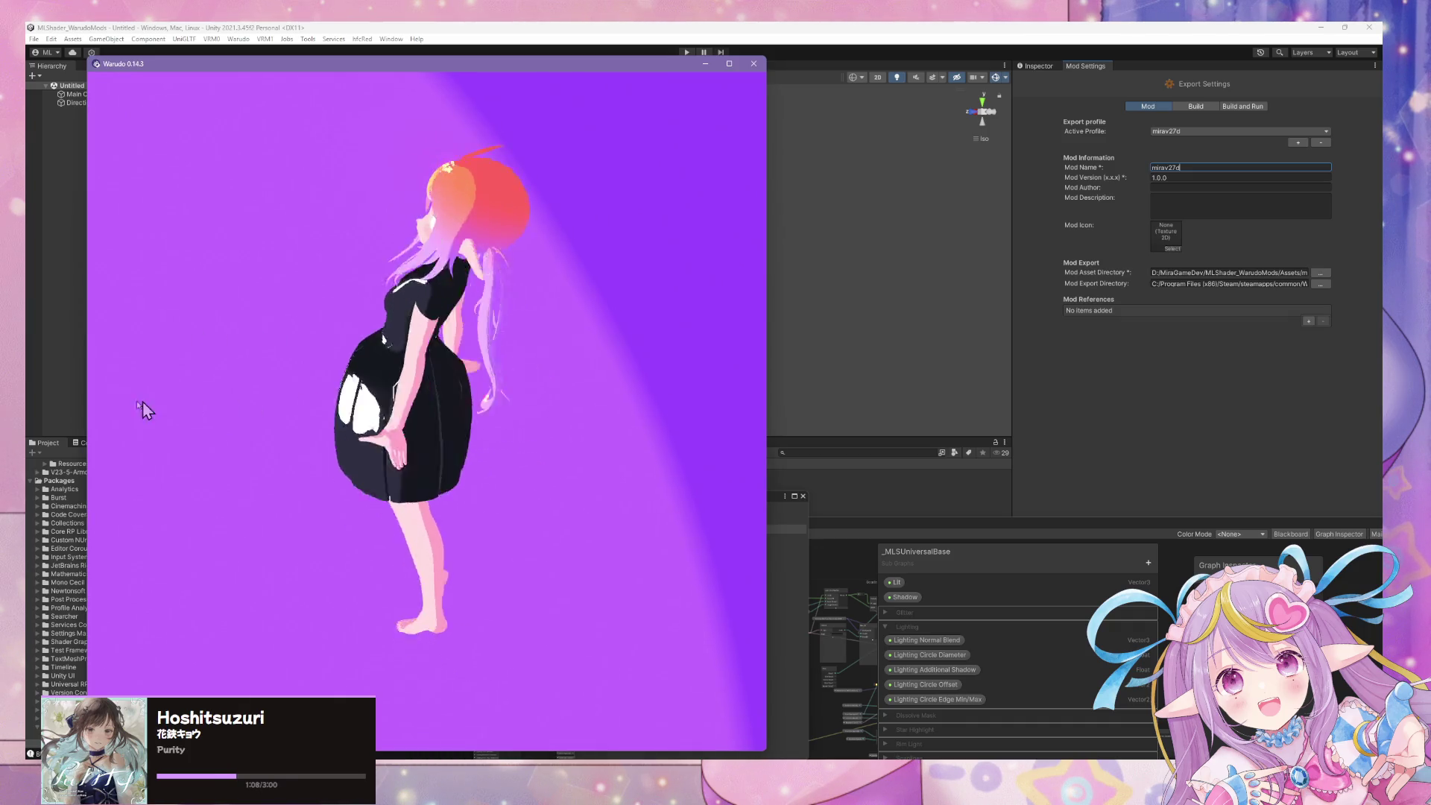
scroll(270, 365, "up", 3)
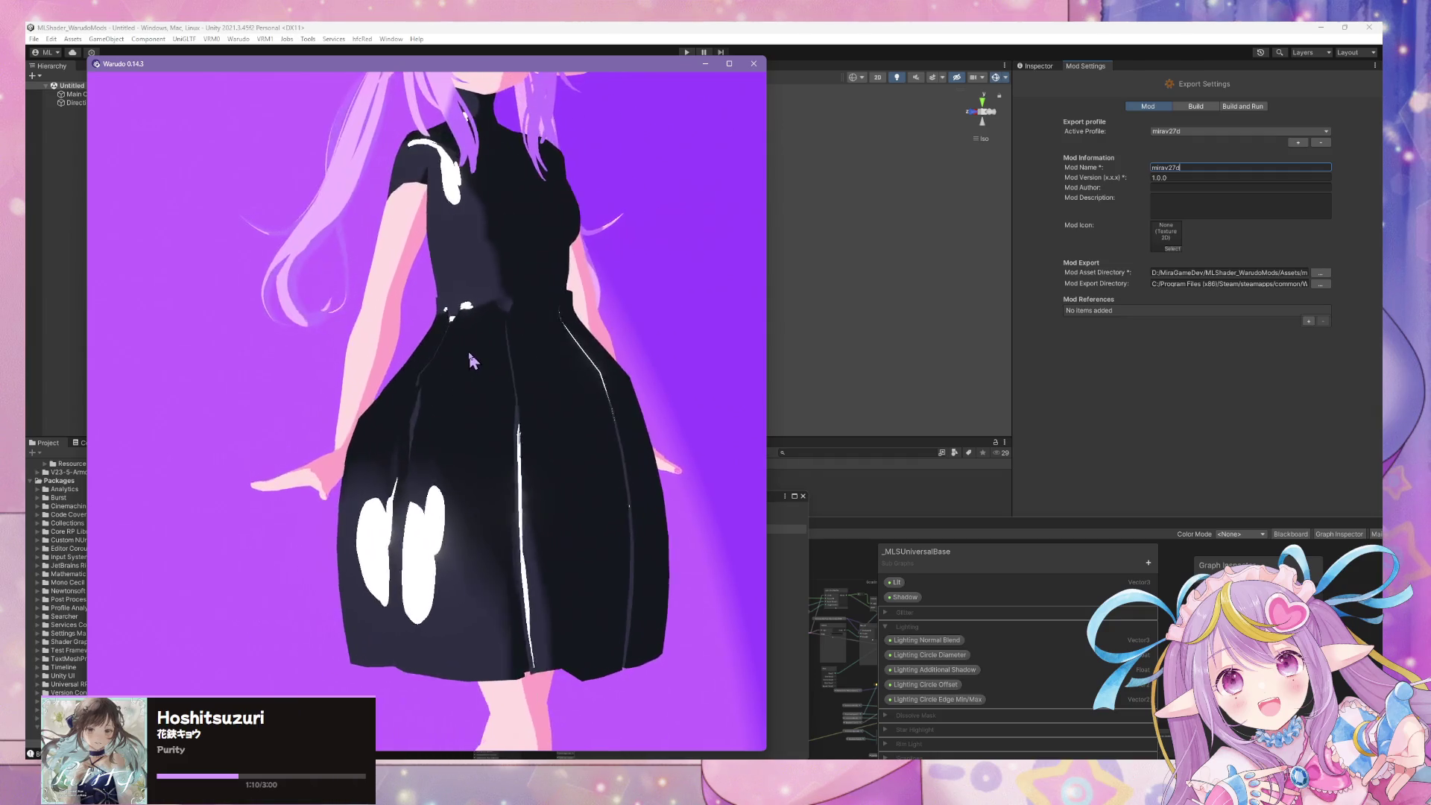